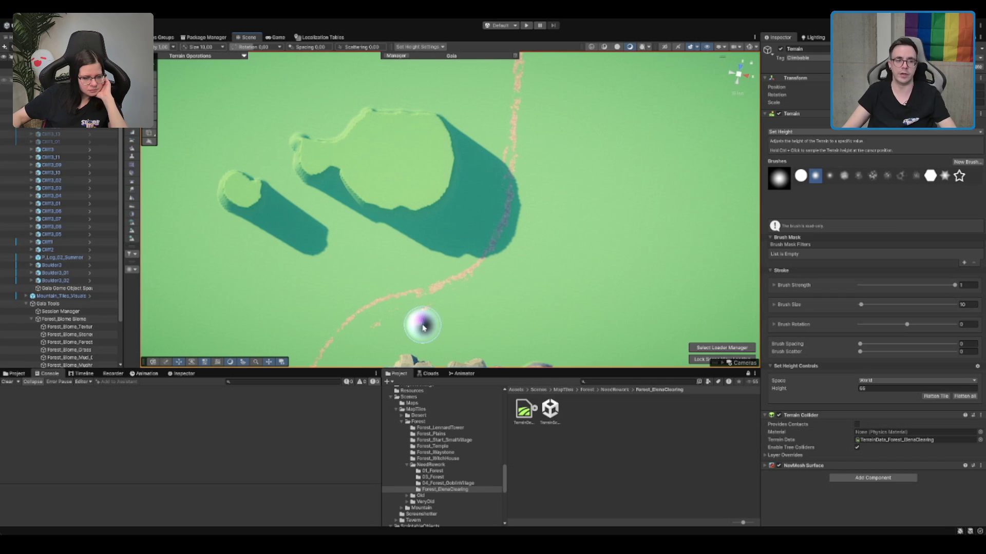
Step: Fill the notch in the raised plateau edge with Set Height
{"action": "scroll", "coordinate": [292, 170], "scroll_direction": "up", "scroll_amount": 3}
{"action": "mouse_move", "coordinate": [293, 169]}
{"action": "left_mouse_down"}
{"action": "mouse_move", "coordinate": [370, 194]}
{"action": "mouse_move", "coordinate": [417, 184]}
{"action": "left_mouse_up"}
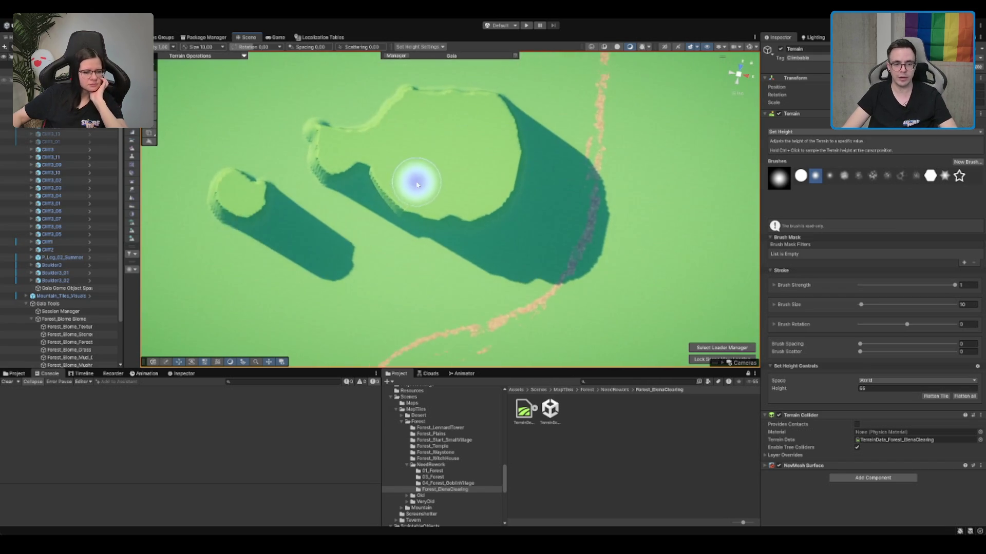
{"action": "scroll", "coordinate": [417, 185], "scroll_direction": "down", "scroll_amount": 5}
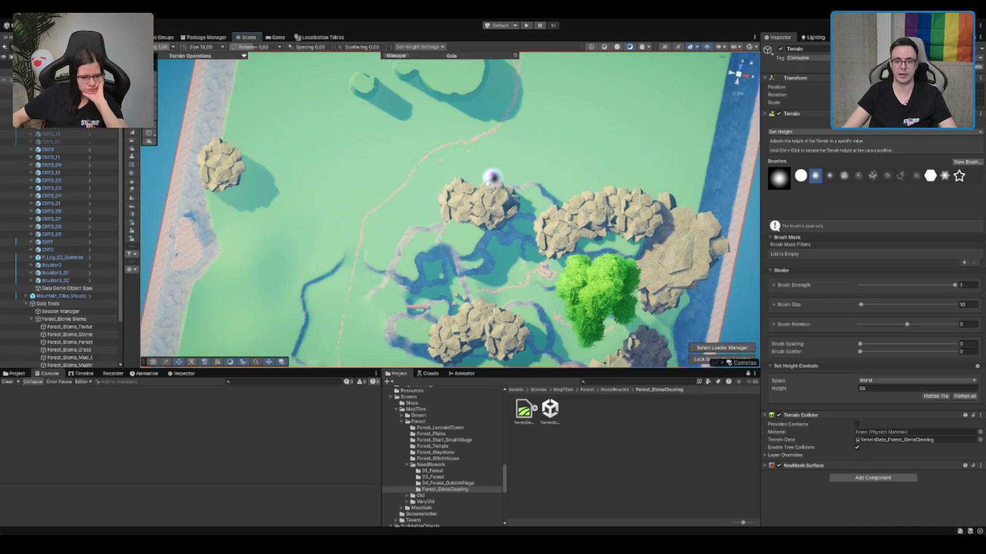
{"action": "mouse_move", "coordinate": [492, 177]}
{"action": "left_mouse_down"}
{"action": "mouse_move", "coordinate": [473, 169]}
{"action": "mouse_move", "coordinate": [519, 125]}
{"action": "mouse_move", "coordinate": [514, 147]}
{"action": "left_mouse_up"}
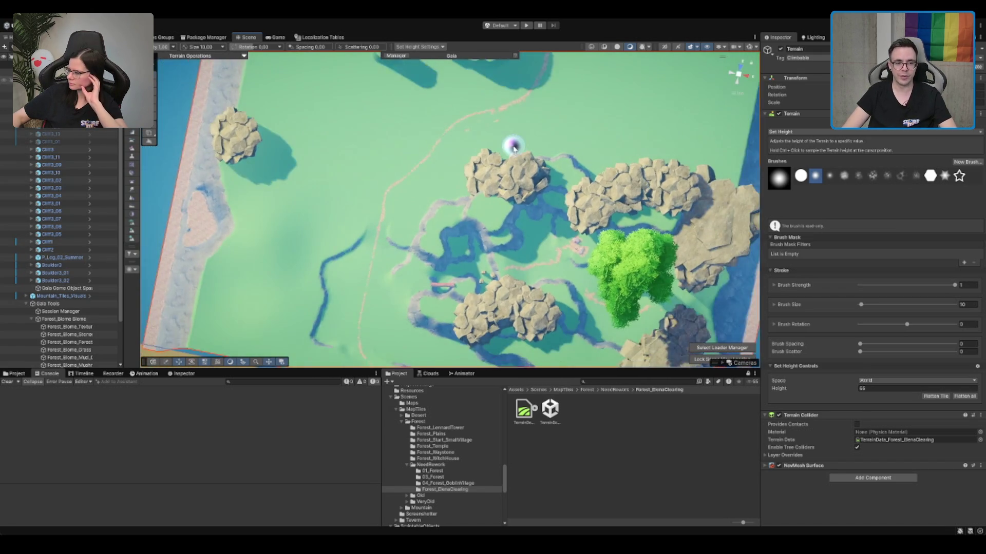
{"action": "scroll", "coordinate": [514, 147], "scroll_direction": "down", "scroll_amount": 5}
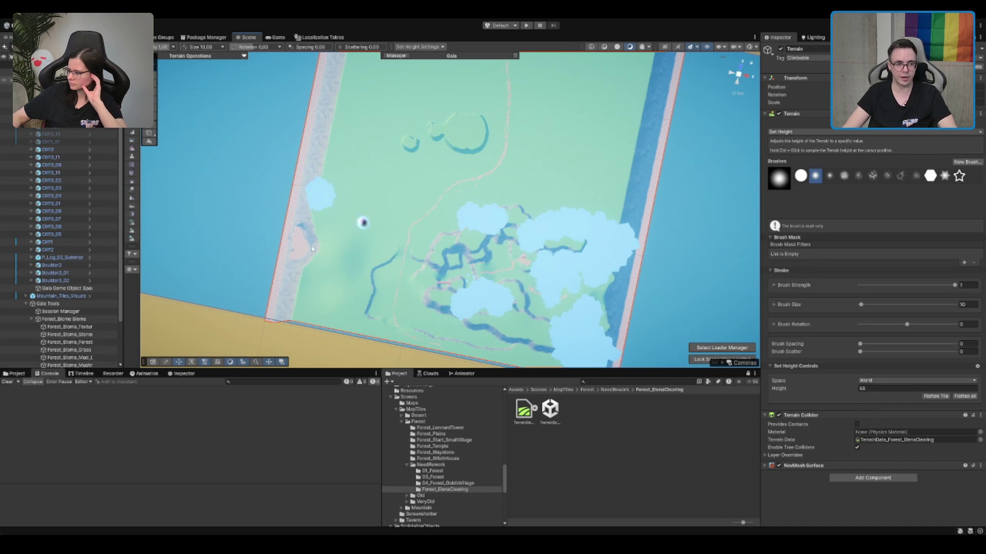
{"action": "scroll", "coordinate": [299, 270], "scroll_direction": "up", "scroll_amount": 10}
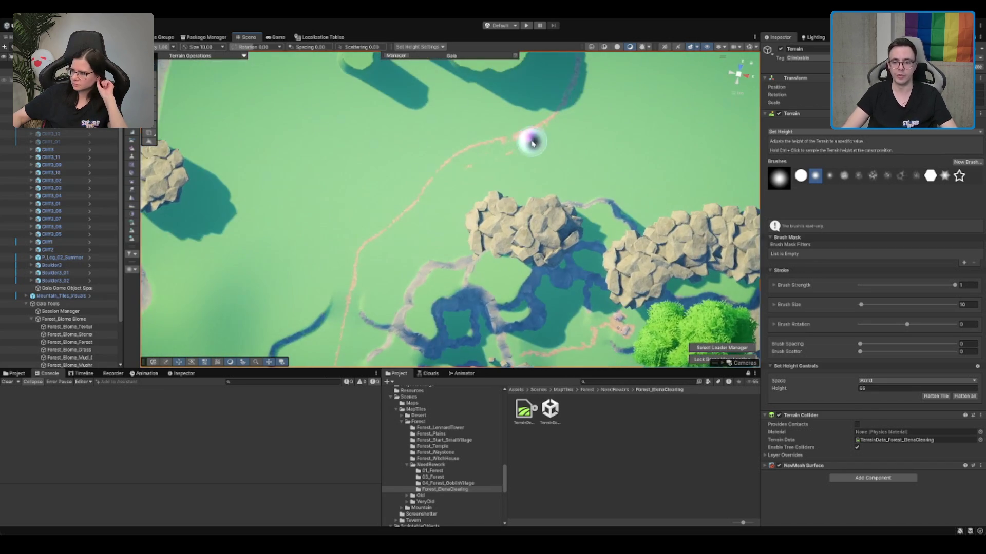
{"action": "scroll", "coordinate": [469, 229], "scroll_direction": "up", "scroll_amount": 5}
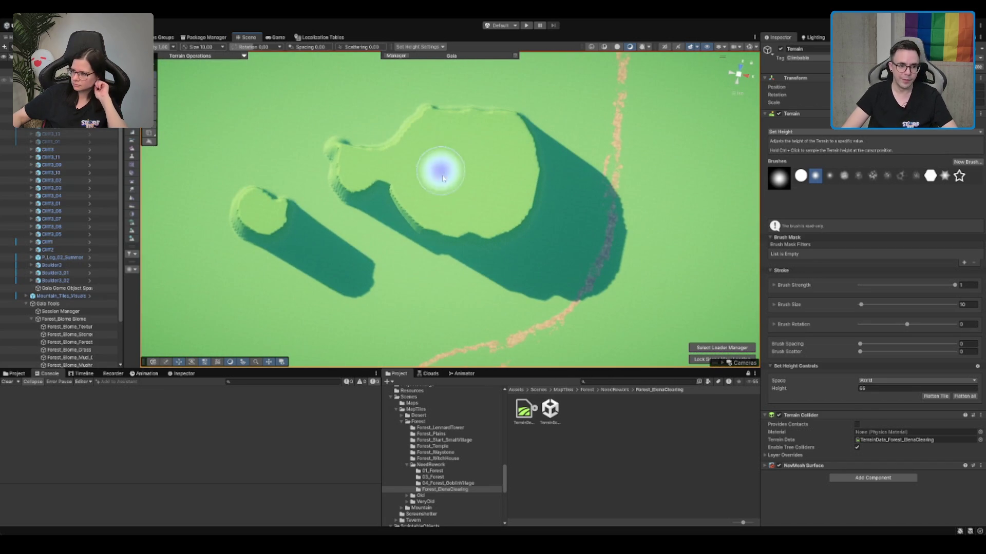
{"action": "mouse_move", "coordinate": [394, 181]}
{"action": "left_mouse_down"}
{"action": "mouse_move", "coordinate": [385, 169]}
{"action": "mouse_move", "coordinate": [375, 176]}
{"action": "mouse_move", "coordinate": [418, 196]}
{"action": "left_mouse_up"}
{"action": "scroll", "coordinate": [511, 194], "scroll_direction": "up", "scroll_amount": 1}
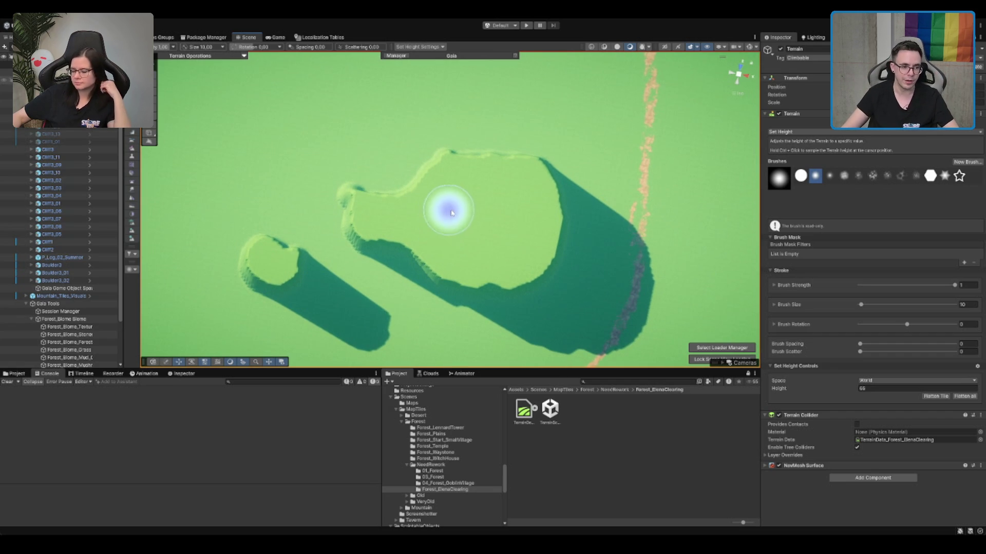
Step: Activate the Cliff3_13 and Cliff1_01 cliff rock objects over the plateau
{"action": "scroll", "coordinate": [446, 209], "scroll_direction": "up", "scroll_amount": 2}
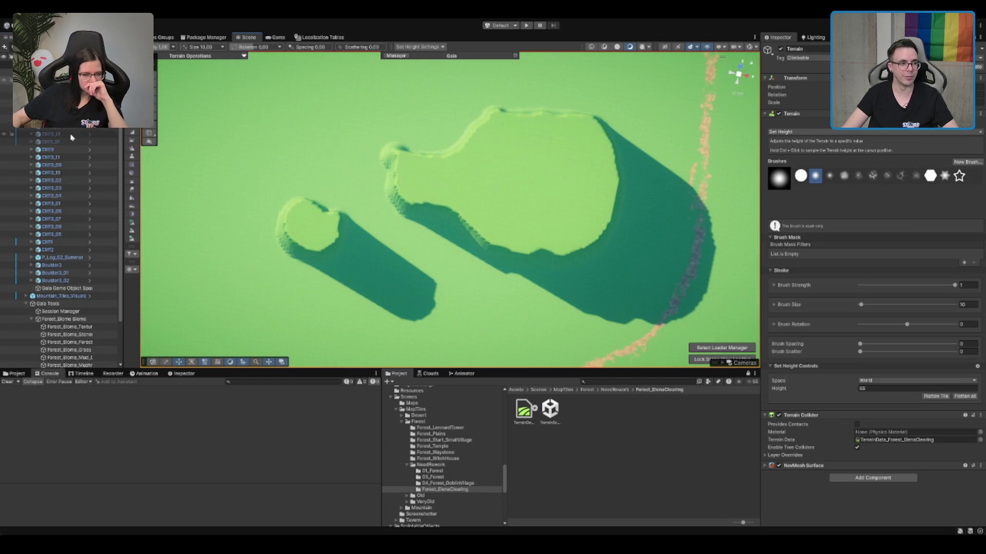
{"action": "left_click", "coordinate": [72, 142], "text": "shift"}
{"action": "left_click", "coordinate": [781, 49]}
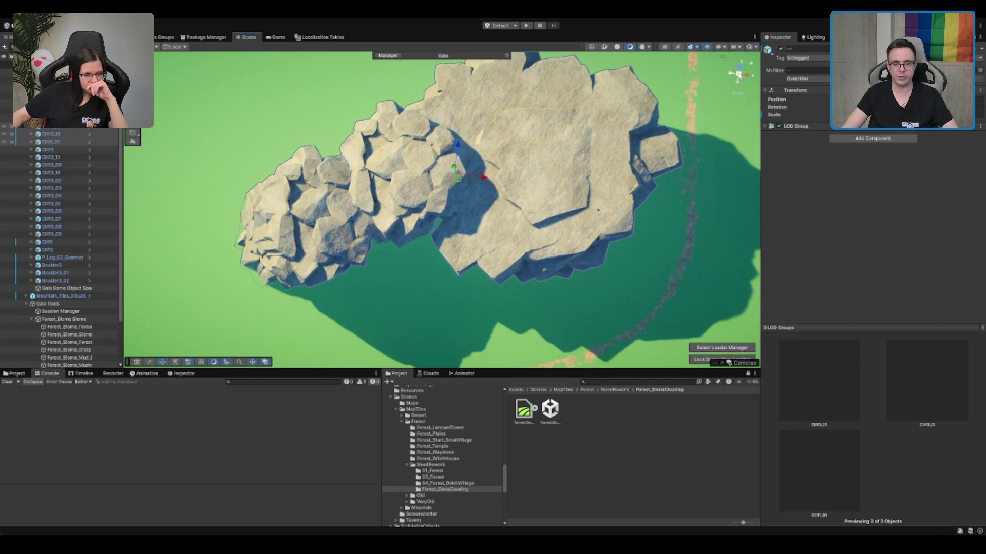
Step: Orbit to a low view of the cliffs and reselect the Terrain for Set Height sculpting
{"action": "mouse_move", "coordinate": [513, 226]}
{"action": "left_mouse_down"}
{"action": "mouse_move", "coordinate": [502, 220]}
{"action": "mouse_move", "coordinate": [576, 228]}
{"action": "mouse_move", "coordinate": [560, 191]}
{"action": "mouse_move", "coordinate": [618, 135]}
{"action": "mouse_move", "coordinate": [467, 238]}
{"action": "mouse_move", "coordinate": [424, 281]}
{"action": "left_mouse_up"}
{"action": "left_click", "coordinate": [424, 282]}
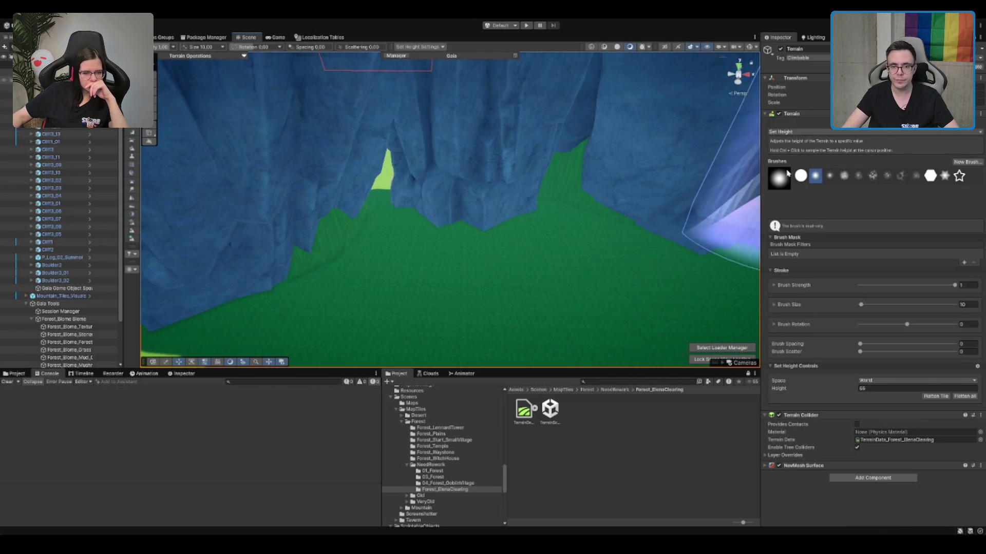
Step: Sample the ground height beside the cliff and flatten the raised patch at its foot
{"action": "left_click", "coordinate": [606, 279], "text": "ctrl"}
{"action": "left_click_drag", "start_coordinate": [561, 214], "coordinate": [626, 220]}
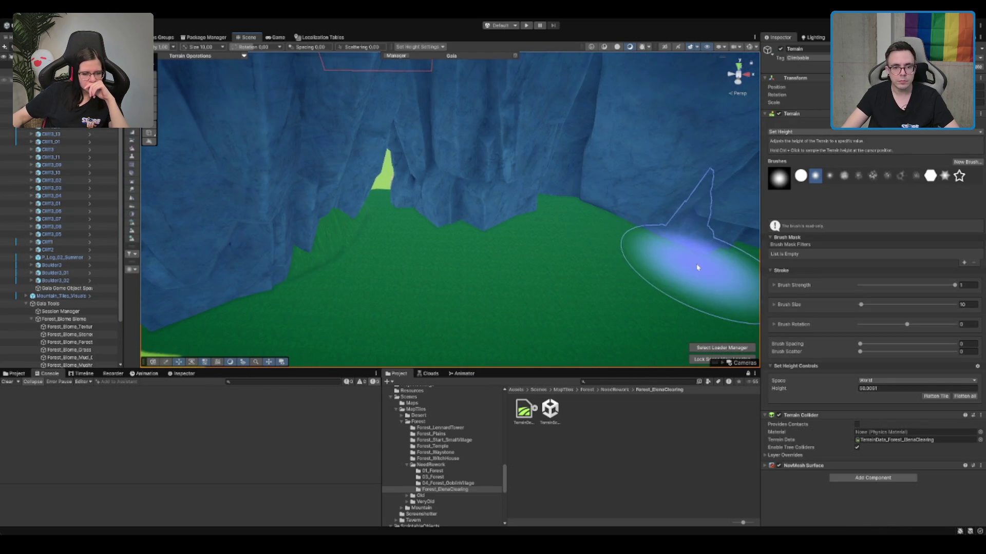
{"action": "mouse_move", "coordinate": [697, 267]}
{"action": "left_mouse_down"}
{"action": "mouse_move", "coordinate": [524, 253]}
{"action": "mouse_move", "coordinate": [502, 315]}
{"action": "mouse_move", "coordinate": [460, 279]}
{"action": "mouse_move", "coordinate": [515, 263]}
{"action": "mouse_move", "coordinate": [462, 193]}
{"action": "mouse_move", "coordinate": [594, 275]}
{"action": "mouse_move", "coordinate": [649, 209]}
{"action": "mouse_move", "coordinate": [405, 243]}
{"action": "mouse_move", "coordinate": [424, 239]}
{"action": "left_mouse_up"}
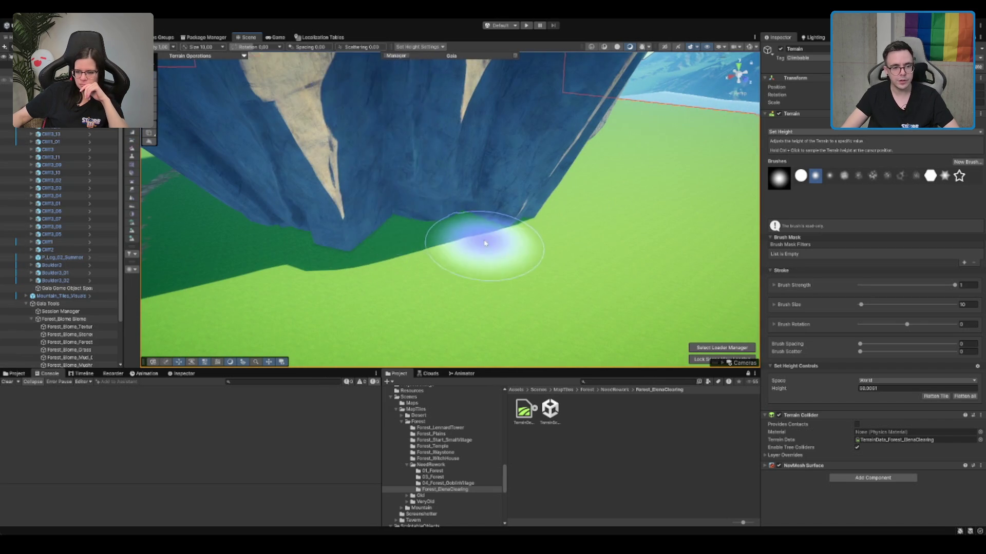
{"action": "mouse_move", "coordinate": [485, 243]}
{"action": "left_mouse_down"}
{"action": "mouse_move", "coordinate": [500, 236]}
{"action": "mouse_move", "coordinate": [429, 246]}
{"action": "mouse_move", "coordinate": [552, 252]}
{"action": "mouse_move", "coordinate": [638, 330]}
{"action": "mouse_move", "coordinate": [462, 253]}
{"action": "mouse_move", "coordinate": [539, 275]}
{"action": "mouse_move", "coordinate": [495, 248]}
{"action": "mouse_move", "coordinate": [433, 293]}
{"action": "mouse_move", "coordinate": [441, 209]}
{"action": "left_mouse_up"}
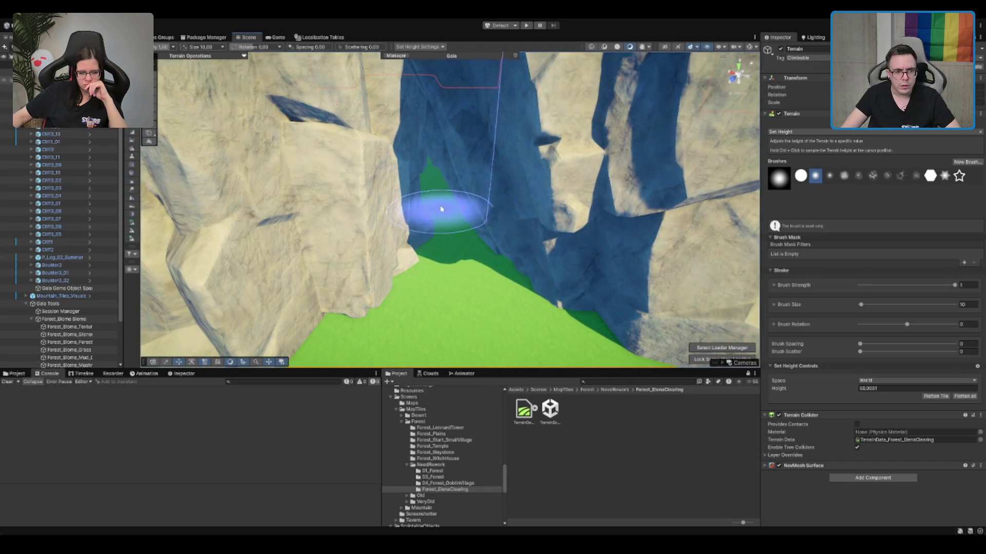
{"action": "mouse_move", "coordinate": [474, 248]}
{"action": "left_mouse_down"}
{"action": "mouse_move", "coordinate": [704, 295]}
{"action": "mouse_move", "coordinate": [568, 220]}
{"action": "mouse_move", "coordinate": [473, 329]}
{"action": "mouse_move", "coordinate": [539, 224]}
{"action": "mouse_move", "coordinate": [527, 214]}
{"action": "mouse_move", "coordinate": [383, 196]}
{"action": "mouse_move", "coordinate": [423, 181]}
{"action": "mouse_move", "coordinate": [408, 315]}
{"action": "mouse_move", "coordinate": [368, 281]}
{"action": "mouse_move", "coordinate": [387, 301]}
{"action": "mouse_move", "coordinate": [764, 273]}
{"action": "mouse_move", "coordinate": [585, 225]}
{"action": "mouse_move", "coordinate": [418, 213]}
{"action": "mouse_move", "coordinate": [534, 241]}
{"action": "mouse_move", "coordinate": [409, 209]}
{"action": "mouse_move", "coordinate": [440, 226]}
{"action": "mouse_move", "coordinate": [528, 176]}
{"action": "mouse_move", "coordinate": [535, 230]}
{"action": "left_mouse_up"}
{"action": "scroll", "coordinate": [535, 230], "scroll_direction": "up", "scroll_amount": 6}
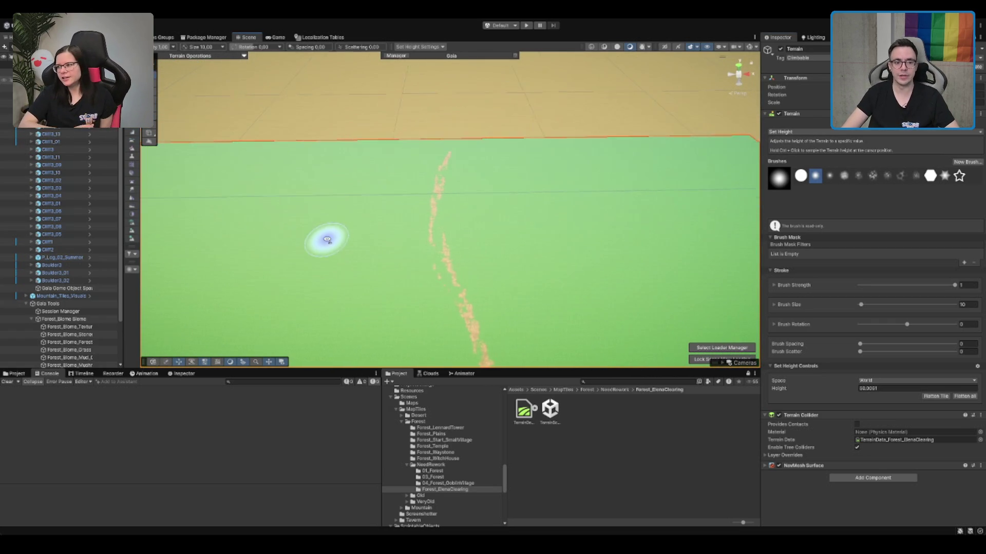
{"action": "mouse_move", "coordinate": [326, 236]}
{"action": "left_mouse_down"}
{"action": "mouse_move", "coordinate": [521, 215]}
{"action": "mouse_move", "coordinate": [387, 203]}
{"action": "mouse_move", "coordinate": [466, 199]}
{"action": "mouse_move", "coordinate": [446, 132]}
{"action": "mouse_move", "coordinate": [584, 176]}
{"action": "left_mouse_up"}
{"action": "scroll", "coordinate": [466, 200], "scroll_direction": "down", "scroll_amount": 5}
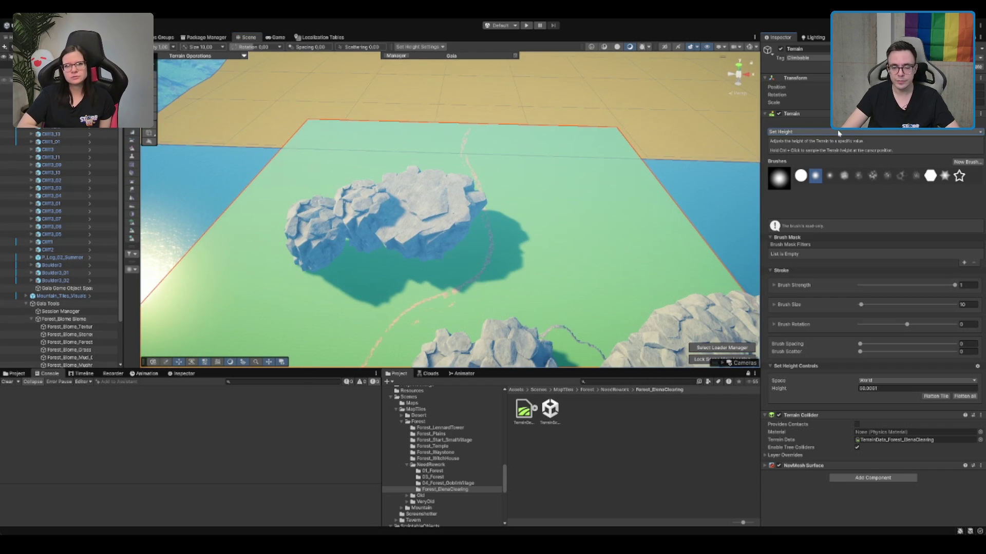
{"action": "key", "text": "ctrl+z"}
{"action": "scroll", "coordinate": [576, 236], "scroll_direction": "up", "scroll_amount": 5}
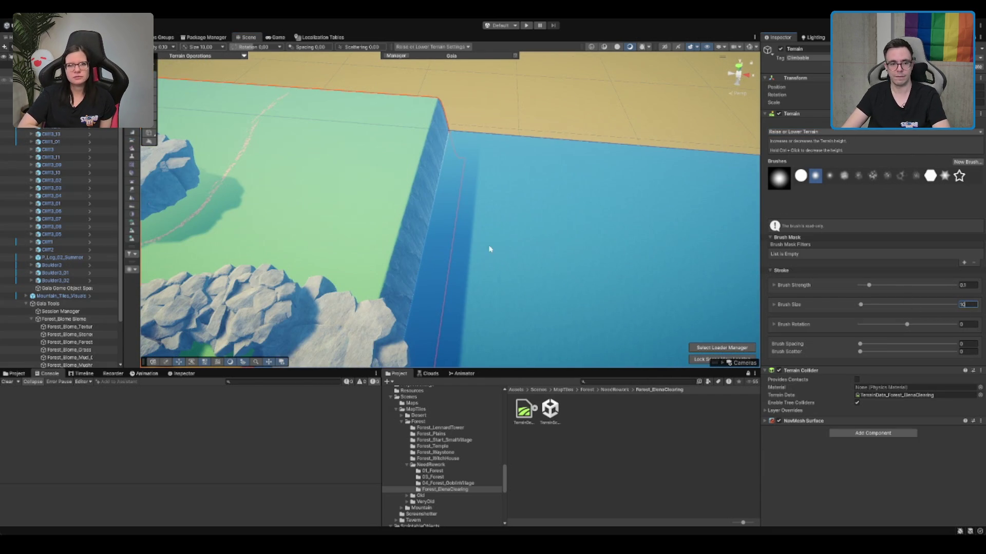
{"action": "mouse_move", "coordinate": [747, 228]}
{"action": "left_mouse_down"}
{"action": "mouse_move", "coordinate": [501, 213]}
{"action": "mouse_move", "coordinate": [511, 236]}
{"action": "mouse_move", "coordinate": [391, 272]}
{"action": "mouse_move", "coordinate": [436, 255]}
{"action": "mouse_move", "coordinate": [489, 271]}
{"action": "left_mouse_up"}
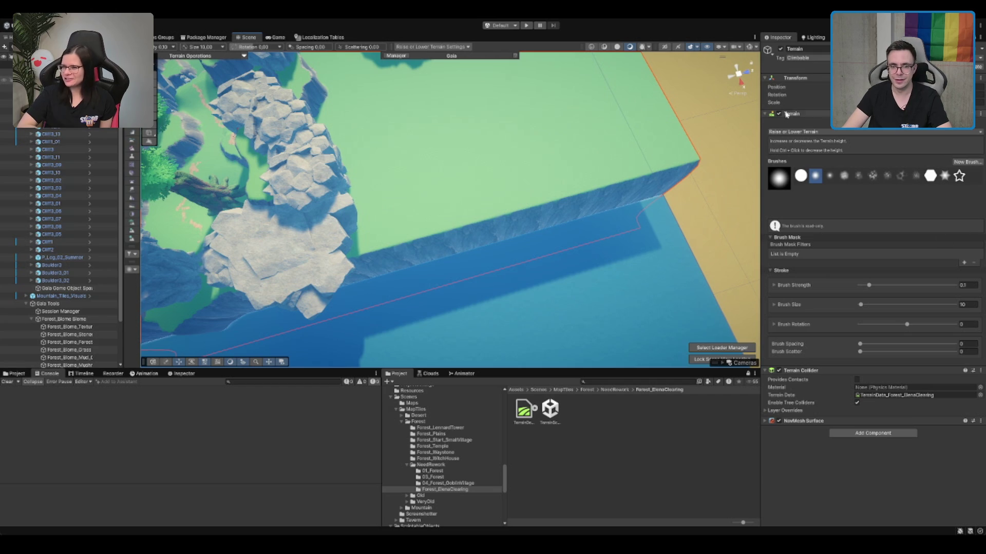
{"action": "key", "text": "F2"}
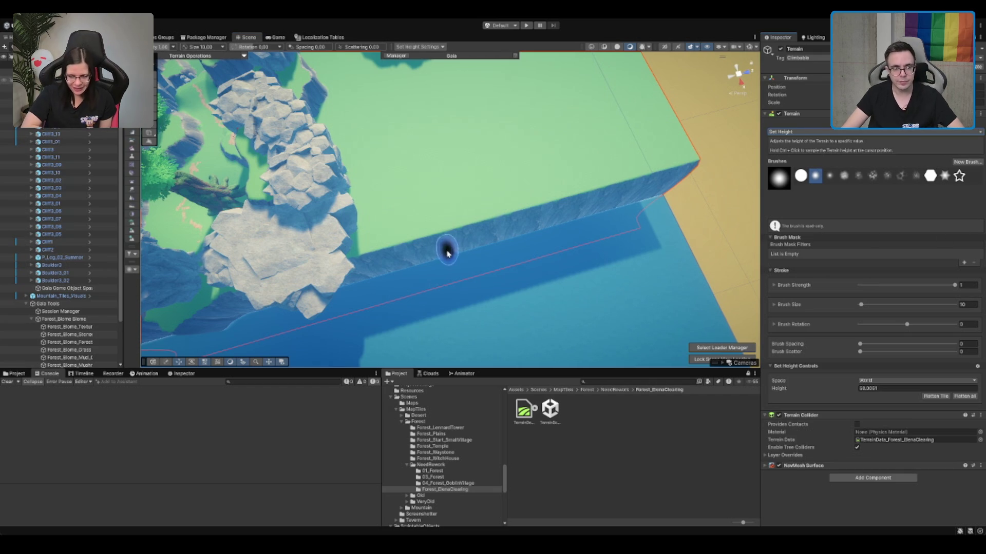
Step: Push the plateau ground out along the cliff edge and fill the water inlet
{"action": "mouse_move", "coordinate": [429, 273]}
{"action": "left_mouse_down"}
{"action": "mouse_move", "coordinate": [452, 240]}
{"action": "mouse_move", "coordinate": [480, 249]}
{"action": "left_mouse_up"}
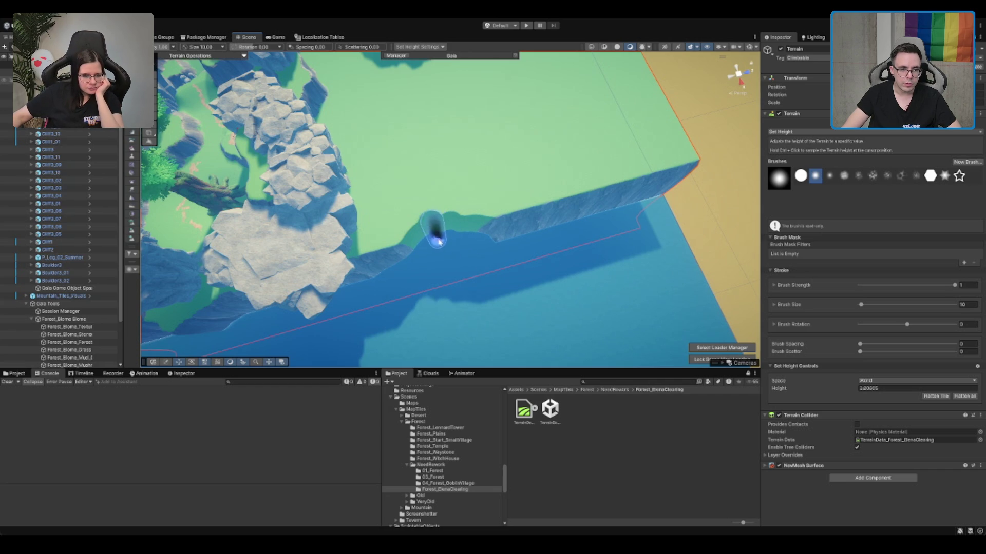
{"action": "left_click_drag", "start_coordinate": [439, 242], "coordinate": [478, 247]}
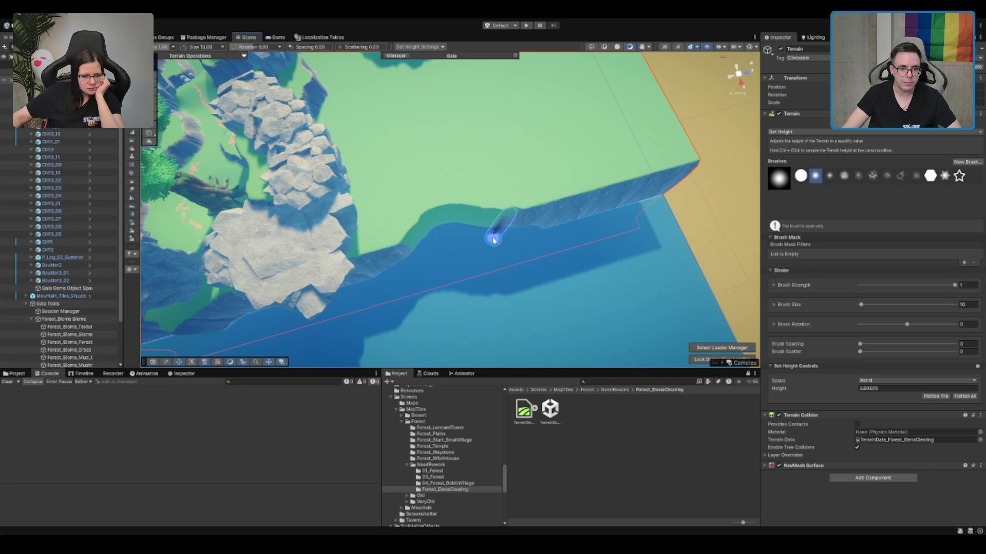
{"action": "scroll", "coordinate": [441, 262], "scroll_direction": "up", "scroll_amount": 3}
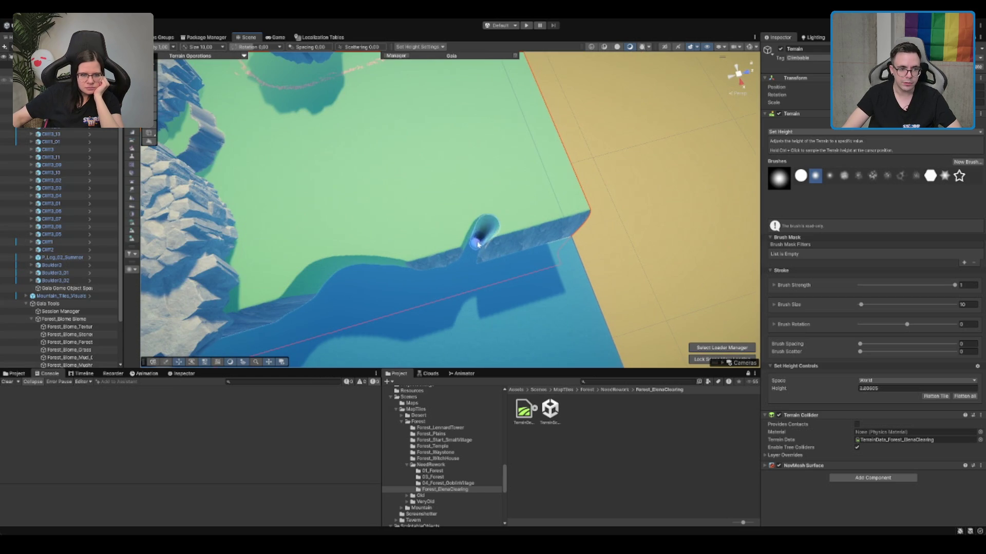
{"action": "mouse_move", "coordinate": [446, 273]}
{"action": "left_mouse_down"}
{"action": "mouse_move", "coordinate": [486, 227]}
{"action": "mouse_move", "coordinate": [518, 250]}
{"action": "left_mouse_up"}
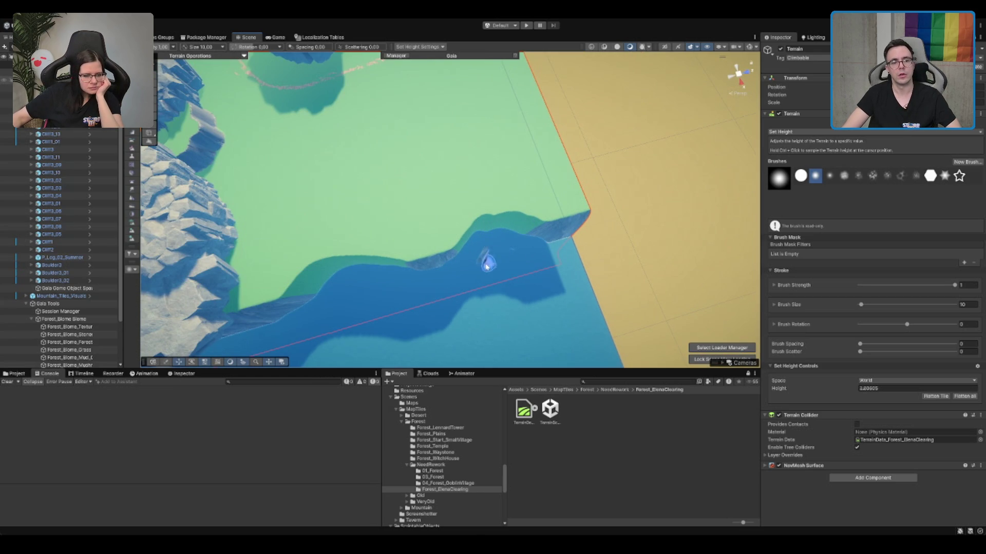
Step: Carve a curved bay into the shoreline with a size 20 brush
{"action": "mouse_move", "coordinate": [400, 140]}
{"action": "left_mouse_down"}
{"action": "mouse_move", "coordinate": [464, 139]}
{"action": "mouse_move", "coordinate": [445, 202]}
{"action": "mouse_move", "coordinate": [473, 268]}
{"action": "left_mouse_up"}
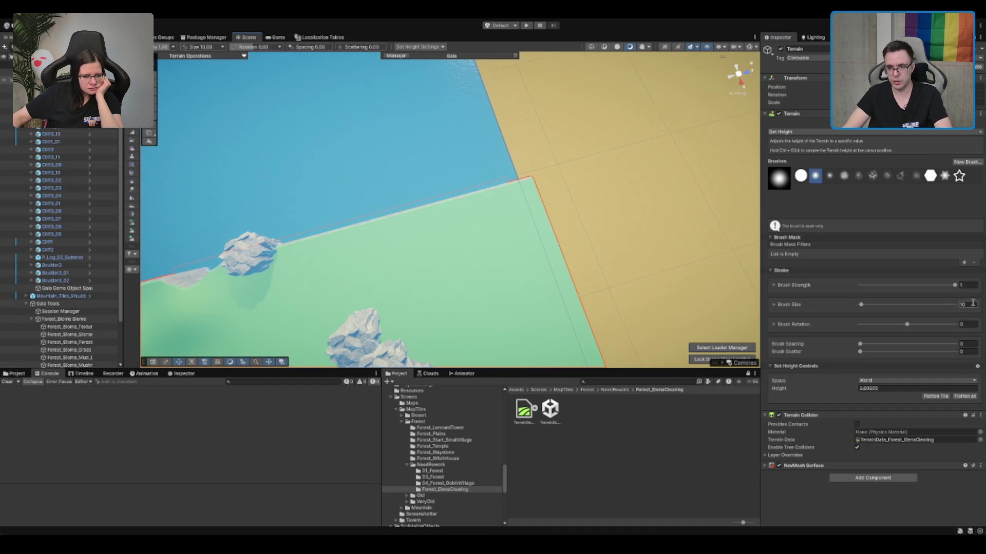
{"action": "scroll", "coordinate": [458, 223], "scroll_direction": "up", "scroll_amount": 3}
{"action": "scroll", "coordinate": [345, 255], "scroll_direction": "up", "scroll_amount": 3}
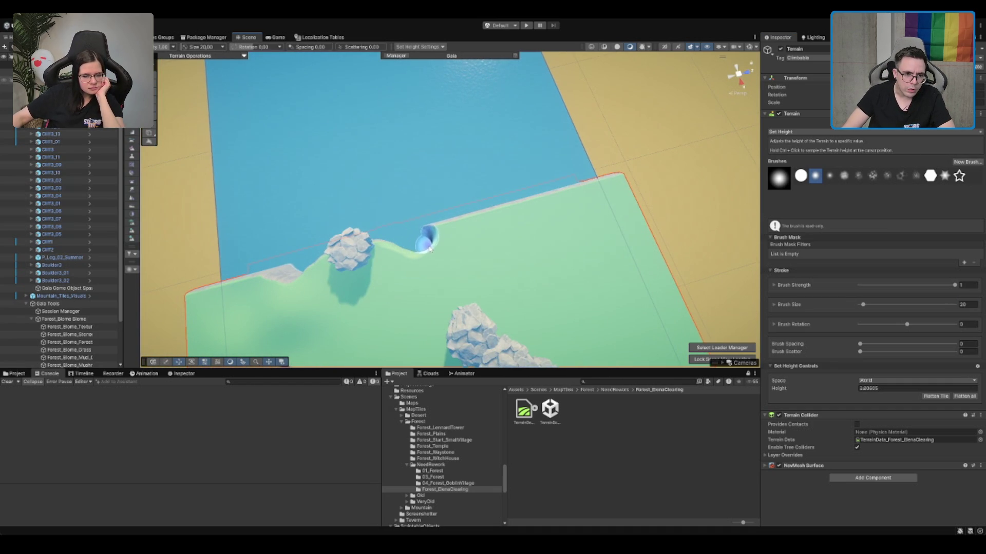
{"action": "left_click_drag", "start_coordinate": [463, 243], "coordinate": [540, 219]}
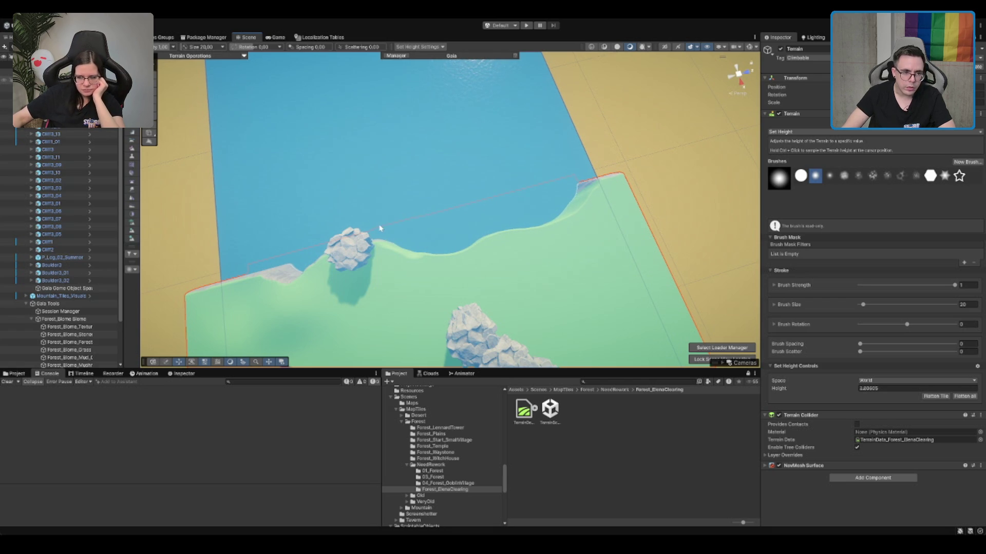
{"action": "key", "text": "Down"}
{"action": "key", "text": "Down"}
{"action": "key", "text": "Down"}
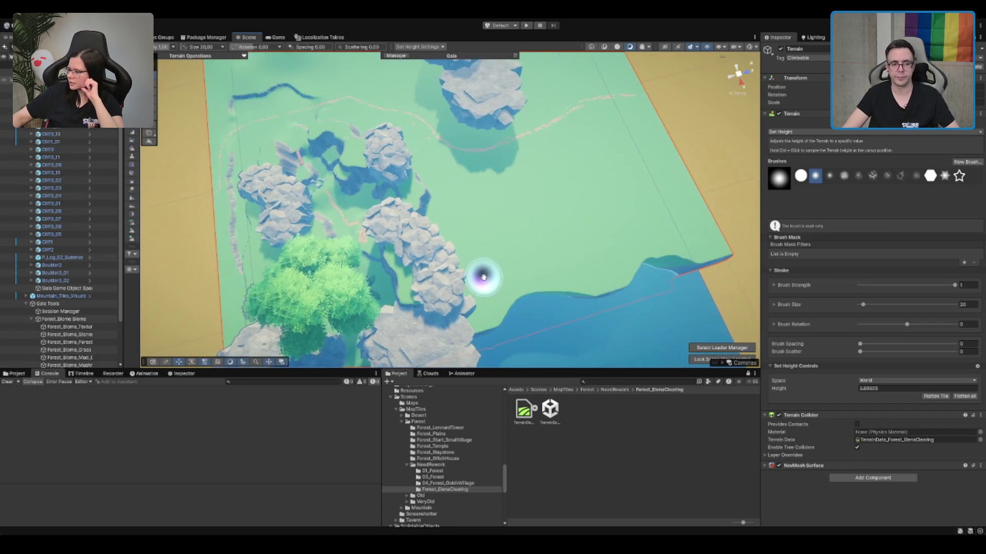
Step: Fly to the central cliff and sample the nearby ground height as target 30.9051
{"action": "key", "text": "Up"}
{"action": "key", "text": "Up"}
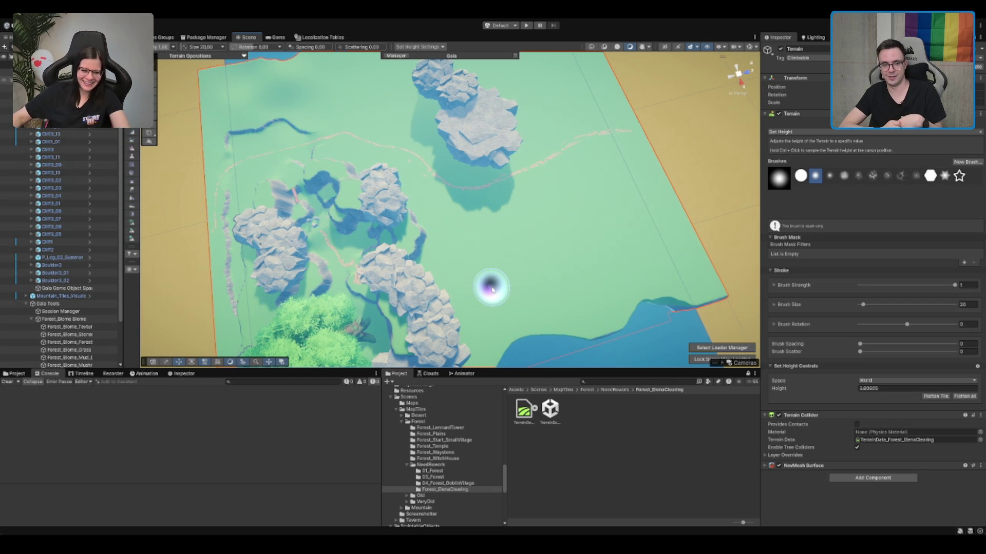
{"action": "scroll", "coordinate": [492, 290], "scroll_direction": "down", "scroll_amount": 5}
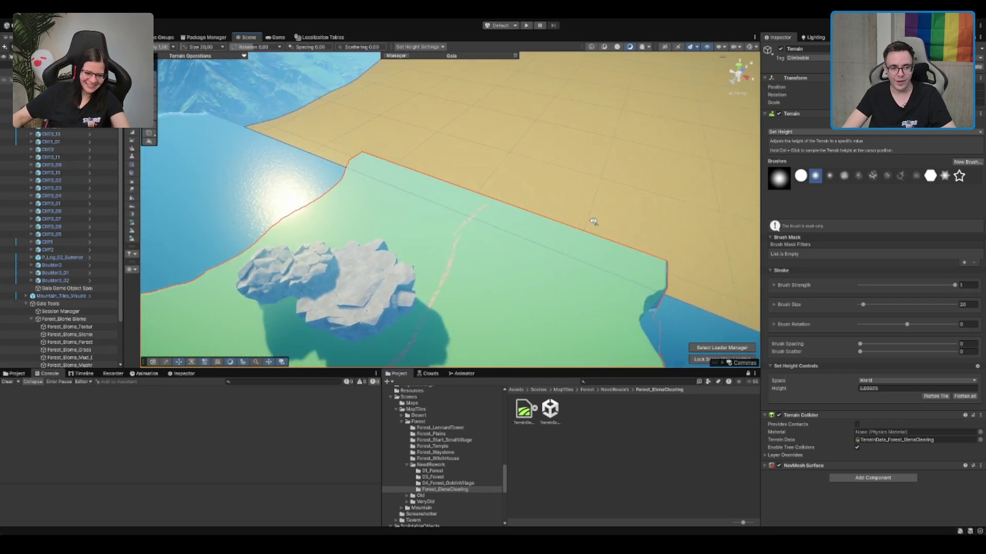
{"action": "mouse_move", "coordinate": [418, 288]}
{"action": "left_mouse_down"}
{"action": "mouse_move", "coordinate": [698, 183]}
{"action": "mouse_move", "coordinate": [594, 213]}
{"action": "mouse_move", "coordinate": [451, 277]}
{"action": "mouse_move", "coordinate": [594, 262]}
{"action": "mouse_move", "coordinate": [440, 220]}
{"action": "mouse_move", "coordinate": [485, 153]}
{"action": "left_mouse_up"}
{"action": "scroll", "coordinate": [594, 213], "scroll_direction": "up", "scroll_amount": 5}
{"action": "scroll", "coordinate": [594, 261], "scroll_direction": "up", "scroll_amount": 3}
{"action": "left_click", "coordinate": [485, 153], "text": "ctrl"}
{"action": "scroll", "coordinate": [451, 184], "scroll_direction": "up", "scroll_amount": 5}
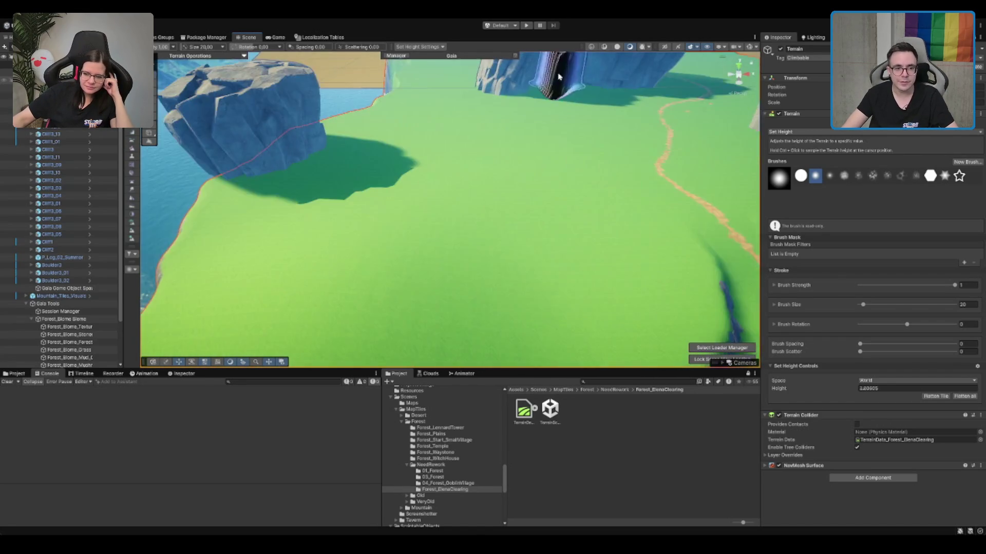
{"action": "scroll", "coordinate": [418, 214], "scroll_direction": "down", "scroll_amount": 5}
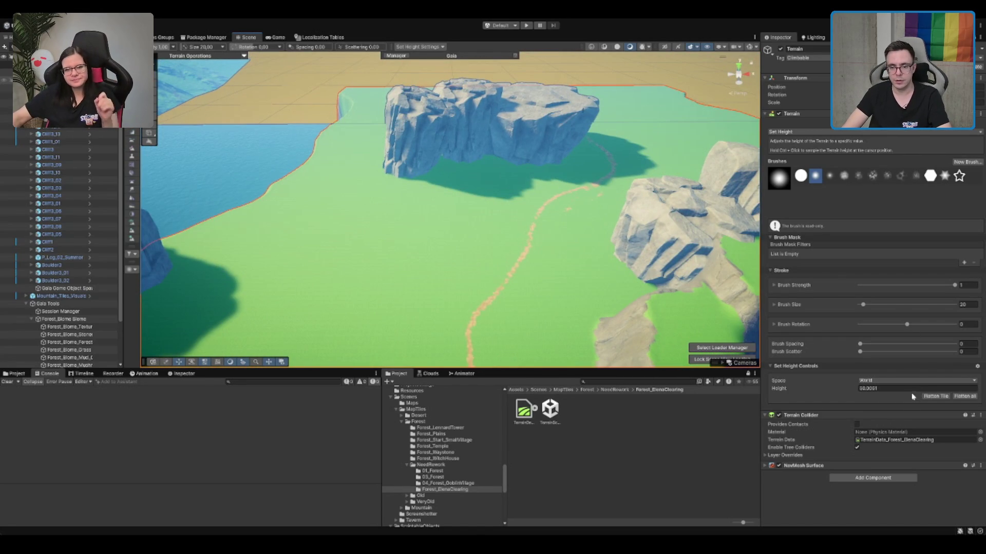
{"action": "scroll", "coordinate": [451, 220], "scroll_direction": "up", "scroll_amount": 6}
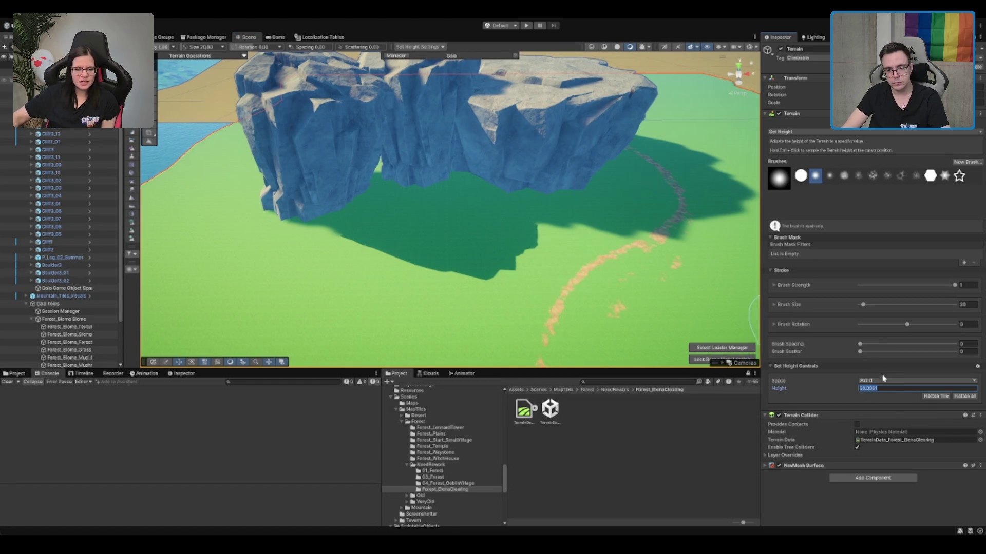
Step: Set brush size 10 and flatten the terrain along the cliff base
{"action": "left_click", "coordinate": [964, 304]}
{"action": "type", "text": "10"}
{"action": "scroll", "coordinate": [451, 242], "scroll_direction": "up", "scroll_amount": 5}
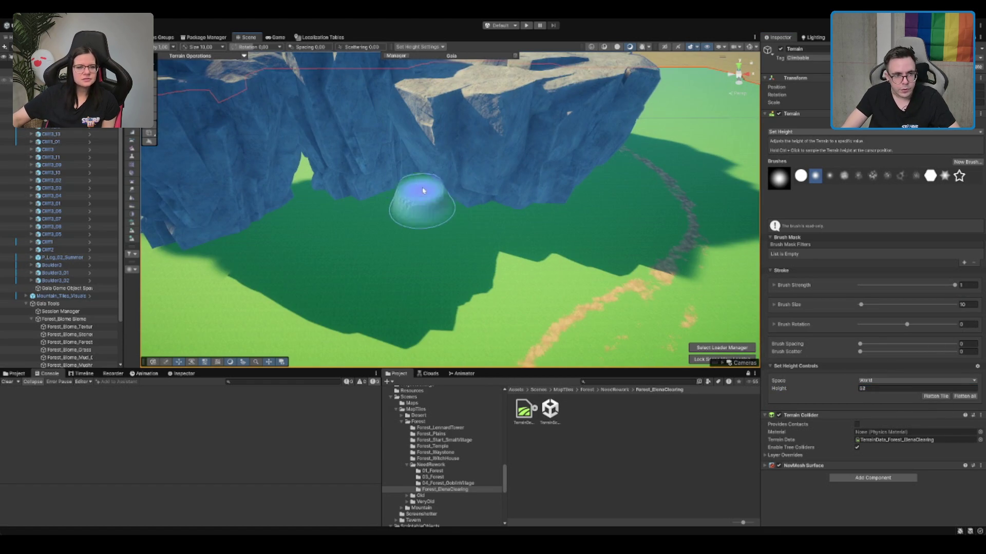
{"action": "mouse_move", "coordinate": [423, 191]}
{"action": "left_mouse_down"}
{"action": "mouse_move", "coordinate": [395, 186]}
{"action": "mouse_move", "coordinate": [462, 216]}
{"action": "mouse_move", "coordinate": [539, 209]}
{"action": "mouse_move", "coordinate": [446, 222]}
{"action": "mouse_move", "coordinate": [524, 290]}
{"action": "left_mouse_up"}
{"action": "scroll", "coordinate": [508, 149], "scroll_direction": "up", "scroll_amount": 3}
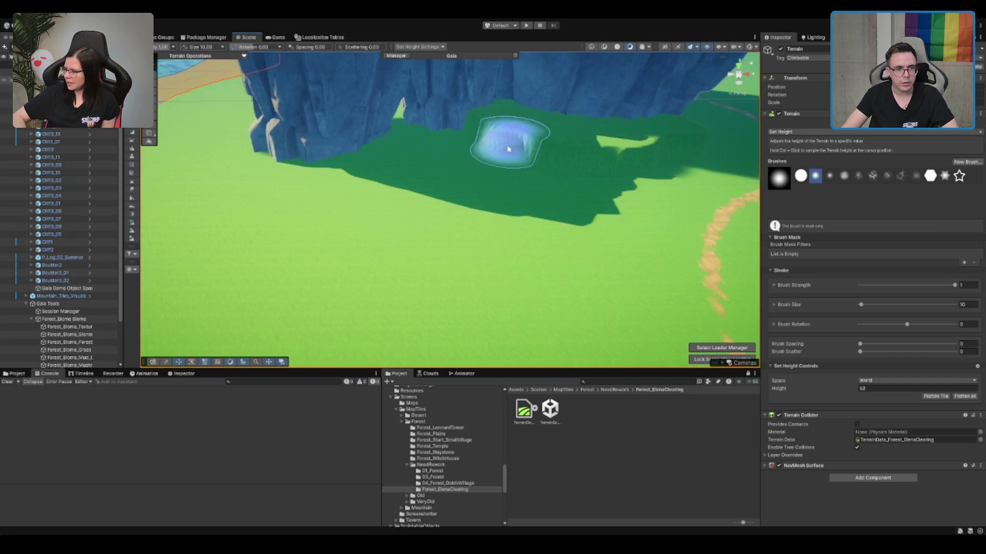
{"action": "scroll", "coordinate": [508, 149], "scroll_direction": "down", "scroll_amount": 3}
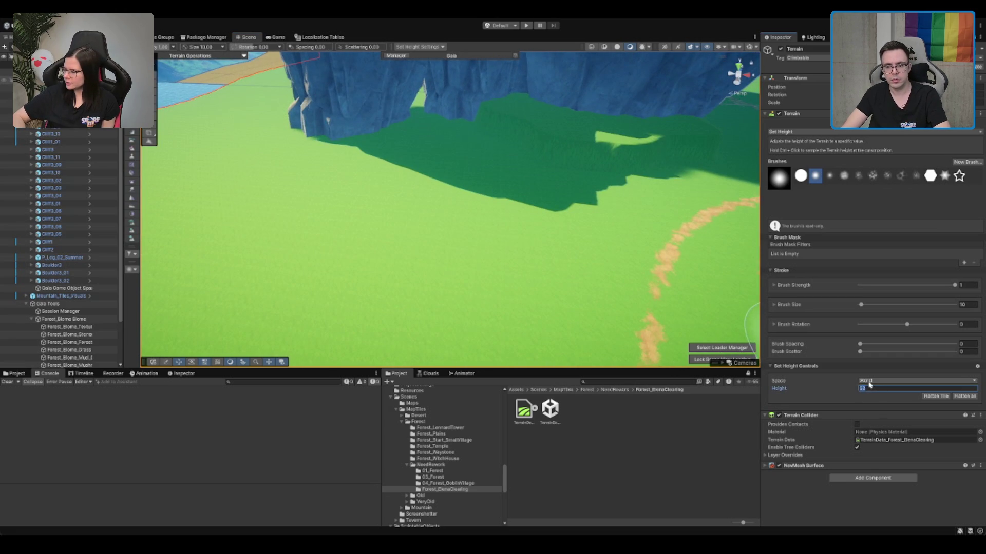
Step: Paint a flat-topped raised plateau onto the grass beside the dirt path
{"action": "mouse_move", "coordinate": [495, 299]}
{"action": "left_mouse_down"}
{"action": "mouse_move", "coordinate": [418, 213]}
{"action": "mouse_move", "coordinate": [375, 231]}
{"action": "mouse_move", "coordinate": [323, 276]}
{"action": "left_mouse_up"}
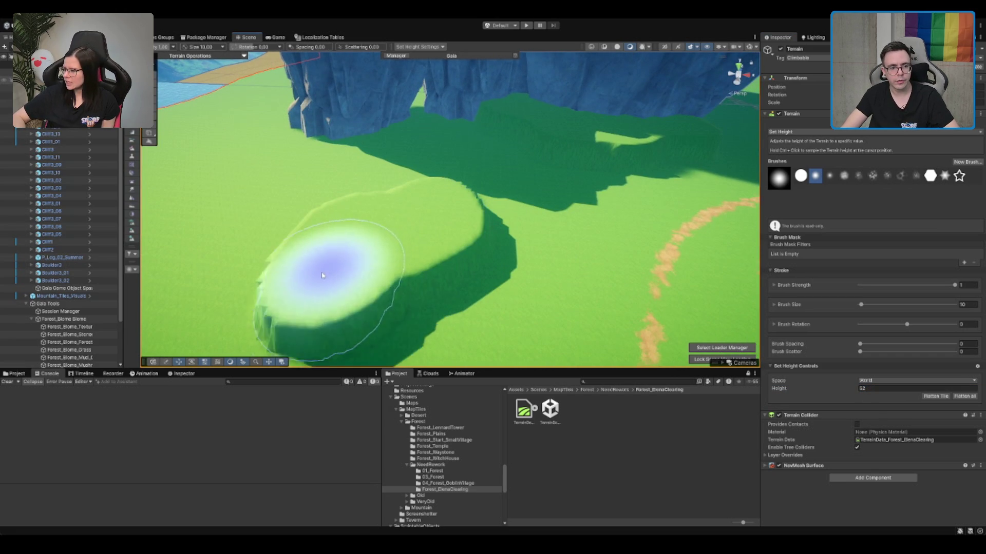
{"action": "scroll", "coordinate": [323, 276], "scroll_direction": "down", "scroll_amount": 5}
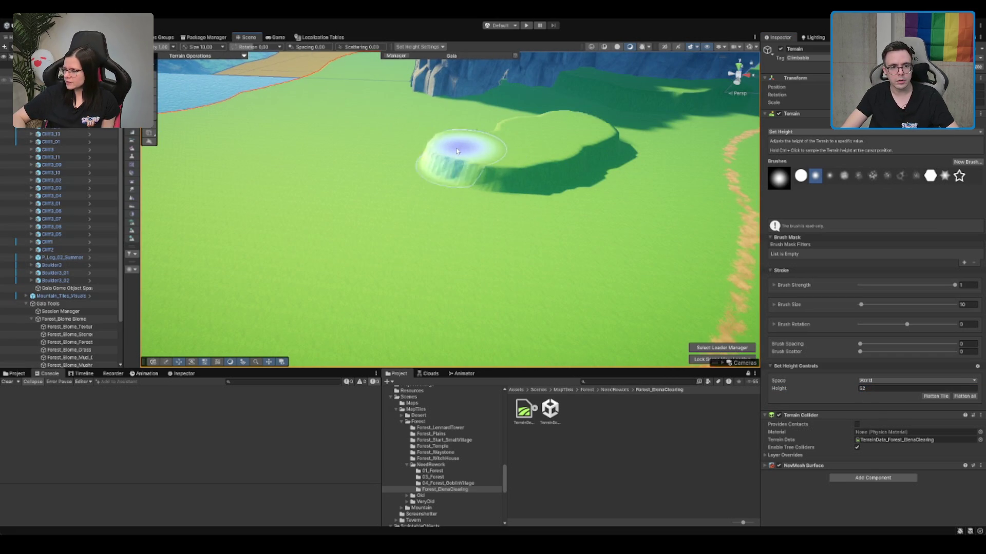
{"action": "mouse_move", "coordinate": [457, 150]}
{"action": "left_mouse_down"}
{"action": "mouse_move", "coordinate": [462, 165]}
{"action": "mouse_move", "coordinate": [488, 158]}
{"action": "mouse_move", "coordinate": [473, 171]}
{"action": "left_mouse_up"}
{"action": "scroll", "coordinate": [493, 180], "scroll_direction": "down", "scroll_amount": 3}
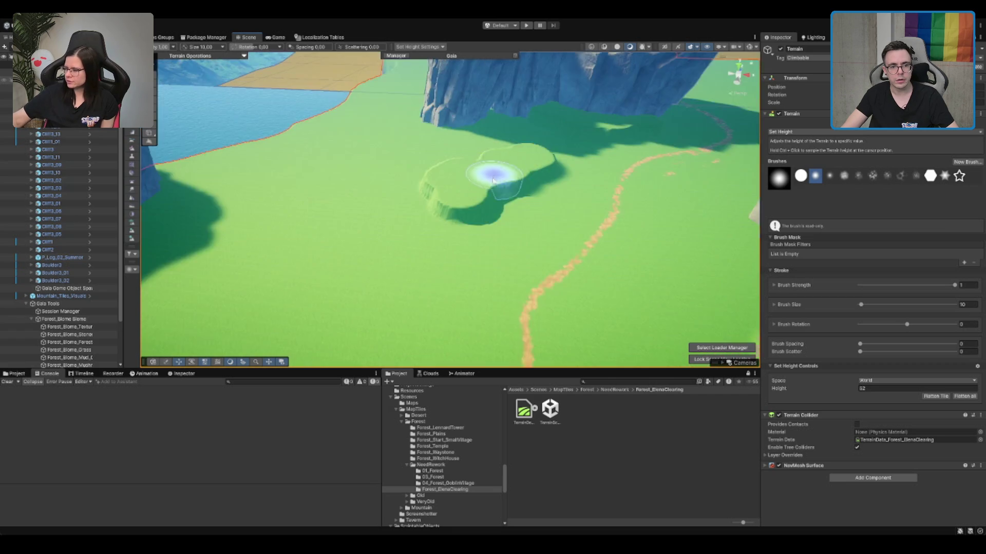
{"action": "scroll", "coordinate": [492, 179], "scroll_direction": "down", "scroll_amount": 5}
{"action": "scroll", "coordinate": [493, 180], "scroll_direction": "up", "scroll_amount": 3}
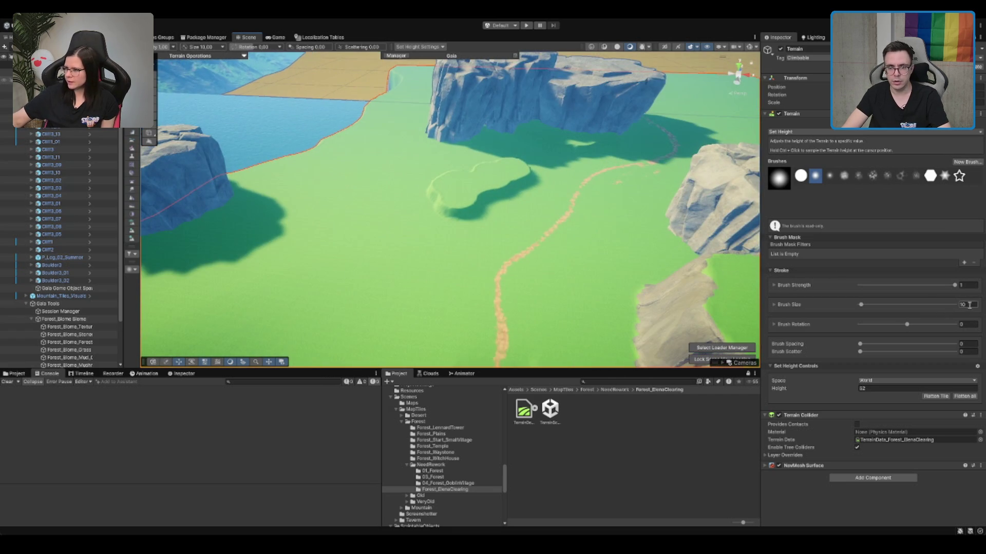
Step: Extend the raised plateau further right with a size 5 brush
{"action": "type", "text": "5"}
{"action": "scroll", "coordinate": [484, 209], "scroll_direction": "up", "scroll_amount": 6}
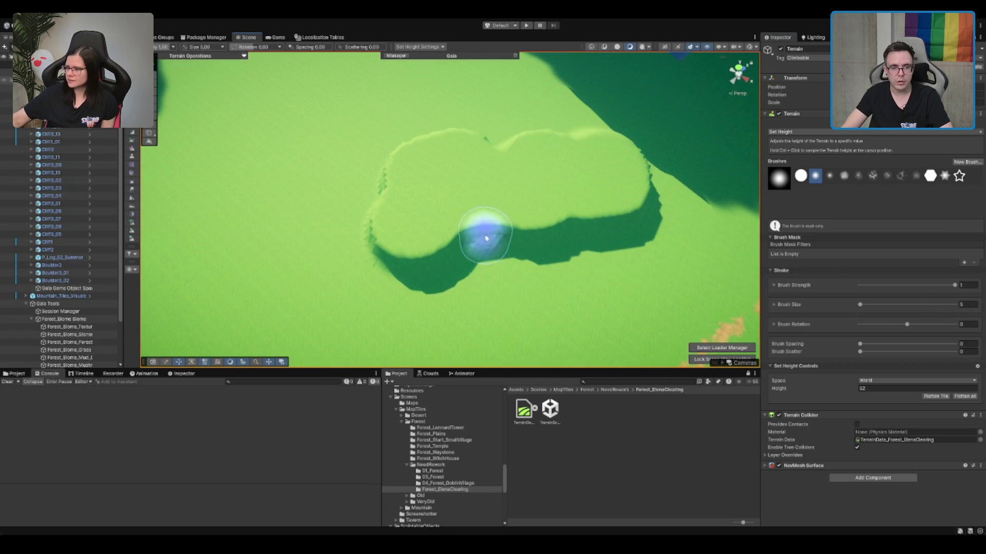
{"action": "mouse_move", "coordinate": [487, 238]}
{"action": "left_mouse_down"}
{"action": "mouse_move", "coordinate": [627, 202]}
{"action": "mouse_move", "coordinate": [651, 180]}
{"action": "mouse_move", "coordinate": [664, 189]}
{"action": "mouse_move", "coordinate": [638, 187]}
{"action": "mouse_move", "coordinate": [625, 170]}
{"action": "left_mouse_up"}
{"action": "scroll", "coordinate": [638, 187], "scroll_direction": "down", "scroll_amount": 5}
{"action": "scroll", "coordinate": [626, 170], "scroll_direction": "up", "scroll_amount": 3}
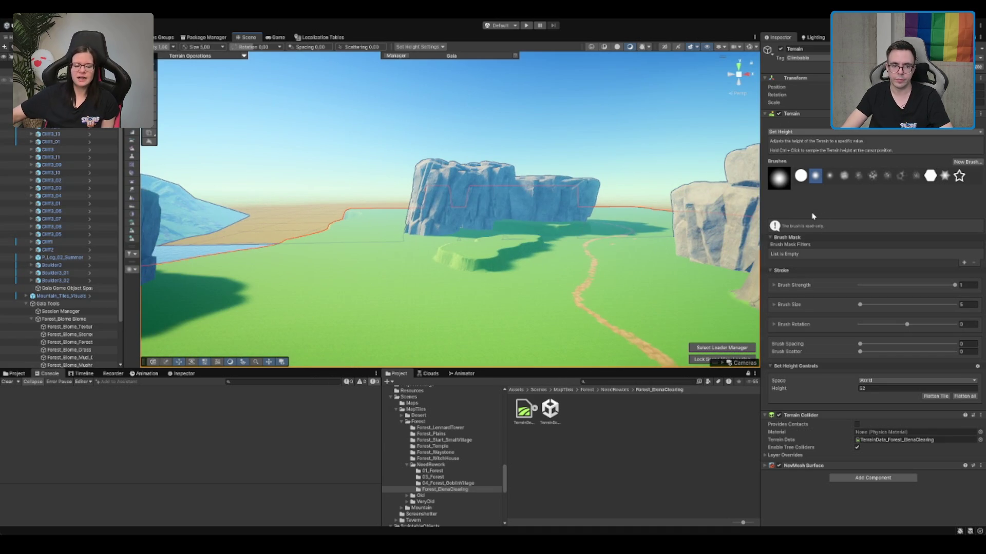
{"action": "key", "text": "shift"}
Step: Smooth the plateau's steep cliff edge and its shadowed side
{"action": "scroll", "coordinate": [484, 275], "scroll_direction": "up", "scroll_amount": 5}
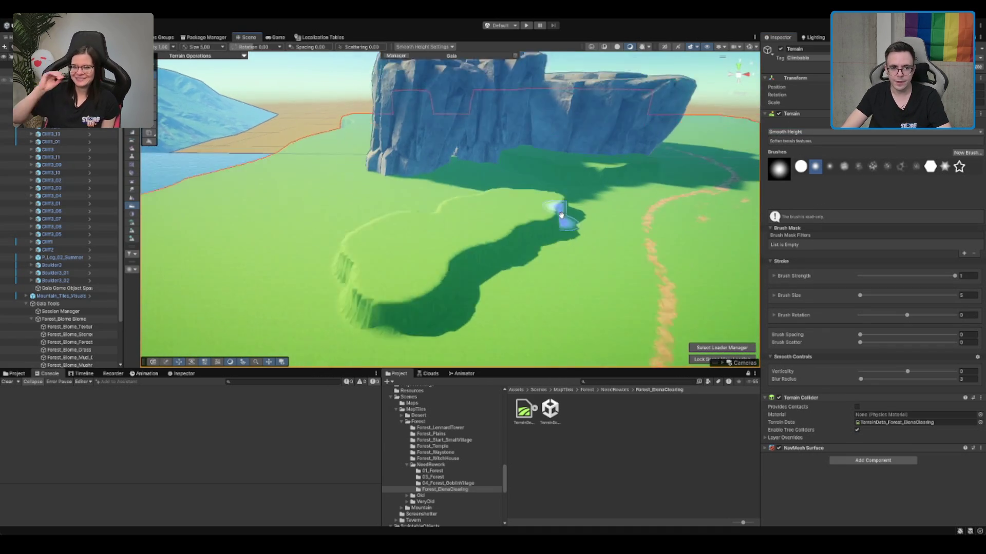
{"action": "left_click_drag", "start_coordinate": [489, 268], "coordinate": [411, 272]}
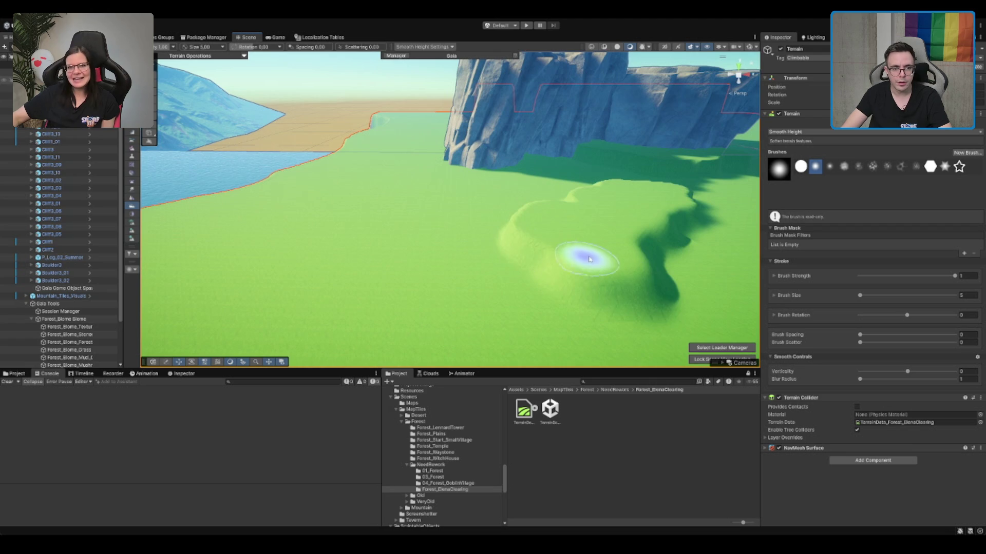
{"action": "scroll", "coordinate": [583, 257], "scroll_direction": "down", "scroll_amount": 5}
{"action": "scroll", "coordinate": [556, 262], "scroll_direction": "up", "scroll_amount": 10}
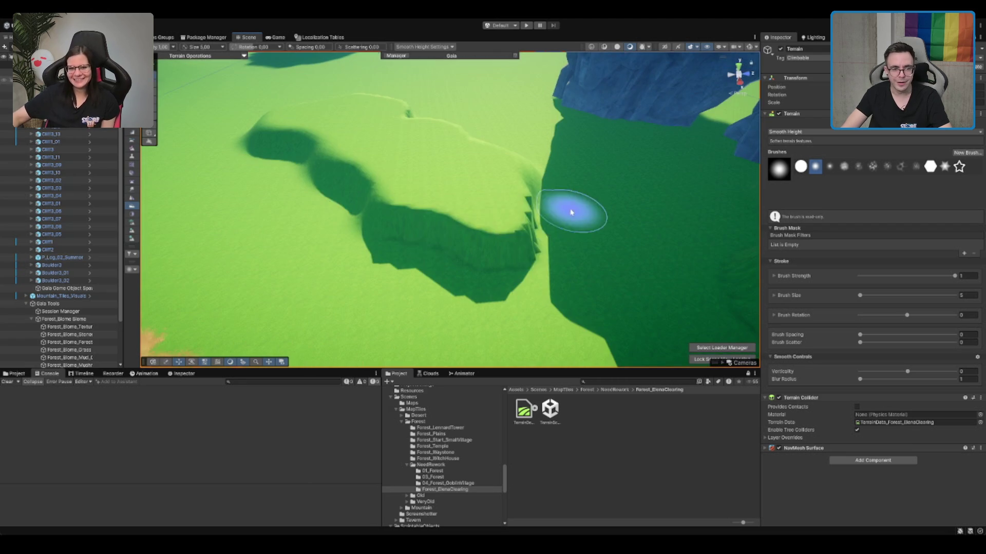
{"action": "mouse_move", "coordinate": [571, 212]}
{"action": "left_mouse_down"}
{"action": "mouse_move", "coordinate": [348, 172]}
{"action": "mouse_move", "coordinate": [395, 231]}
{"action": "mouse_move", "coordinate": [589, 268]}
{"action": "left_mouse_up"}
{"action": "scroll", "coordinate": [655, 209], "scroll_direction": "down", "scroll_amount": 3}
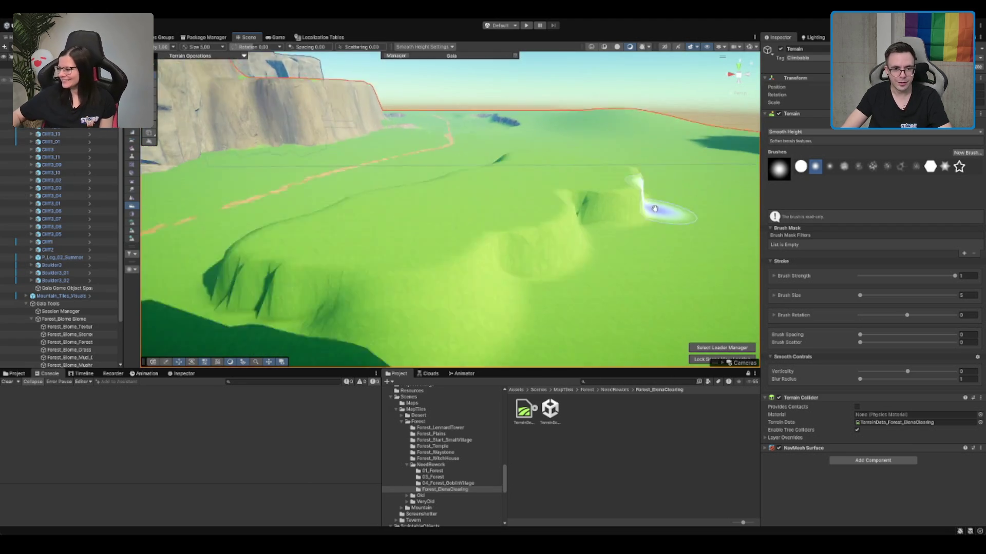
{"action": "scroll", "coordinate": [651, 154], "scroll_direction": "up", "scroll_amount": 4}
{"action": "scroll", "coordinate": [249, 214], "scroll_direction": "down", "scroll_amount": 3}
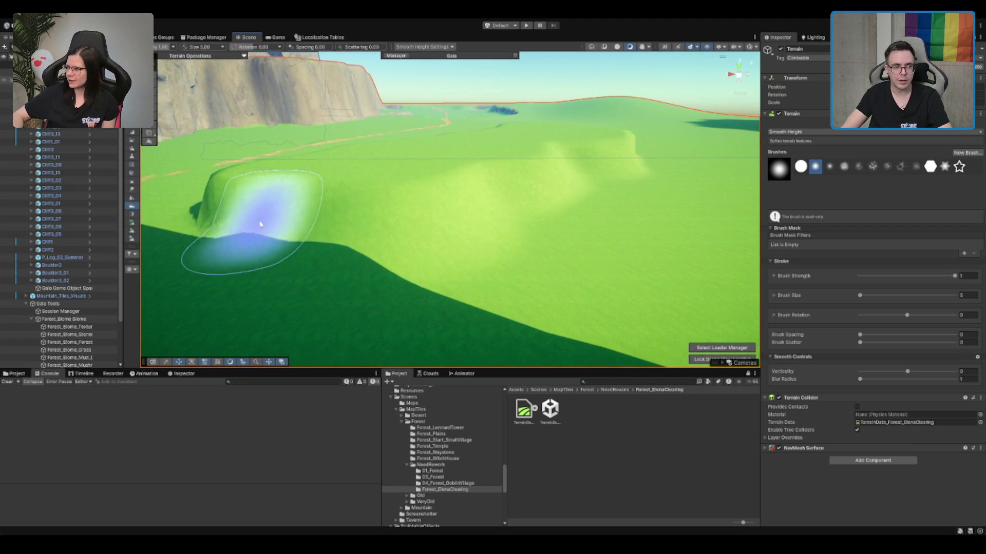
{"action": "scroll", "coordinate": [414, 263], "scroll_direction": "up", "scroll_amount": 5}
Step: Orbit around the cliff walls down to a view of the canyon floor
{"action": "mouse_move", "coordinate": [706, 285]}
{"action": "left_mouse_down"}
{"action": "mouse_move", "coordinate": [479, 264]}
{"action": "mouse_move", "coordinate": [495, 257]}
{"action": "mouse_move", "coordinate": [484, 214]}
{"action": "mouse_move", "coordinate": [503, 223]}
{"action": "mouse_move", "coordinate": [550, 209]}
{"action": "mouse_move", "coordinate": [500, 203]}
{"action": "left_mouse_up"}
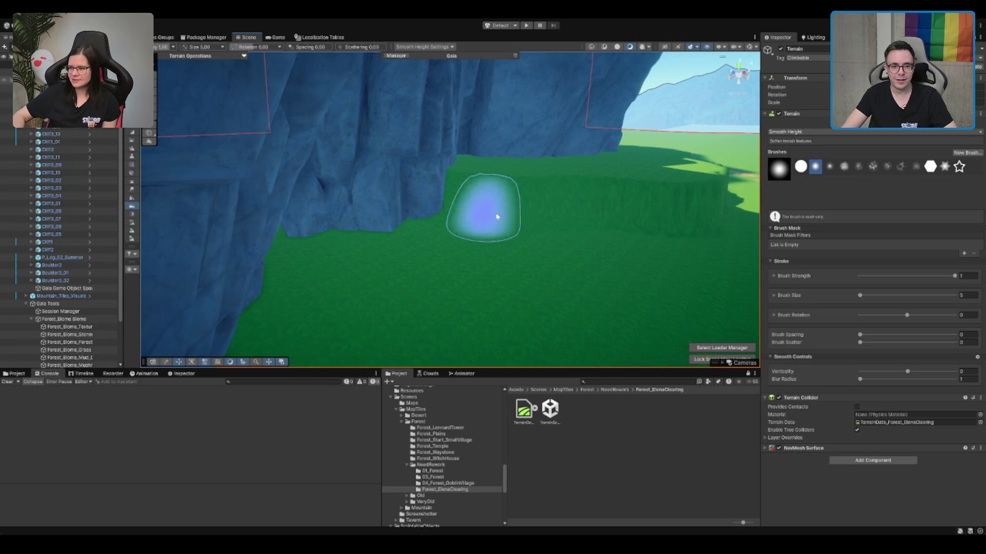
{"action": "left_click_drag", "start_coordinate": [701, 225], "coordinate": [328, 273]}
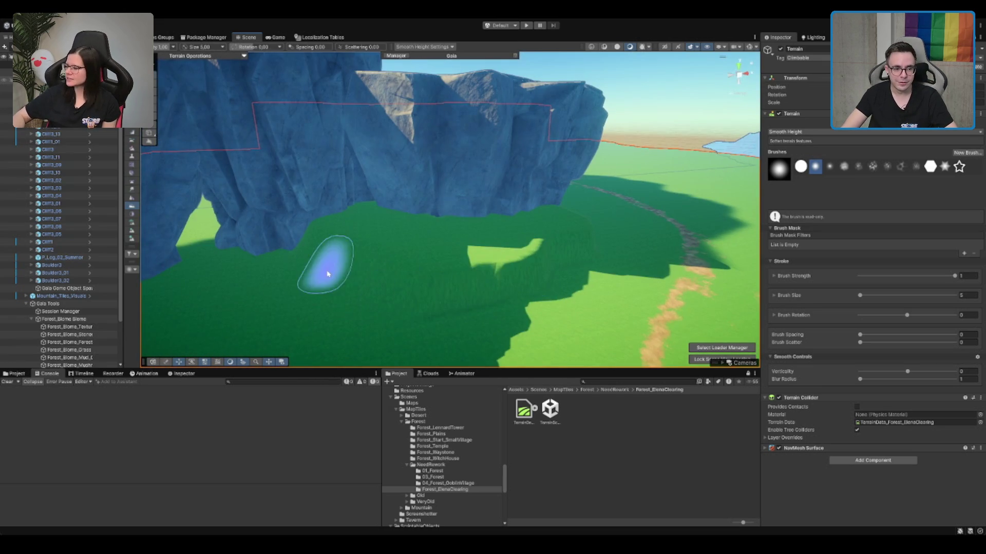
{"action": "left_click_drag", "start_coordinate": [572, 278], "coordinate": [418, 298]}
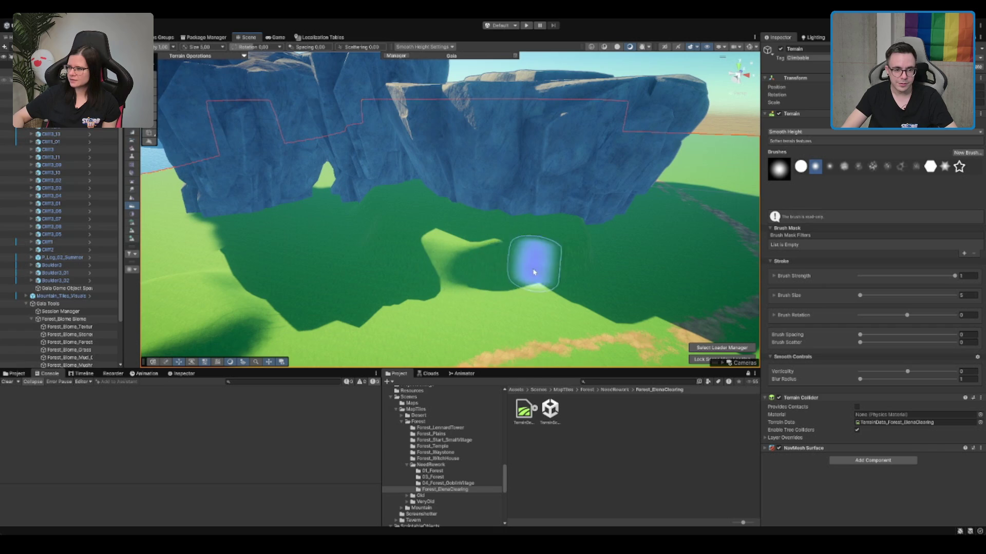
{"action": "left_click_drag", "start_coordinate": [564, 276], "coordinate": [418, 253]}
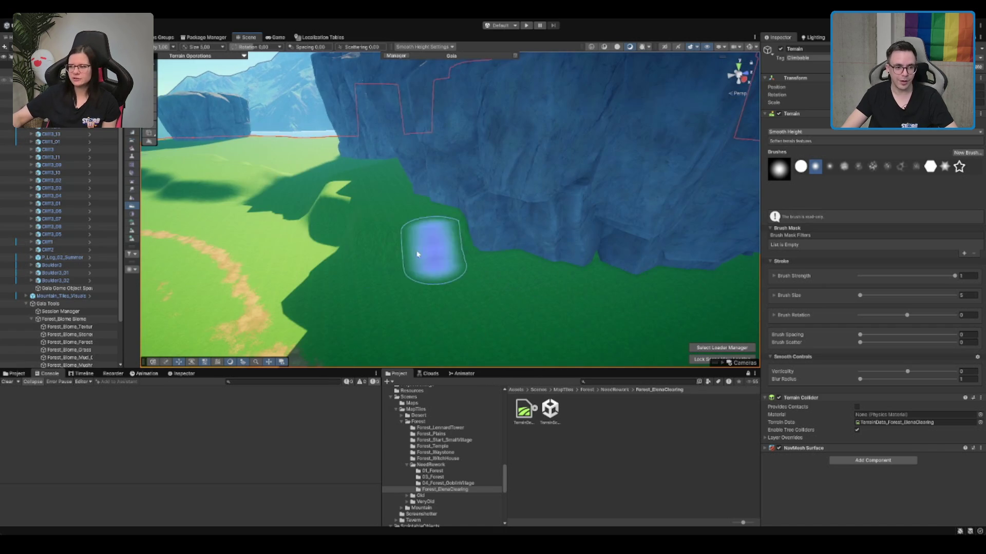
{"action": "mouse_move", "coordinate": [400, 221]}
{"action": "left_mouse_down"}
{"action": "mouse_move", "coordinate": [502, 226]}
{"action": "mouse_move", "coordinate": [478, 286]}
{"action": "mouse_move", "coordinate": [407, 282]}
{"action": "mouse_move", "coordinate": [461, 219]}
{"action": "mouse_move", "coordinate": [418, 186]}
{"action": "mouse_move", "coordinate": [451, 194]}
{"action": "mouse_move", "coordinate": [407, 275]}
{"action": "mouse_move", "coordinate": [425, 271]}
{"action": "mouse_move", "coordinate": [403, 273]}
{"action": "mouse_move", "coordinate": [520, 320]}
{"action": "mouse_move", "coordinate": [447, 283]}
{"action": "mouse_move", "coordinate": [510, 260]}
{"action": "mouse_move", "coordinate": [636, 179]}
{"action": "mouse_move", "coordinate": [807, 166]}
{"action": "left_mouse_up"}
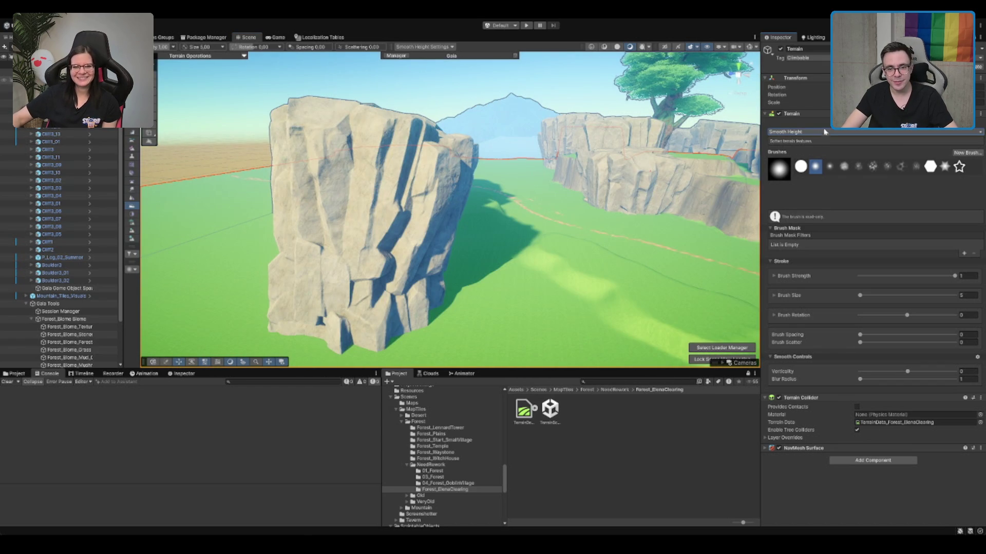
{"action": "mouse_move", "coordinate": [557, 253]}
{"action": "left_mouse_down"}
{"action": "mouse_move", "coordinate": [540, 326]}
{"action": "mouse_move", "coordinate": [451, 208]}
{"action": "mouse_move", "coordinate": [484, 245]}
{"action": "left_mouse_up"}
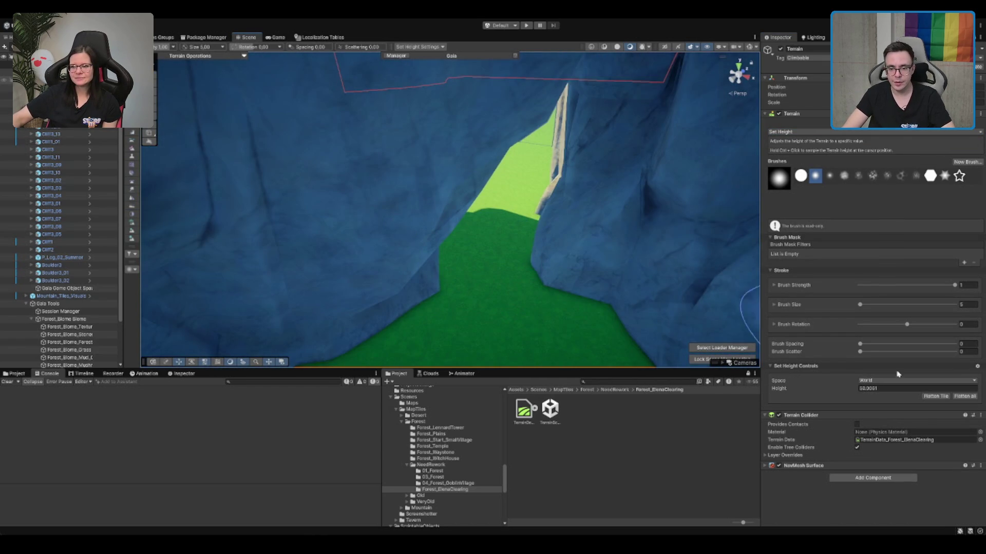
Step: Raise the canyon floor to height 40
{"action": "type", "text": "0"}
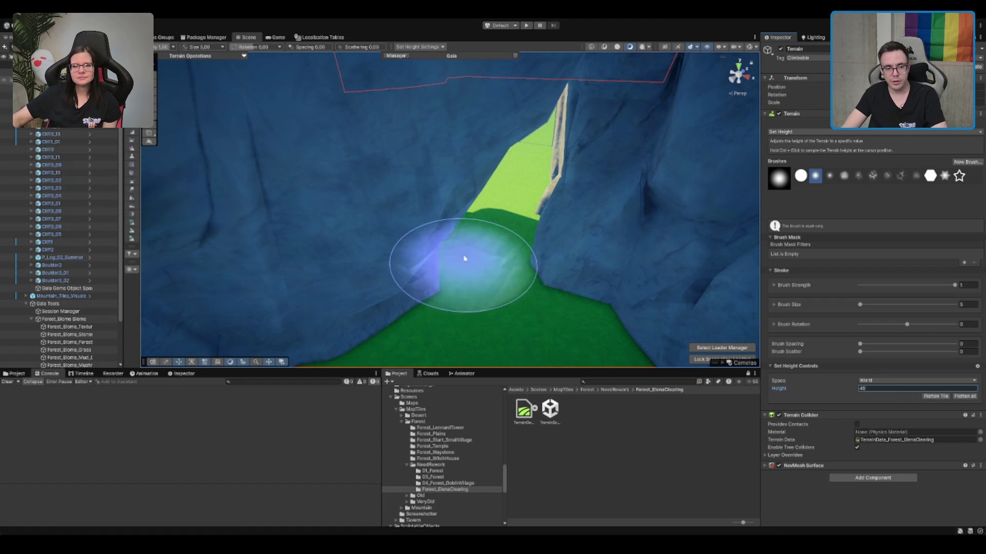
{"action": "mouse_move", "coordinate": [462, 257]}
{"action": "left_mouse_down"}
{"action": "mouse_move", "coordinate": [473, 226]}
{"action": "mouse_move", "coordinate": [508, 276]}
{"action": "mouse_move", "coordinate": [488, 213]}
{"action": "left_mouse_up"}
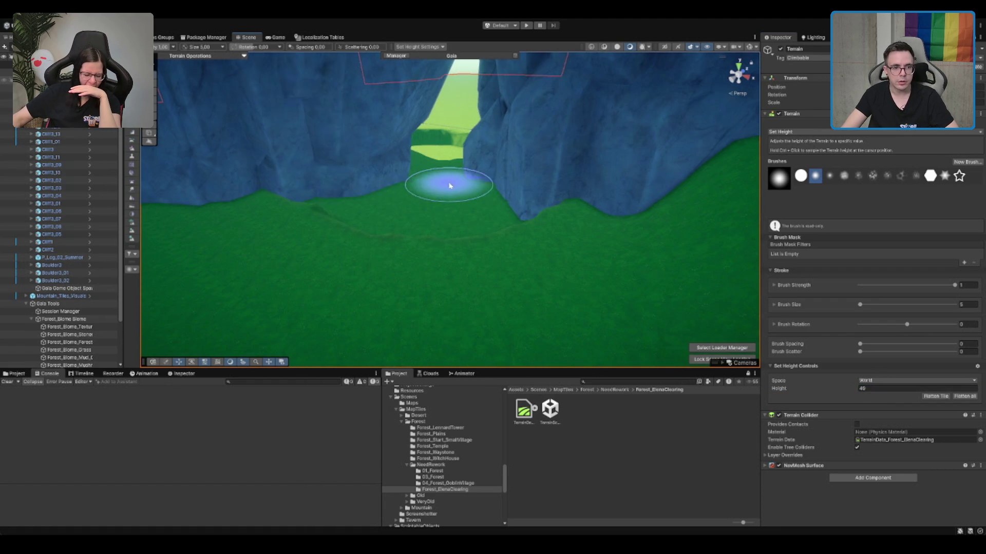
{"action": "scroll", "coordinate": [451, 183], "scroll_direction": "up", "scroll_amount": 5}
{"action": "scroll", "coordinate": [447, 232], "scroll_direction": "up", "scroll_amount": 2}
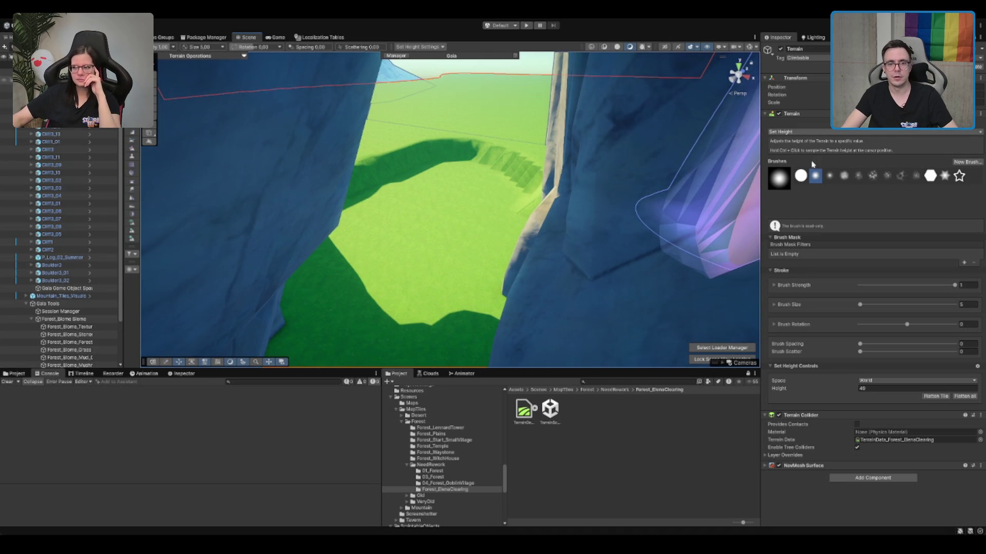
Step: Smooth the terraced step on the canyon floor with blur radius 2
{"action": "key", "text": "F4"}
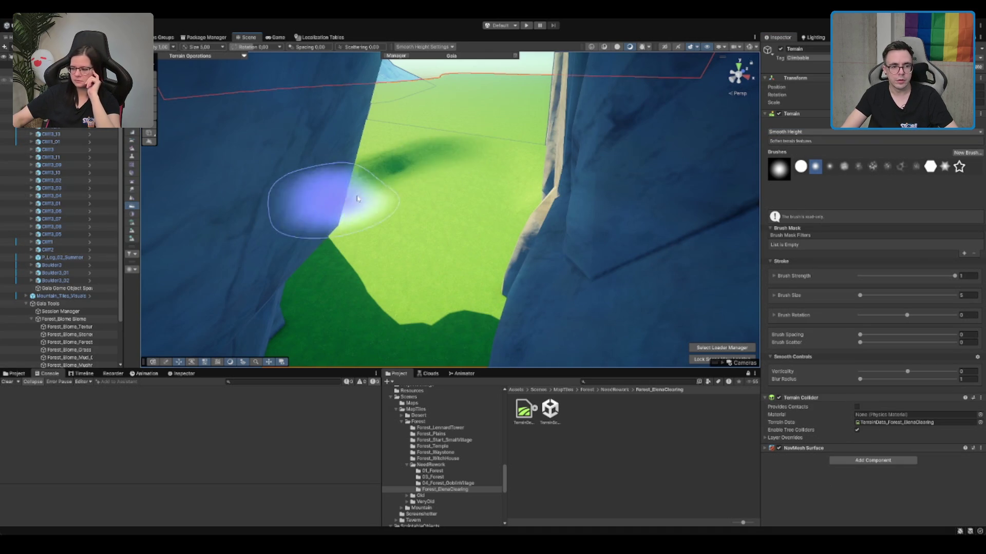
{"action": "left_click_drag", "start_coordinate": [319, 198], "coordinate": [511, 137]}
{"action": "scroll", "coordinate": [491, 129], "scroll_direction": "down", "scroll_amount": 5}
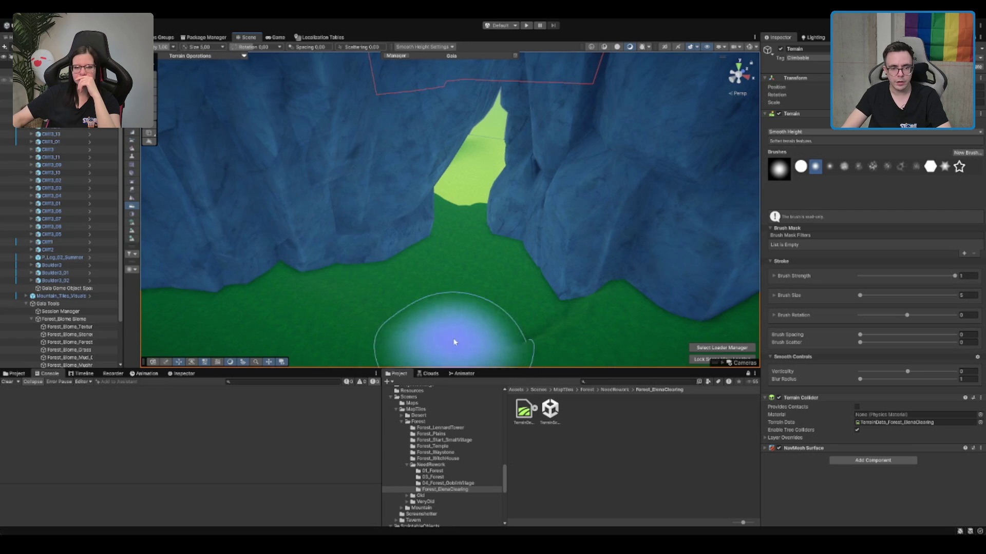
{"action": "left_click", "coordinate": [813, 380]}
{"action": "scroll", "coordinate": [451, 329], "scroll_direction": "down", "scroll_amount": 3}
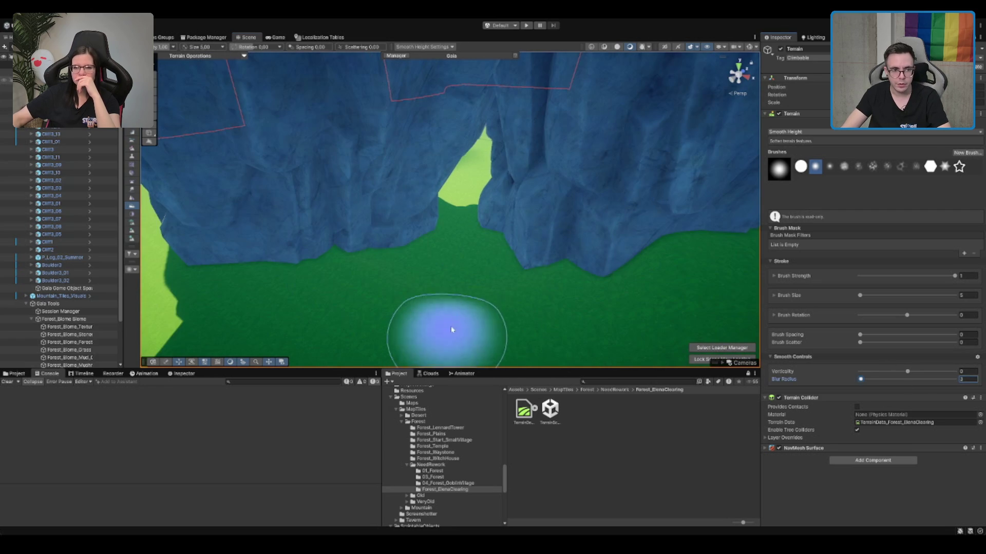
{"action": "scroll", "coordinate": [492, 211], "scroll_direction": "up", "scroll_amount": 5}
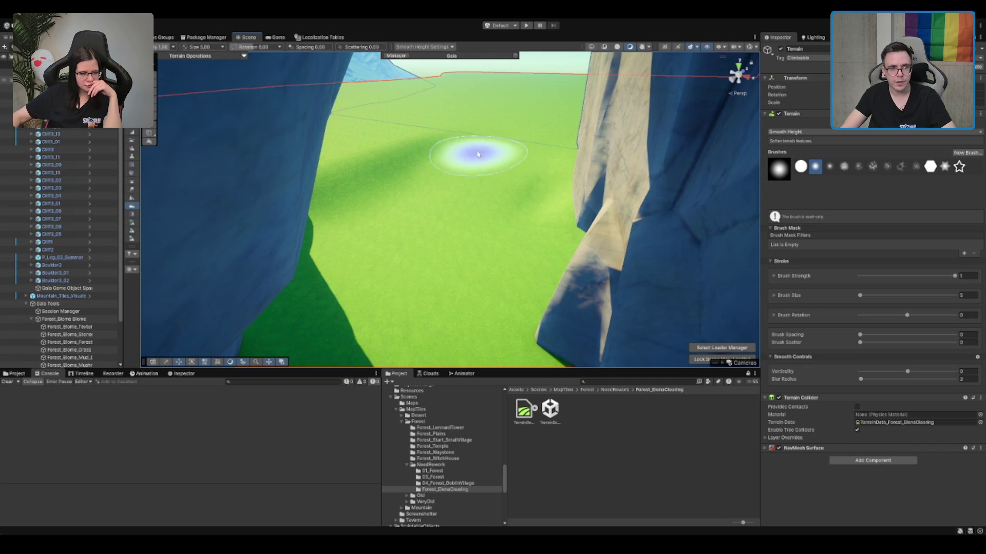
{"action": "scroll", "coordinate": [478, 154], "scroll_direction": "down", "scroll_amount": 6}
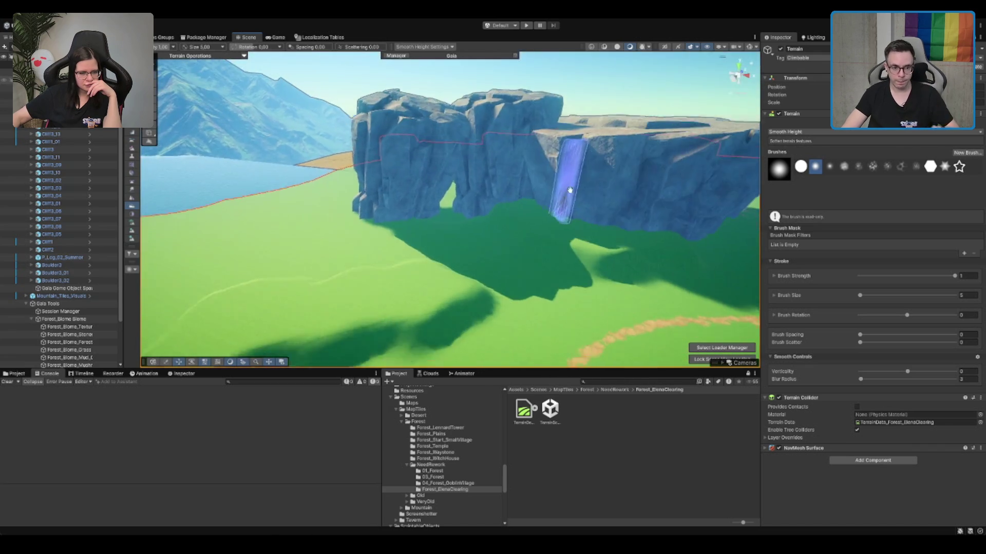
{"action": "scroll", "coordinate": [569, 190], "scroll_direction": "up", "scroll_amount": 3}
{"action": "scroll", "coordinate": [590, 200], "scroll_direction": "down", "scroll_amount": 8}
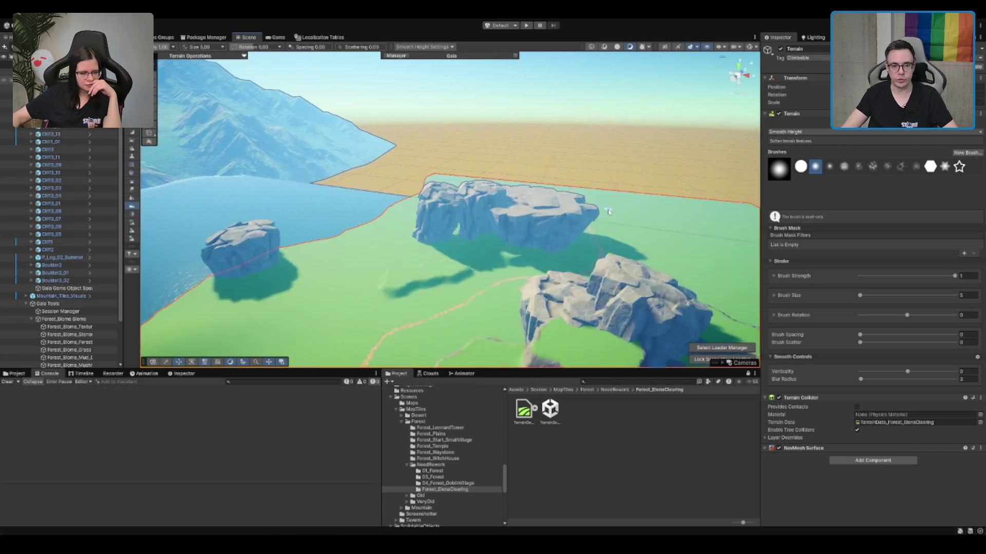
{"action": "scroll", "coordinate": [608, 212], "scroll_direction": "up", "scroll_amount": 10}
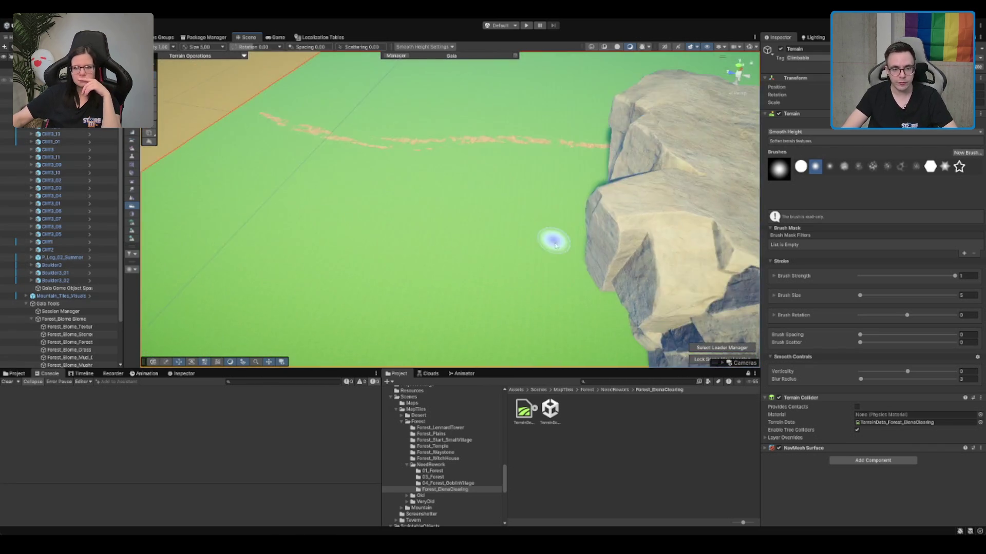
{"action": "scroll", "coordinate": [565, 237], "scroll_direction": "down", "scroll_amount": 3}
{"action": "scroll", "coordinate": [534, 206], "scroll_direction": "up", "scroll_amount": 5}
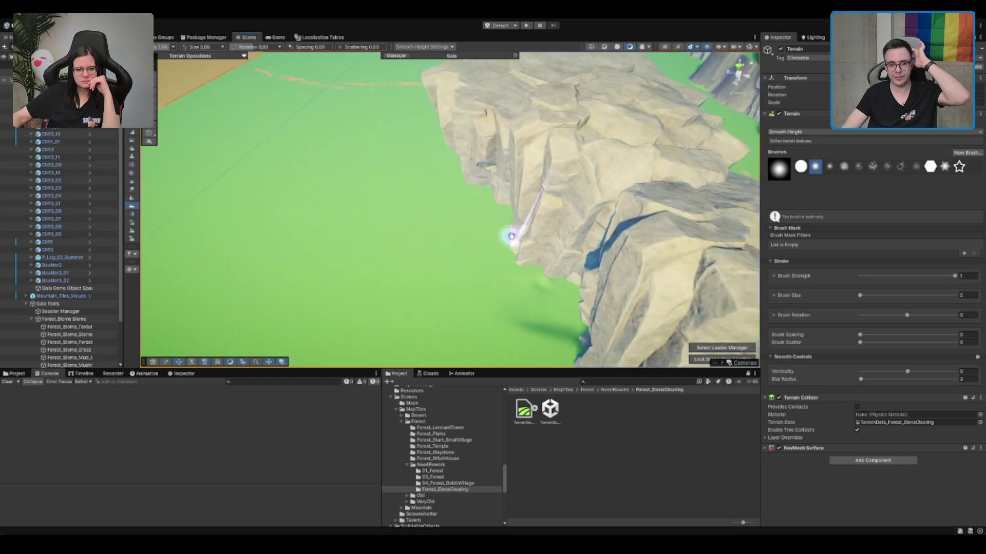
{"action": "scroll", "coordinate": [551, 260], "scroll_direction": "down", "scroll_amount": 2}
{"action": "scroll", "coordinate": [437, 265], "scroll_direction": "up", "scroll_amount": 4}
Step: Rotate the view so the cliff runs along the top and exit the terrain brush
{"action": "left_click_drag", "start_coordinate": [438, 264], "coordinate": [401, 197]}
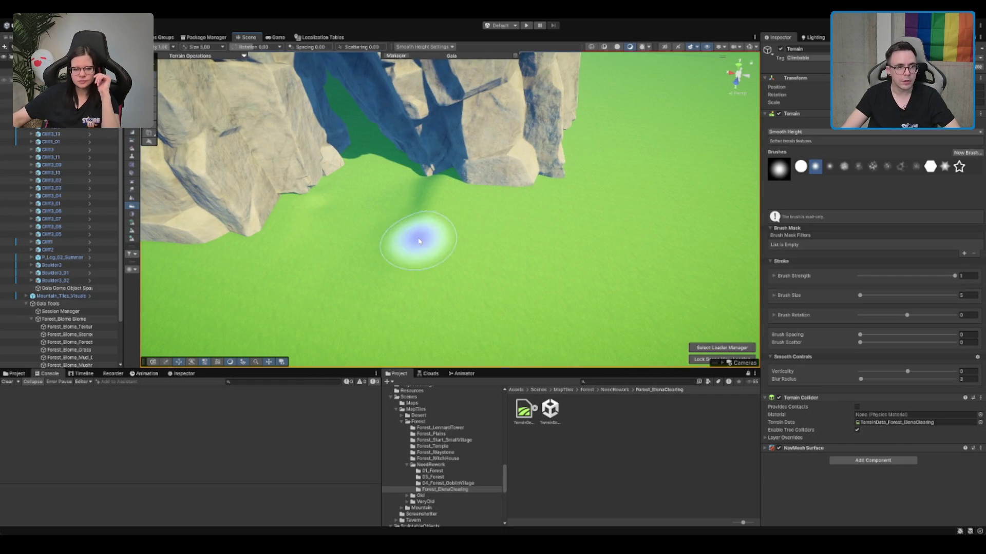
{"action": "scroll", "coordinate": [515, 220], "scroll_direction": "up", "scroll_amount": 2}
{"action": "scroll", "coordinate": [449, 190], "scroll_direction": "down", "scroll_amount": 6}
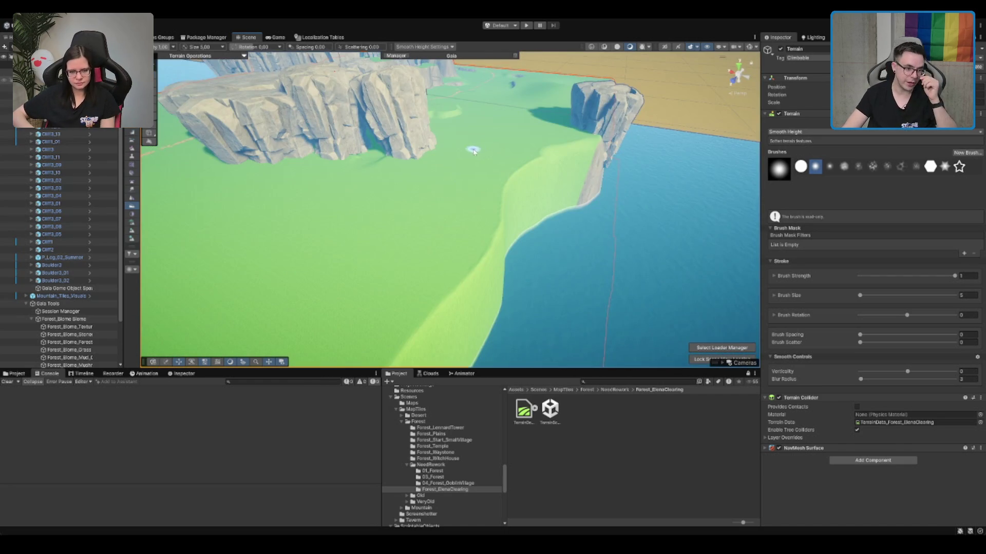
{"action": "scroll", "coordinate": [473, 151], "scroll_direction": "up", "scroll_amount": 5}
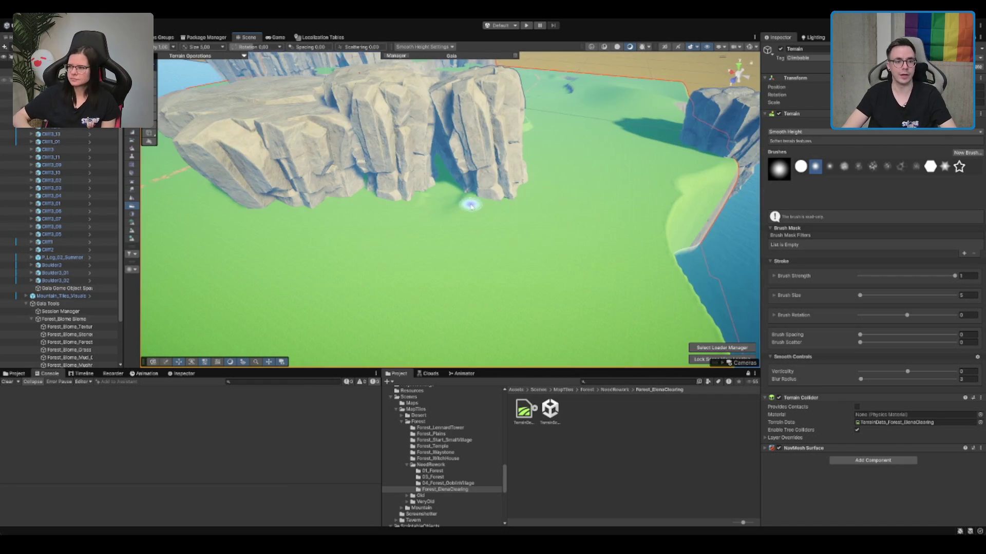
{"action": "scroll", "coordinate": [488, 192], "scroll_direction": "down", "scroll_amount": 3}
{"action": "key", "text": "w"}
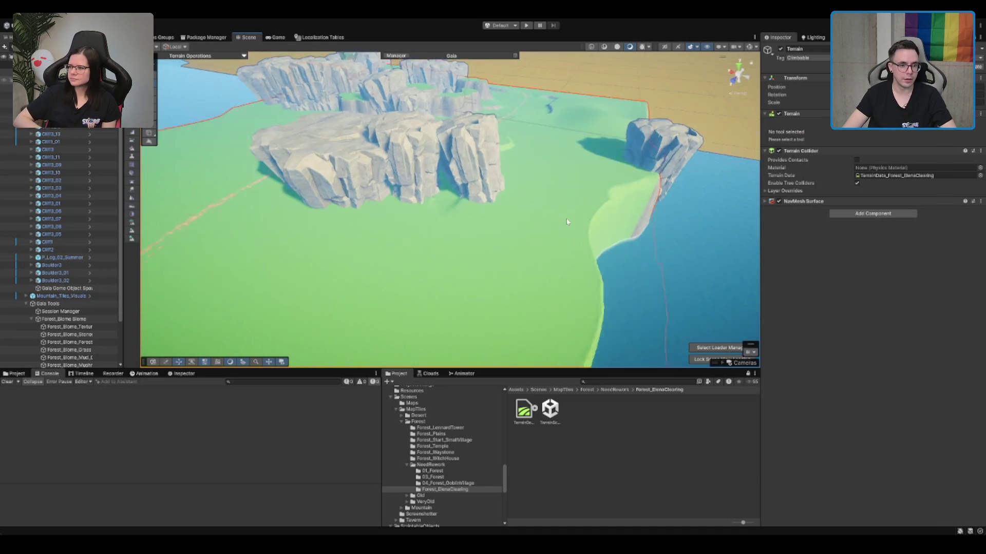
{"action": "scroll", "coordinate": [567, 222], "scroll_direction": "up", "scroll_amount": 2}
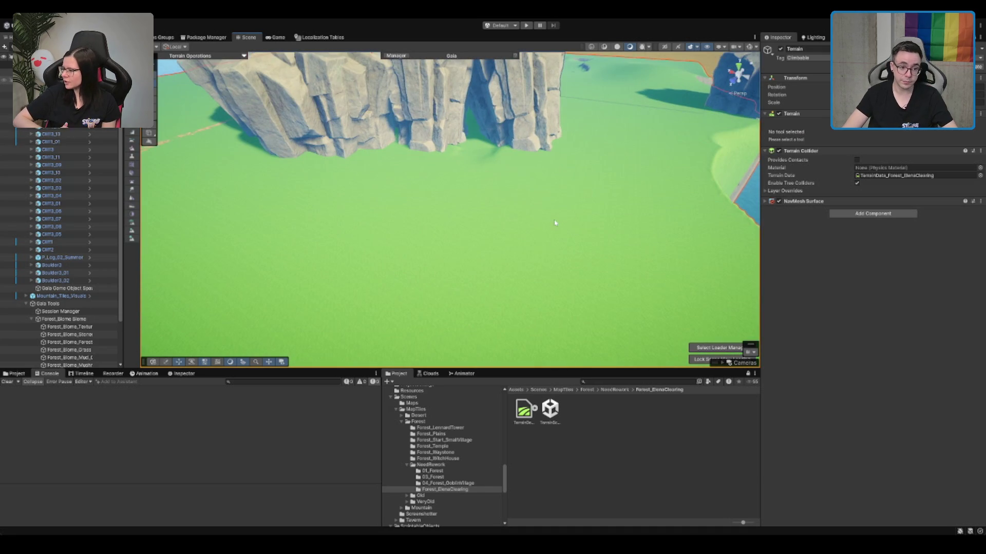
Step: Reselect the Terrain, fly over to the cliffs and choose Smooth Height
{"action": "left_click", "coordinate": [554, 223]}
{"action": "left_click", "coordinate": [288, 204]}
{"action": "scroll", "coordinate": [591, 154], "scroll_direction": "down", "scroll_amount": 5}
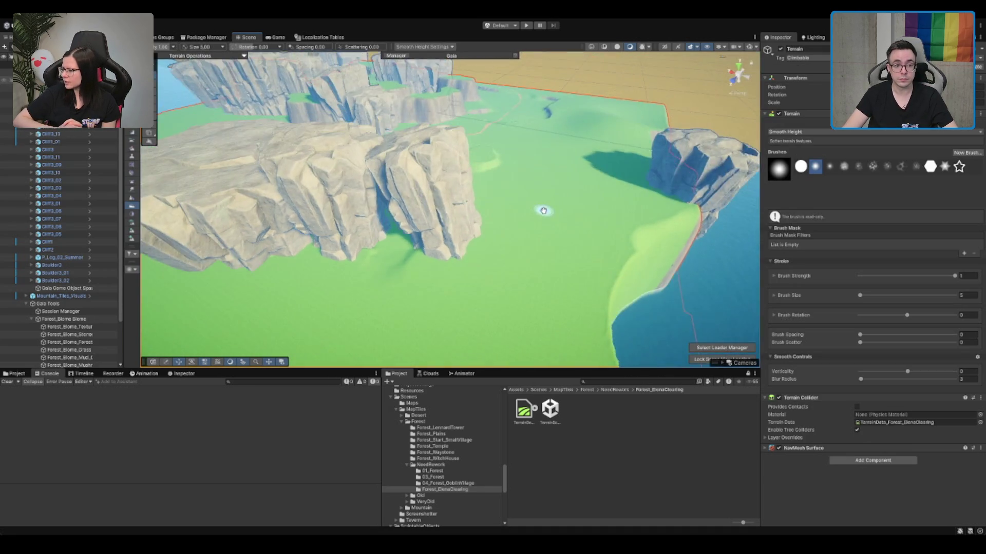
{"action": "key", "text": "w"}
{"action": "mouse_move", "coordinate": [512, 193]}
{"action": "left_mouse_down"}
{"action": "mouse_move", "coordinate": [585, 266]}
{"action": "mouse_move", "coordinate": [462, 205]}
{"action": "mouse_move", "coordinate": [496, 116]}
{"action": "mouse_move", "coordinate": [599, 206]}
{"action": "left_mouse_up"}
{"action": "left_click", "coordinate": [457, 226]}
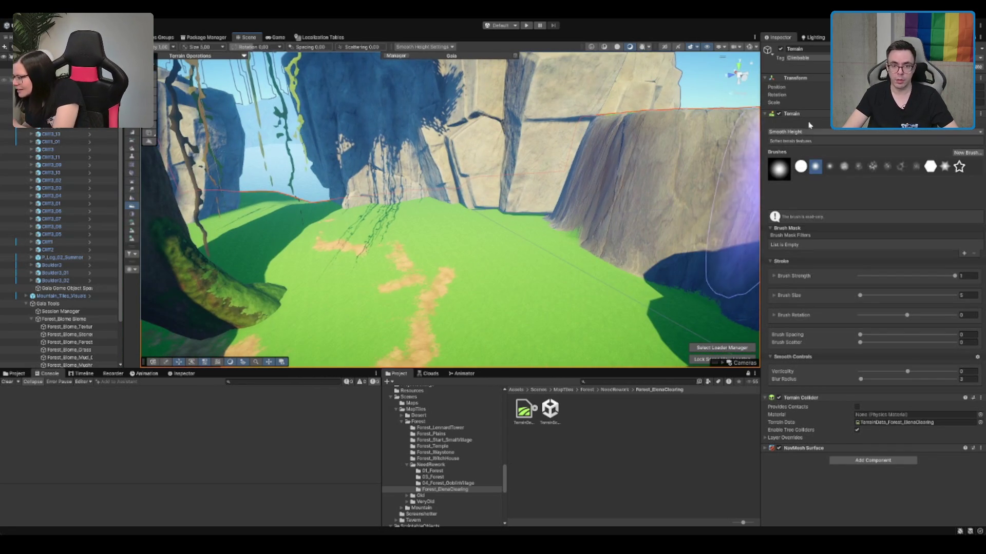
Step: Raise the ground below the cliffs into a flat plateau at height 52
{"action": "key", "text": "F3"}
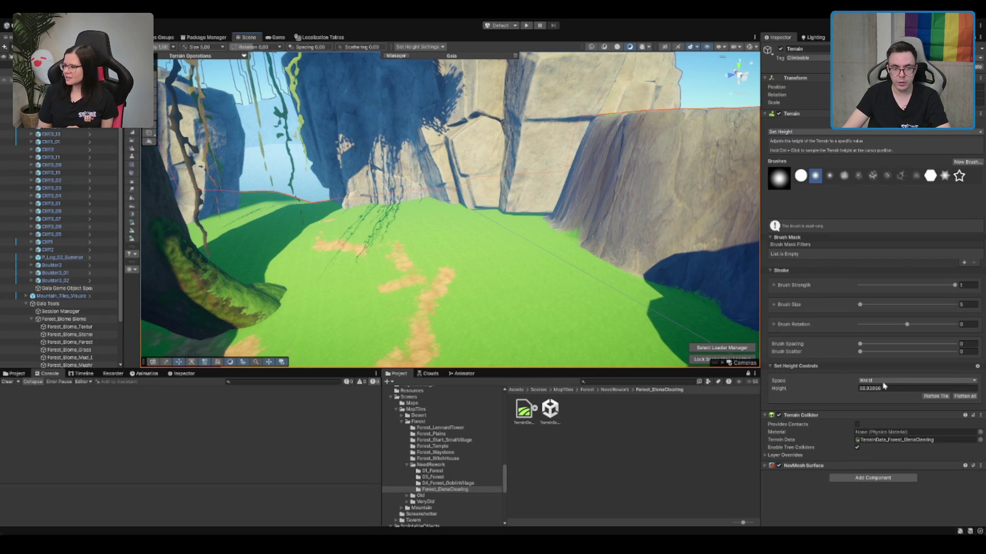
{"action": "type", "text": "52"}
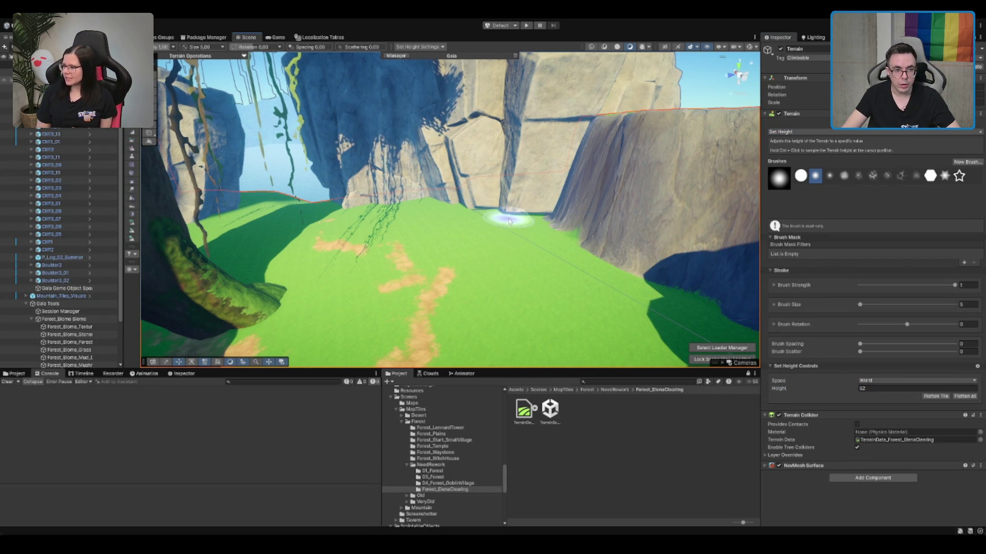
{"action": "scroll", "coordinate": [509, 221], "scroll_direction": "down", "scroll_amount": 2}
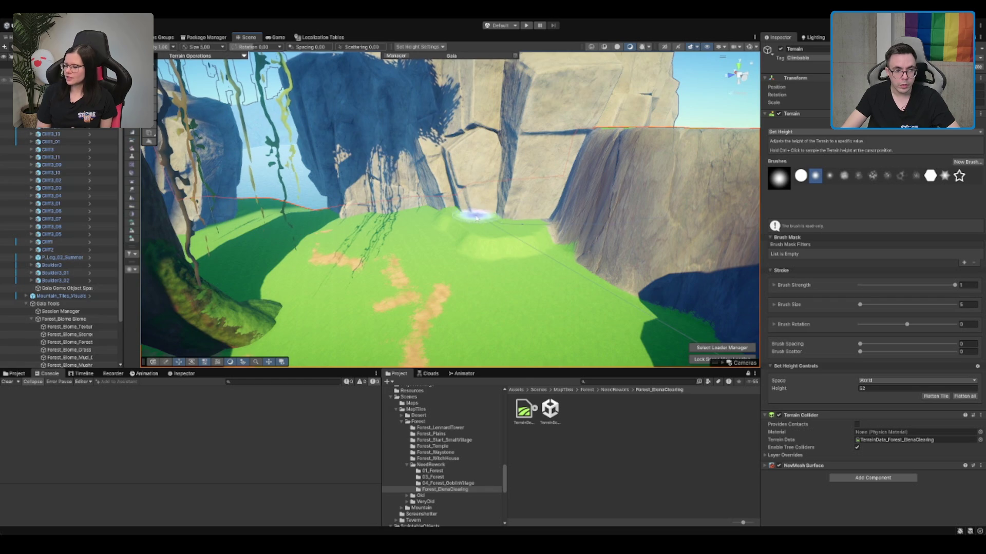
{"action": "left_click_drag", "start_coordinate": [432, 238], "coordinate": [495, 244]}
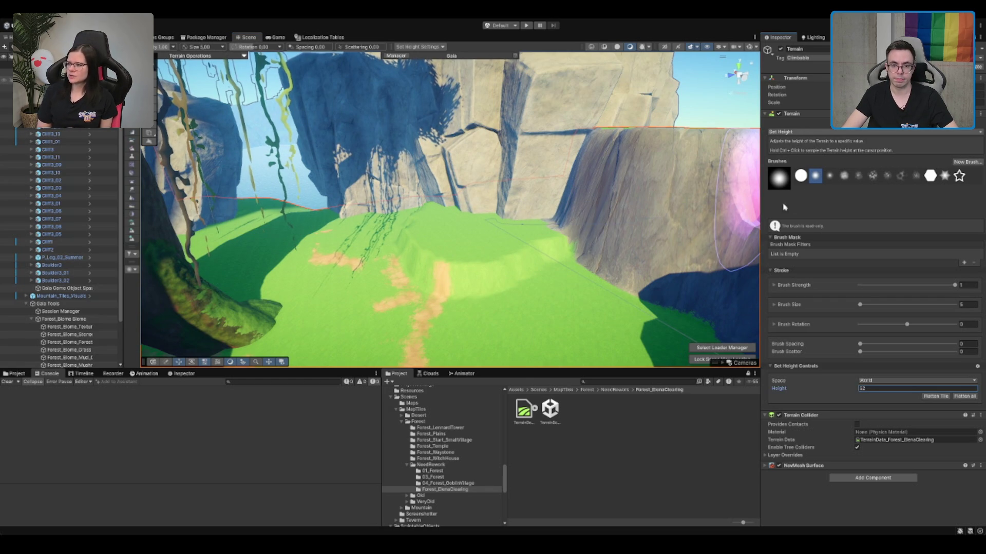
Step: Smooth the new ledge into a gentle slope and view the cliff on the right
{"action": "key", "text": "F4"}
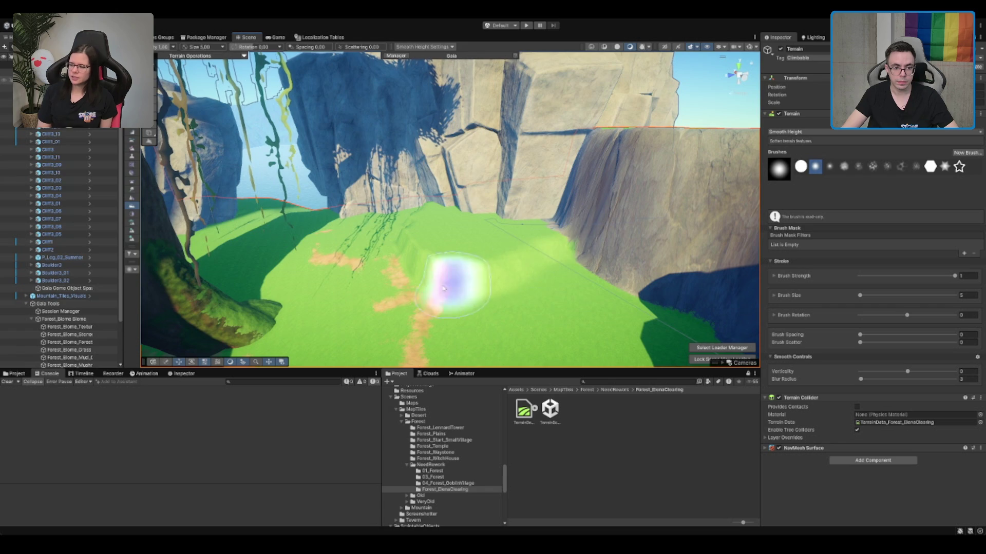
{"action": "left_click_drag", "start_coordinate": [420, 251], "coordinate": [439, 264]}
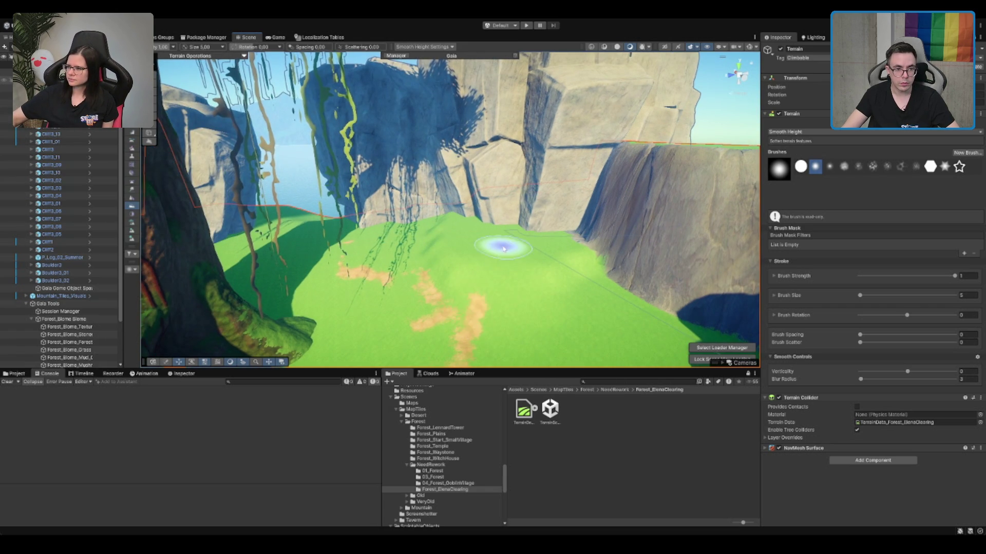
{"action": "key", "text": "f"}
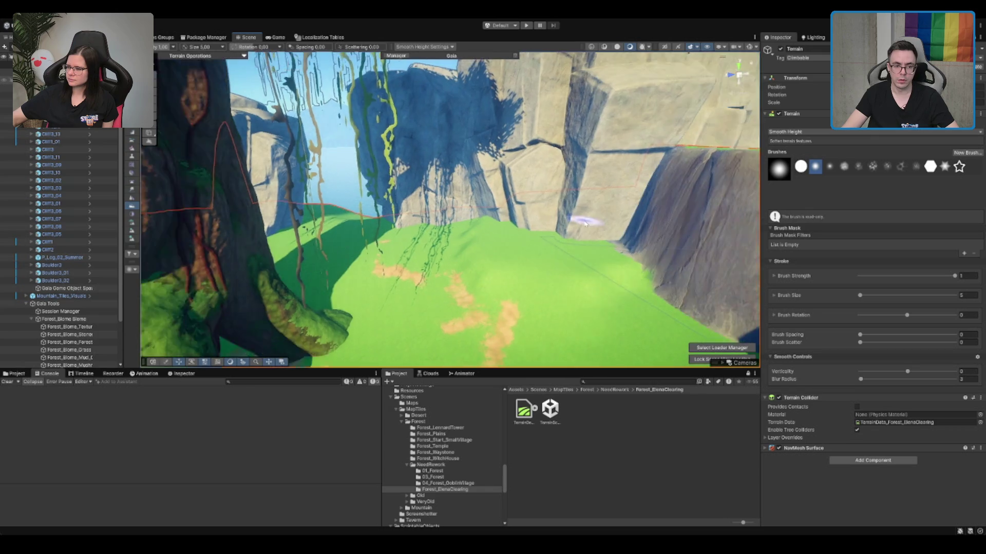
{"action": "scroll", "coordinate": [385, 257], "scroll_direction": "up", "scroll_amount": 5}
{"action": "mouse_move", "coordinate": [385, 256]}
{"action": "left_mouse_down"}
{"action": "mouse_move", "coordinate": [557, 181]}
{"action": "mouse_move", "coordinate": [583, 214]}
{"action": "mouse_move", "coordinate": [440, 214]}
{"action": "mouse_move", "coordinate": [599, 209]}
{"action": "mouse_move", "coordinate": [546, 178]}
{"action": "mouse_move", "coordinate": [518, 195]}
{"action": "mouse_move", "coordinate": [462, 204]}
{"action": "mouse_move", "coordinate": [528, 163]}
{"action": "mouse_move", "coordinate": [418, 187]}
{"action": "mouse_move", "coordinate": [464, 218]}
{"action": "mouse_move", "coordinate": [520, 185]}
{"action": "mouse_move", "coordinate": [493, 185]}
{"action": "mouse_move", "coordinate": [521, 199]}
{"action": "left_mouse_up"}
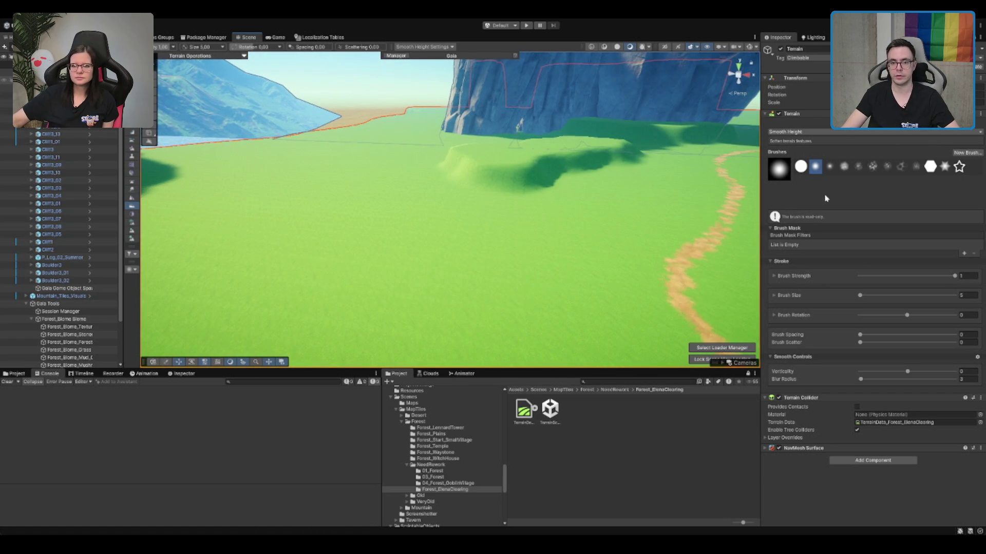
Step: Flatten a circular patch of the valley floor using a size 25 Set Height brush
{"action": "key", "text": "F2"}
{"action": "mouse_move", "coordinate": [466, 275]}
{"action": "left_mouse_down"}
{"action": "mouse_move", "coordinate": [449, 247]}
{"action": "mouse_move", "coordinate": [478, 256]}
{"action": "mouse_move", "coordinate": [492, 293]}
{"action": "mouse_move", "coordinate": [393, 229]}
{"action": "left_mouse_up"}
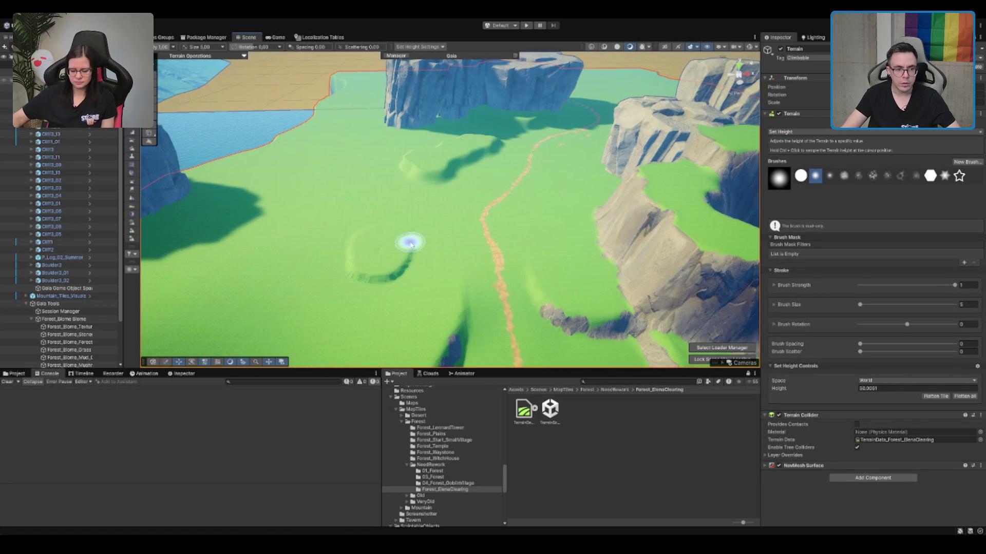
{"action": "left_click_drag", "start_coordinate": [467, 222], "coordinate": [457, 190]}
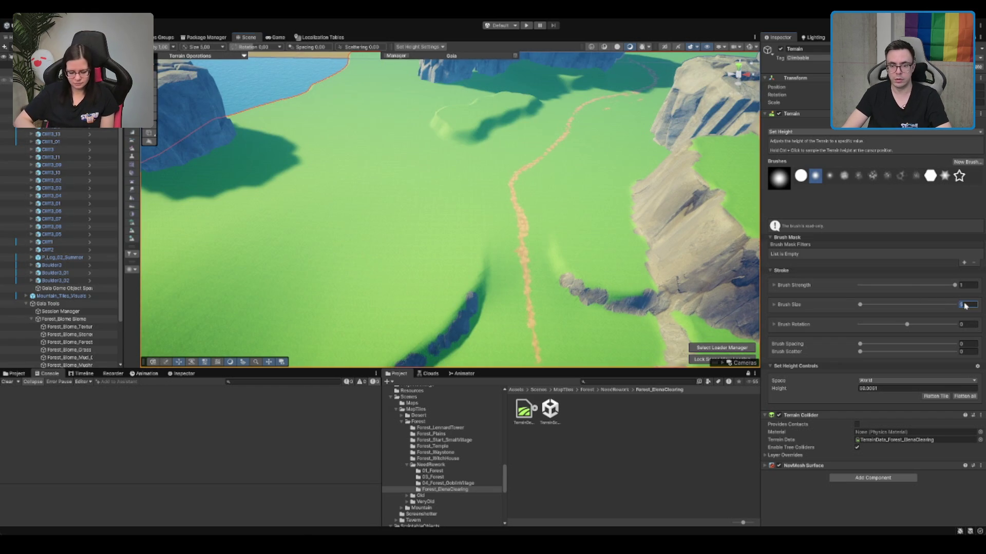
{"action": "type", "text": "25"}
{"action": "left_click", "coordinate": [432, 191]}
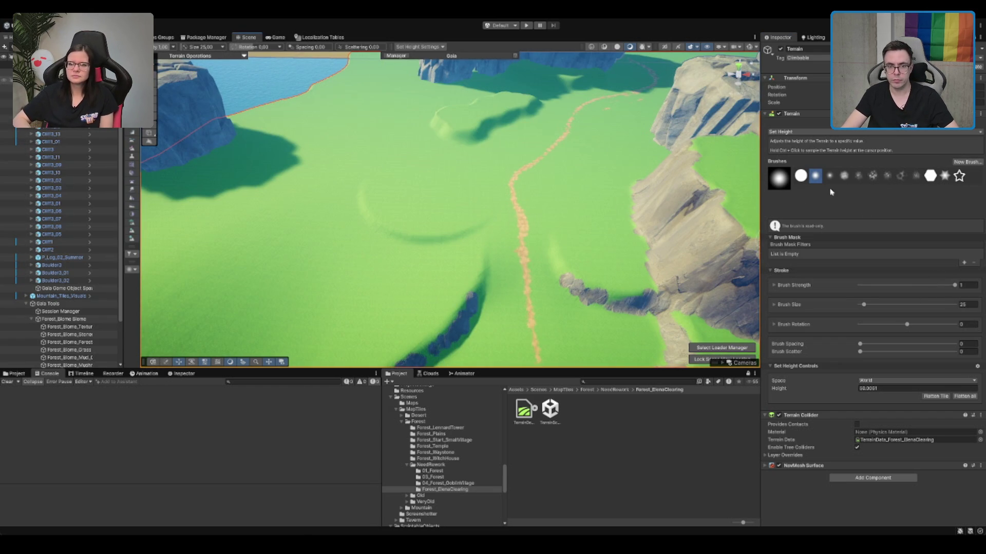
{"action": "key", "text": "F3"}
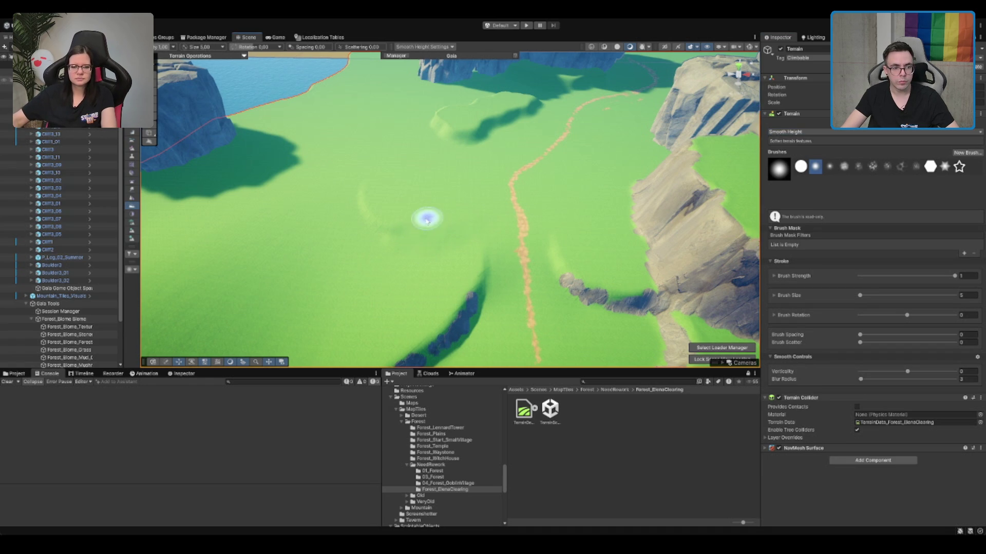
{"action": "mouse_move", "coordinate": [476, 154]}
{"action": "left_mouse_down"}
{"action": "mouse_move", "coordinate": [494, 170]}
{"action": "mouse_move", "coordinate": [590, 191]}
{"action": "mouse_move", "coordinate": [611, 180]}
{"action": "mouse_move", "coordinate": [634, 200]}
{"action": "mouse_move", "coordinate": [544, 198]}
{"action": "mouse_move", "coordinate": [591, 195]}
{"action": "left_mouse_up"}
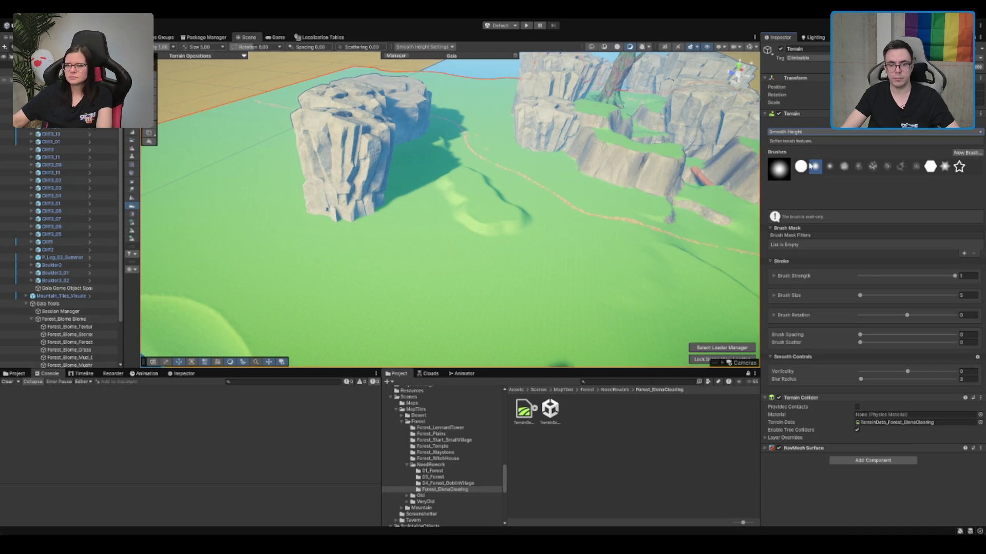
{"action": "key", "text": "F1"}
Step: Set the Raise or Lower brush to size 35 and raise ground beside the water-edge rock
{"action": "left_click_drag", "start_coordinate": [508, 245], "coordinate": [890, 264]}
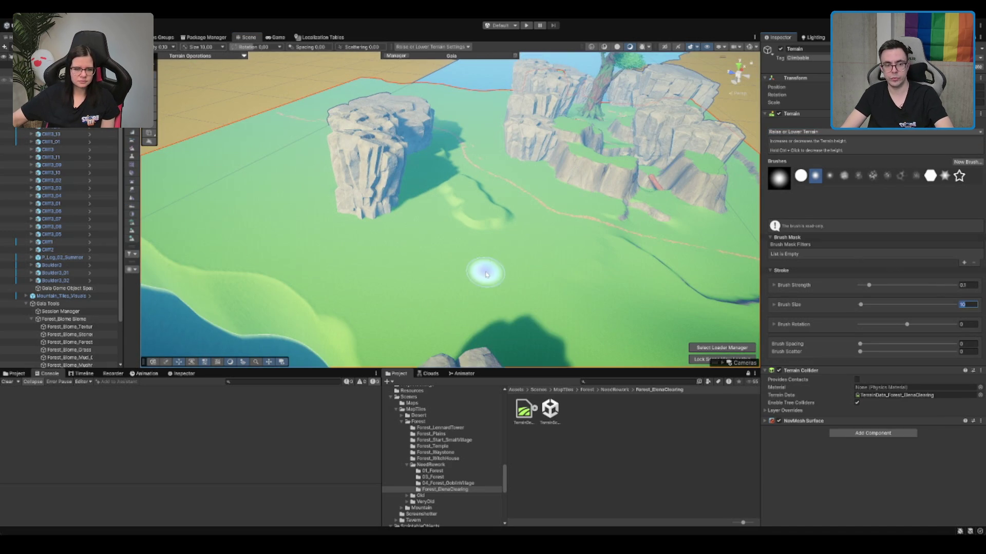
{"action": "type", "text": "35"}
{"action": "mouse_move", "coordinate": [396, 259]}
{"action": "left_mouse_down"}
{"action": "mouse_move", "coordinate": [482, 260]}
{"action": "mouse_move", "coordinate": [446, 240]}
{"action": "mouse_move", "coordinate": [462, 216]}
{"action": "left_mouse_up"}
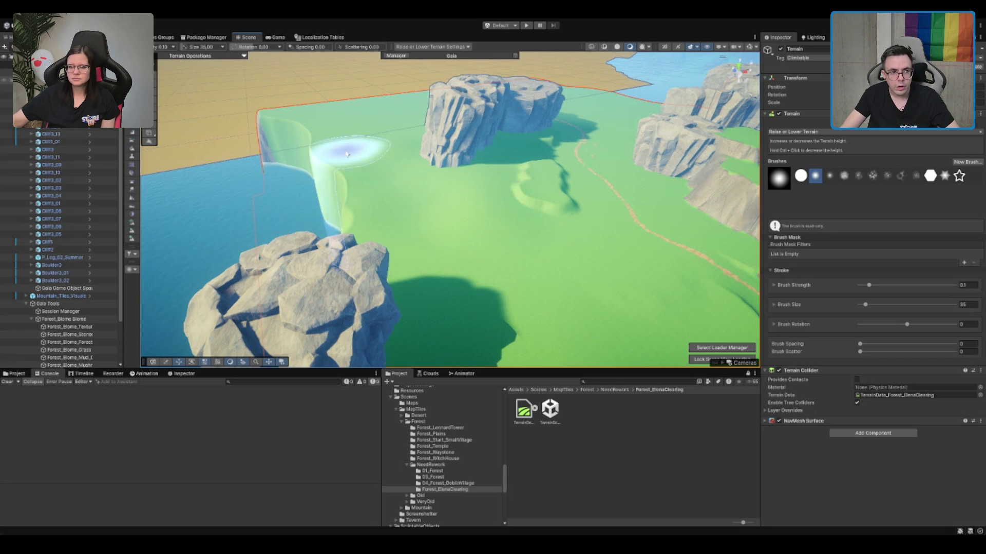
{"action": "left_click_drag", "start_coordinate": [345, 150], "coordinate": [349, 163]}
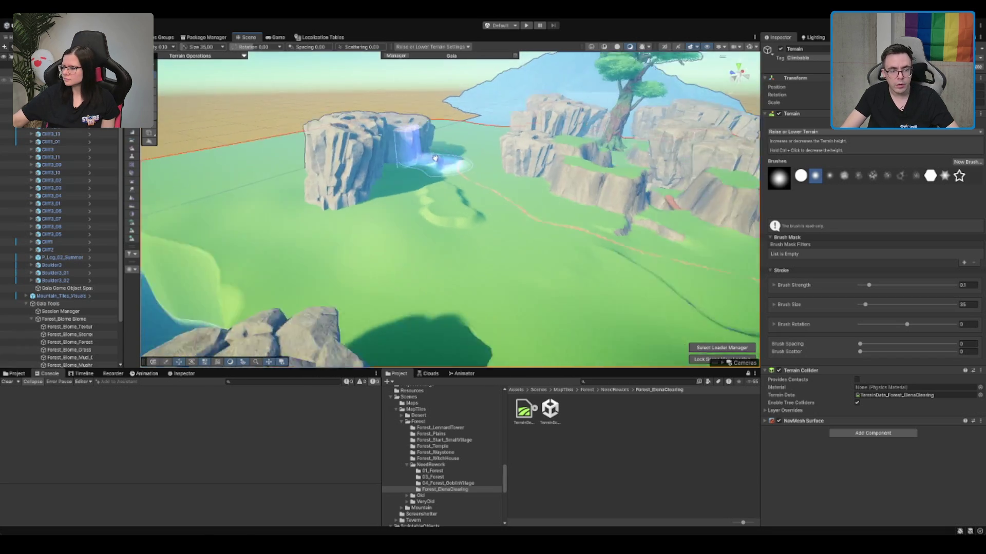
{"action": "mouse_move", "coordinate": [506, 139]}
{"action": "left_mouse_down"}
{"action": "mouse_move", "coordinate": [607, 174]}
{"action": "mouse_move", "coordinate": [510, 209]}
{"action": "mouse_move", "coordinate": [467, 176]}
{"action": "mouse_move", "coordinate": [494, 193]}
{"action": "mouse_move", "coordinate": [407, 186]}
{"action": "mouse_move", "coordinate": [455, 214]}
{"action": "mouse_move", "coordinate": [473, 176]}
{"action": "mouse_move", "coordinate": [421, 138]}
{"action": "mouse_move", "coordinate": [352, 110]}
{"action": "mouse_move", "coordinate": [345, 134]}
{"action": "mouse_move", "coordinate": [326, 147]}
{"action": "mouse_move", "coordinate": [344, 158]}
{"action": "left_mouse_up"}
{"action": "scroll", "coordinate": [440, 198], "scroll_direction": "down", "scroll_amount": 3}
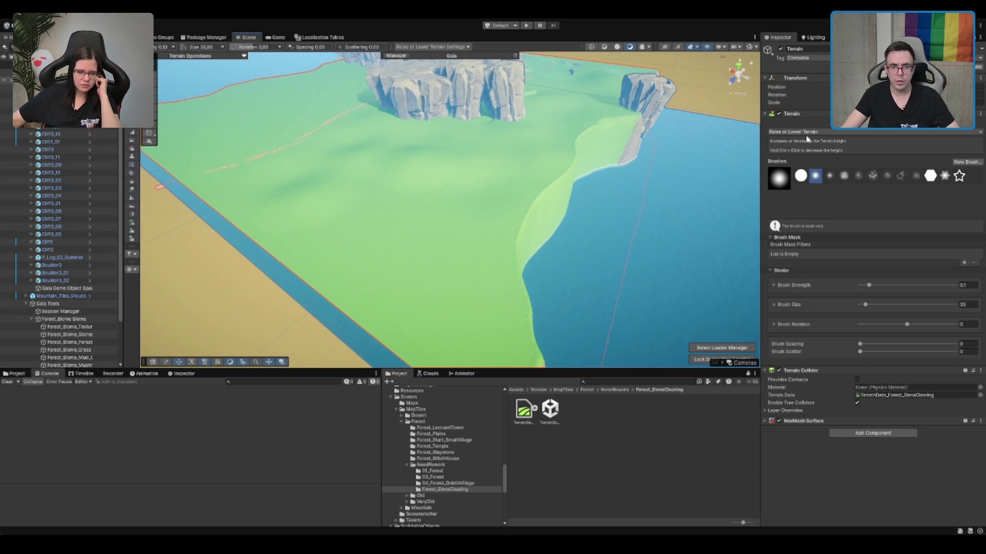
Step: Raise a lobed plateau at height 55 on the grass beside the water with Set Height
{"action": "key", "text": "F2"}
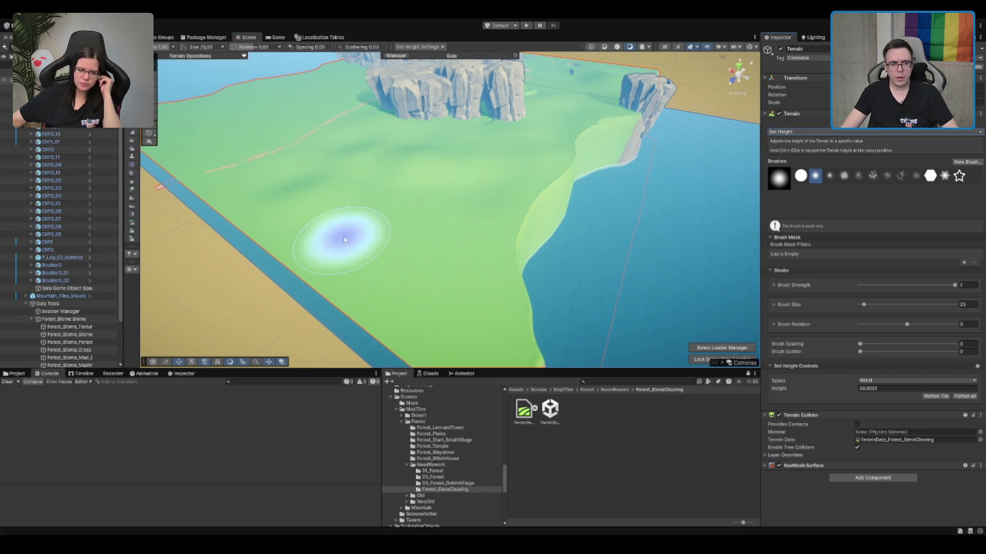
{"action": "type", "text": "55"}
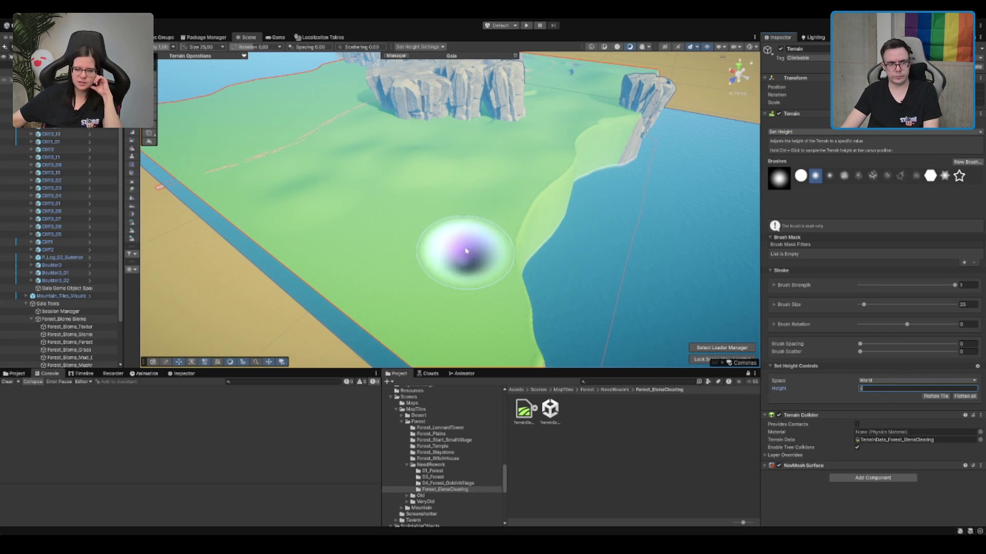
{"action": "mouse_move", "coordinate": [413, 201]}
{"action": "left_mouse_down"}
{"action": "mouse_move", "coordinate": [416, 193]}
{"action": "mouse_move", "coordinate": [447, 203]}
{"action": "left_mouse_up"}
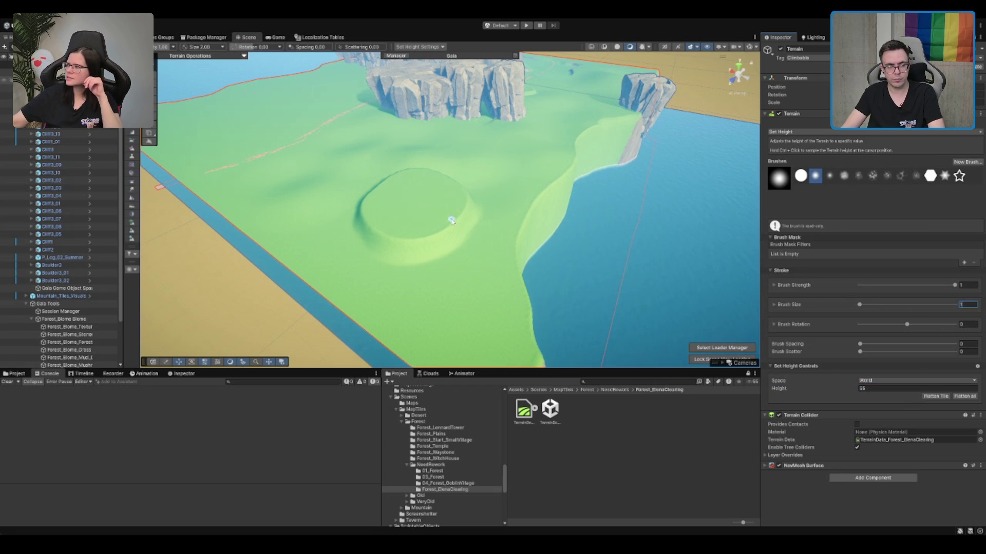
{"action": "scroll", "coordinate": [461, 208], "scroll_direction": "up", "scroll_amount": 5}
{"action": "mouse_move", "coordinate": [626, 171]}
{"action": "left_mouse_down"}
{"action": "mouse_move", "coordinate": [568, 204]}
{"action": "mouse_move", "coordinate": [565, 232]}
{"action": "mouse_move", "coordinate": [517, 257]}
{"action": "mouse_move", "coordinate": [406, 159]}
{"action": "mouse_move", "coordinate": [383, 164]}
{"action": "left_mouse_up"}
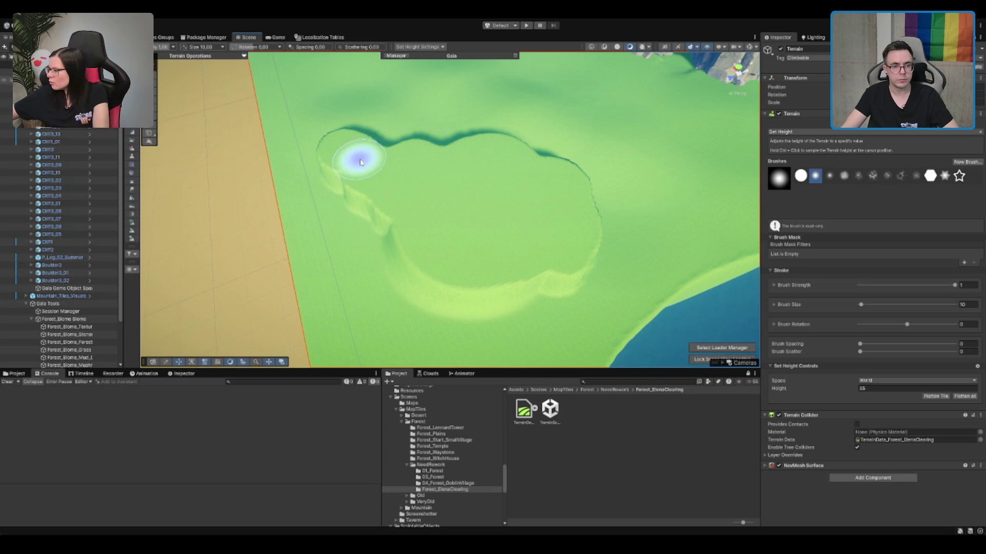
{"action": "scroll", "coordinate": [502, 212], "scroll_direction": "up", "scroll_amount": 2}
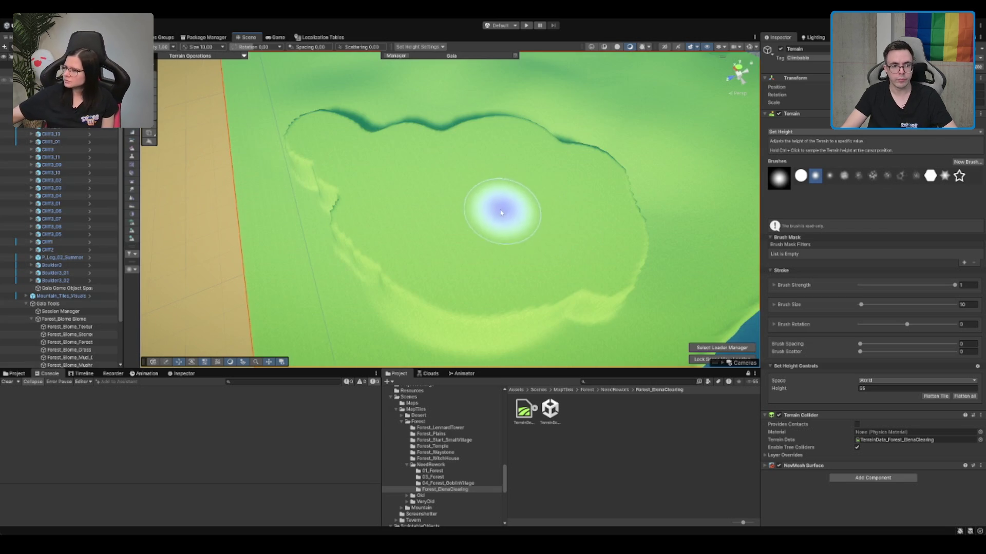
{"action": "scroll", "coordinate": [611, 303], "scroll_direction": "down", "scroll_amount": 3}
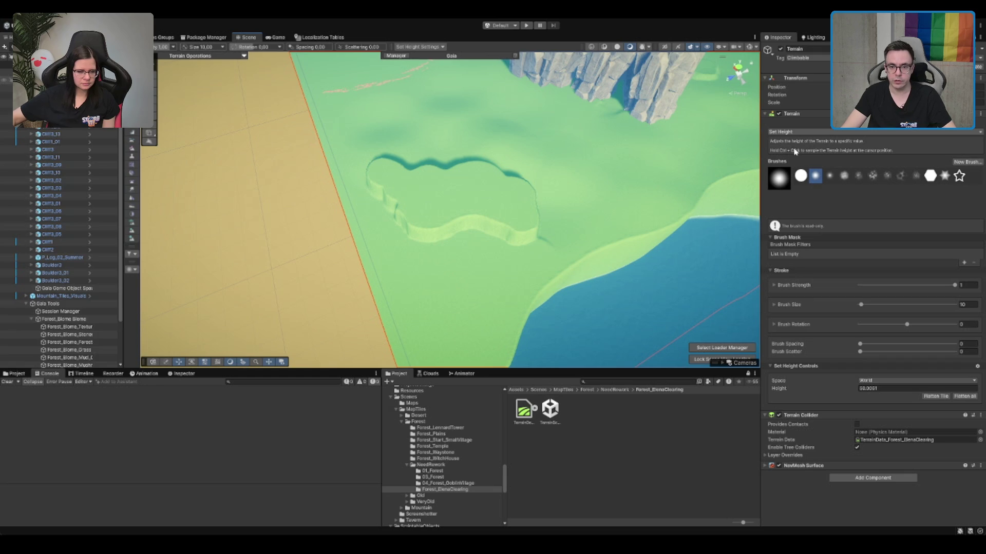
{"action": "key", "text": "F4"}
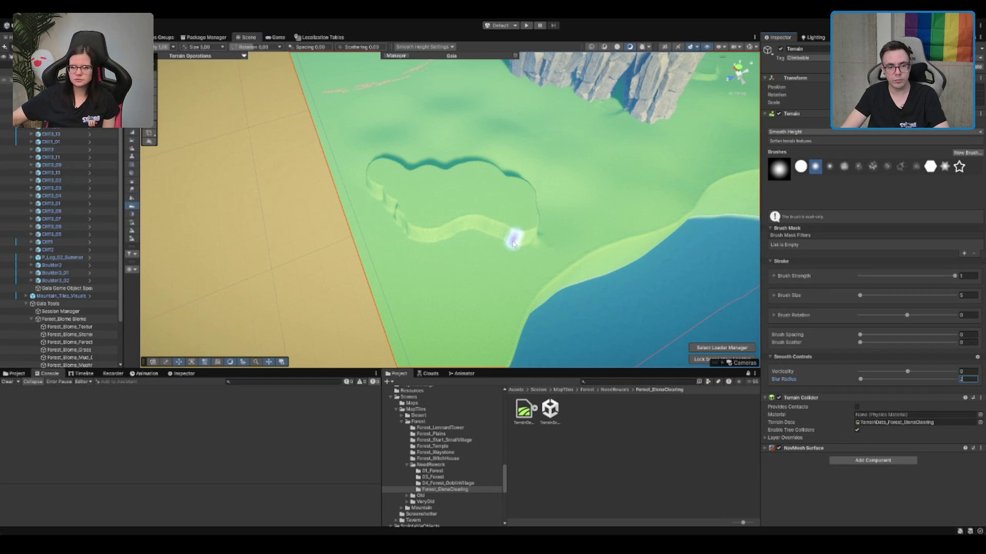
Step: Orbit around the plateau to a low view toward the cliffs and select Set Height
{"action": "mouse_move", "coordinate": [410, 239]}
{"action": "left_mouse_down"}
{"action": "mouse_move", "coordinate": [526, 226]}
{"action": "mouse_move", "coordinate": [272, 247]}
{"action": "left_mouse_up"}
{"action": "mouse_move", "coordinate": [328, 224]}
{"action": "left_mouse_down"}
{"action": "mouse_move", "coordinate": [482, 187]}
{"action": "mouse_move", "coordinate": [401, 169]}
{"action": "mouse_move", "coordinate": [376, 184]}
{"action": "left_mouse_up"}
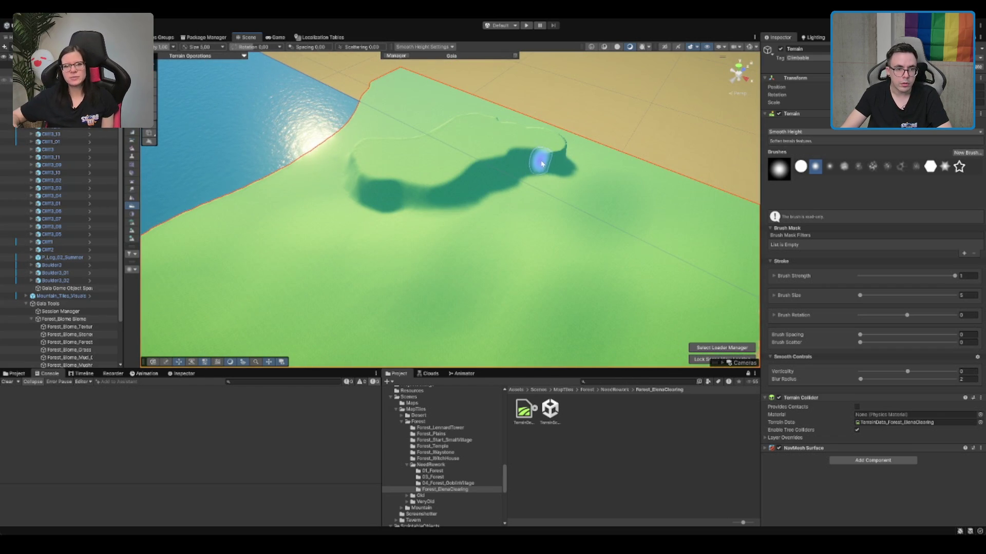
{"action": "mouse_move", "coordinate": [575, 166]}
{"action": "left_mouse_down"}
{"action": "mouse_move", "coordinate": [534, 193]}
{"action": "mouse_move", "coordinate": [413, 185]}
{"action": "mouse_move", "coordinate": [442, 161]}
{"action": "mouse_move", "coordinate": [552, 245]}
{"action": "mouse_move", "coordinate": [611, 235]}
{"action": "left_mouse_up"}
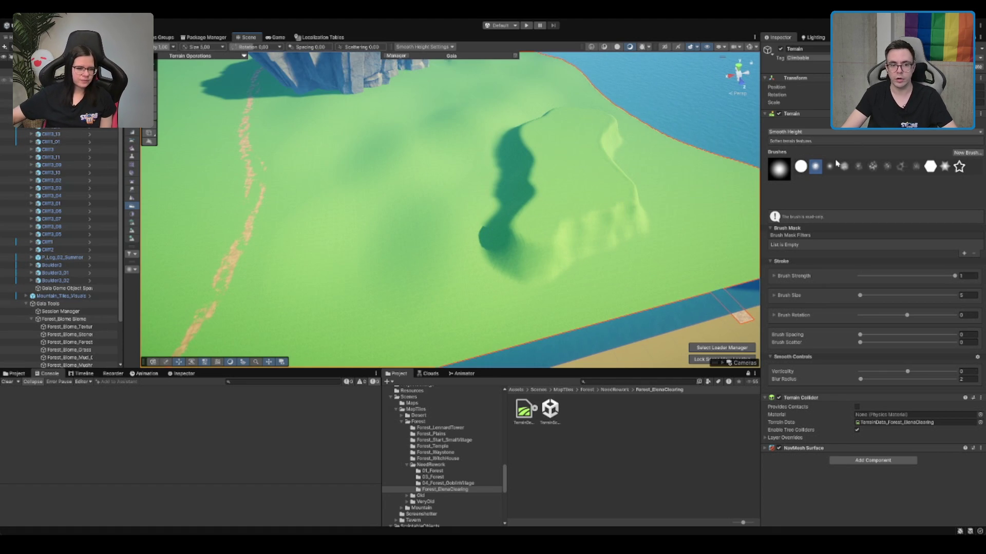
{"action": "left_click_drag", "start_coordinate": [575, 195], "coordinate": [672, 133]}
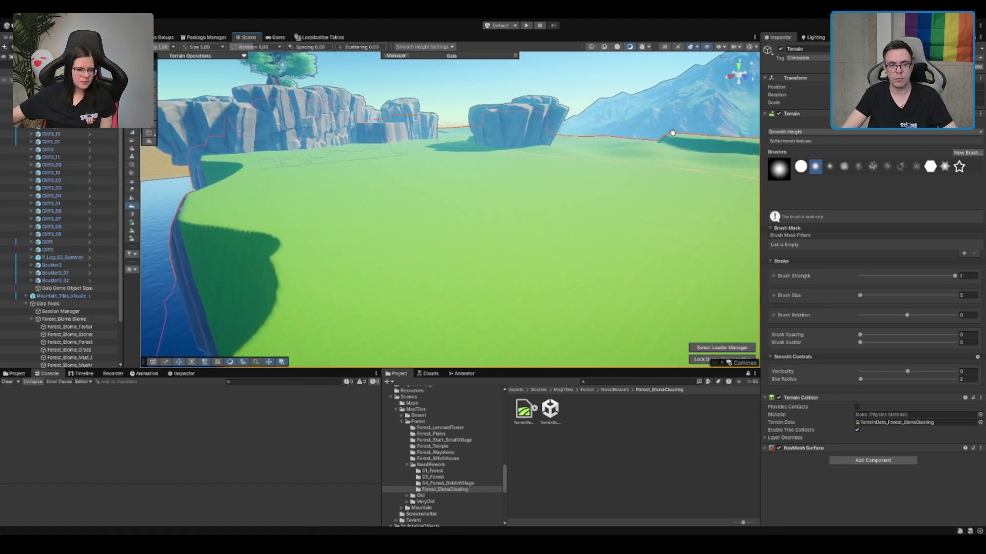
{"action": "scroll", "coordinate": [672, 133], "scroll_direction": "up", "scroll_amount": 3}
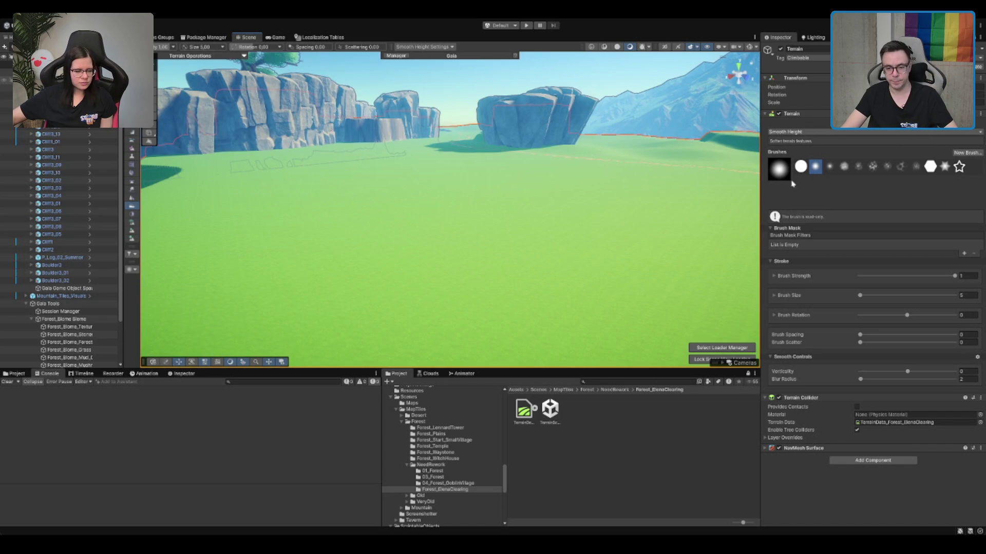
{"action": "key", "text": "F3"}
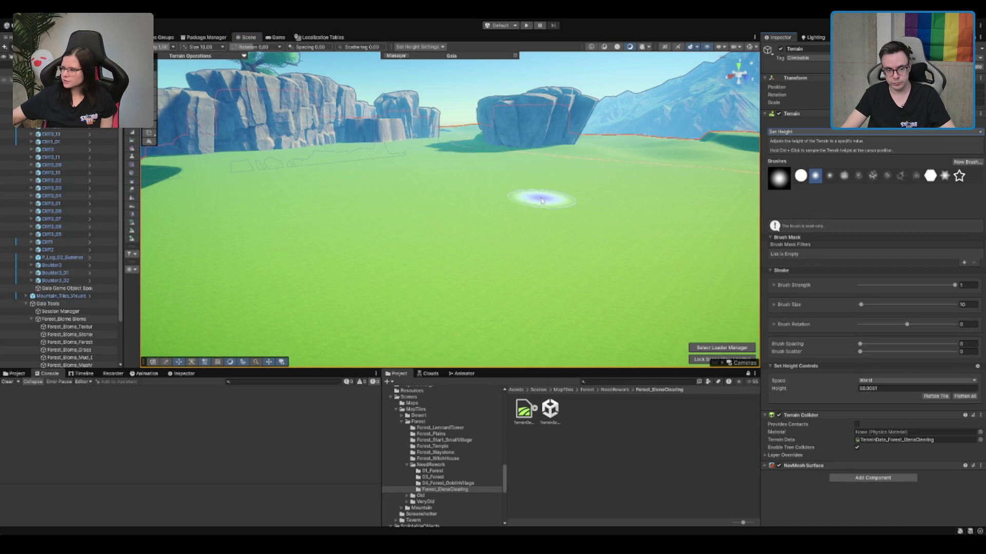
{"action": "scroll", "coordinate": [538, 199], "scroll_direction": "down", "scroll_amount": 3}
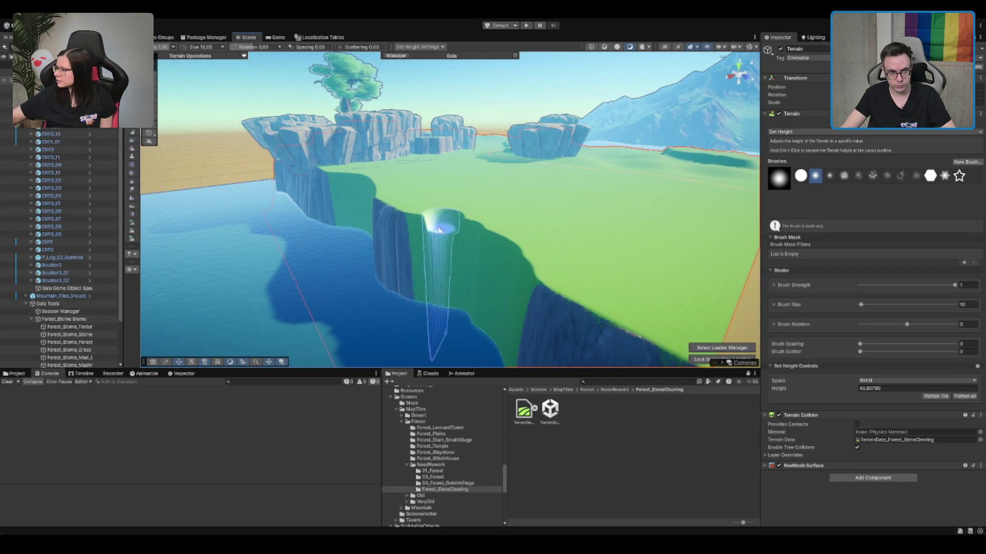
Step: Flatten the notch at the cliff edge with Set Height
{"action": "scroll", "coordinate": [424, 216], "scroll_direction": "up", "scroll_amount": 5}
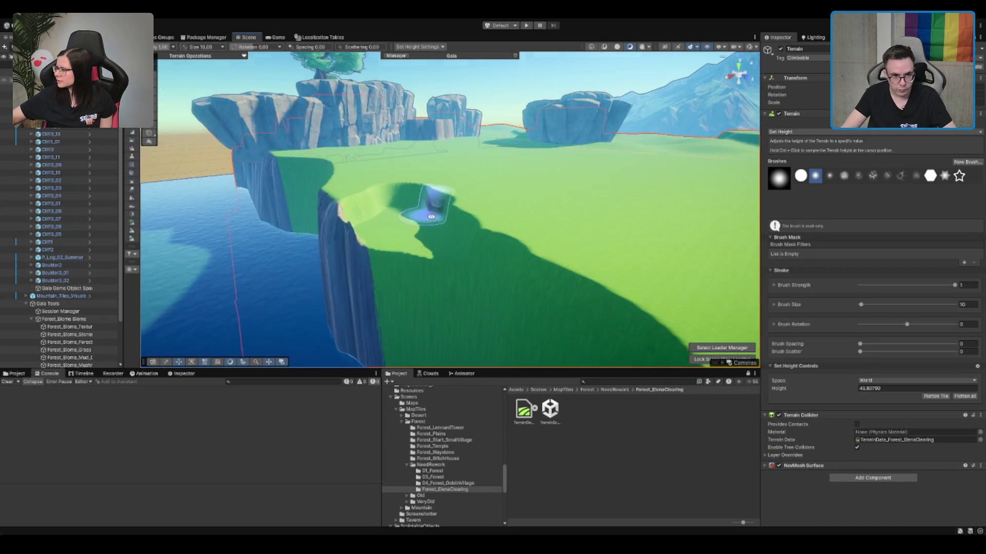
{"action": "mouse_move", "coordinate": [392, 233]}
{"action": "left_mouse_down"}
{"action": "mouse_move", "coordinate": [376, 194]}
{"action": "mouse_move", "coordinate": [352, 173]}
{"action": "mouse_move", "coordinate": [374, 280]}
{"action": "mouse_move", "coordinate": [352, 280]}
{"action": "mouse_move", "coordinate": [341, 207]}
{"action": "left_mouse_up"}
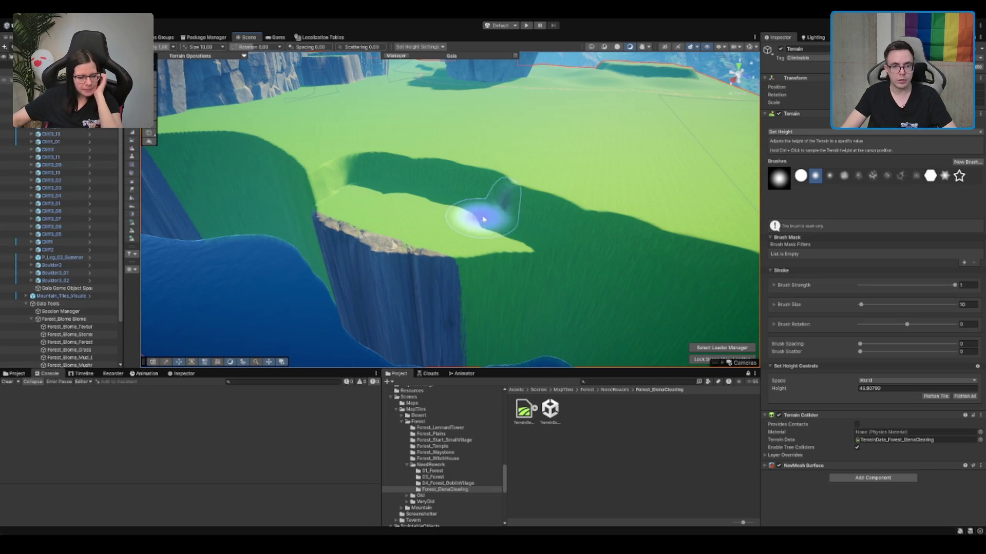
{"action": "key", "text": "F3"}
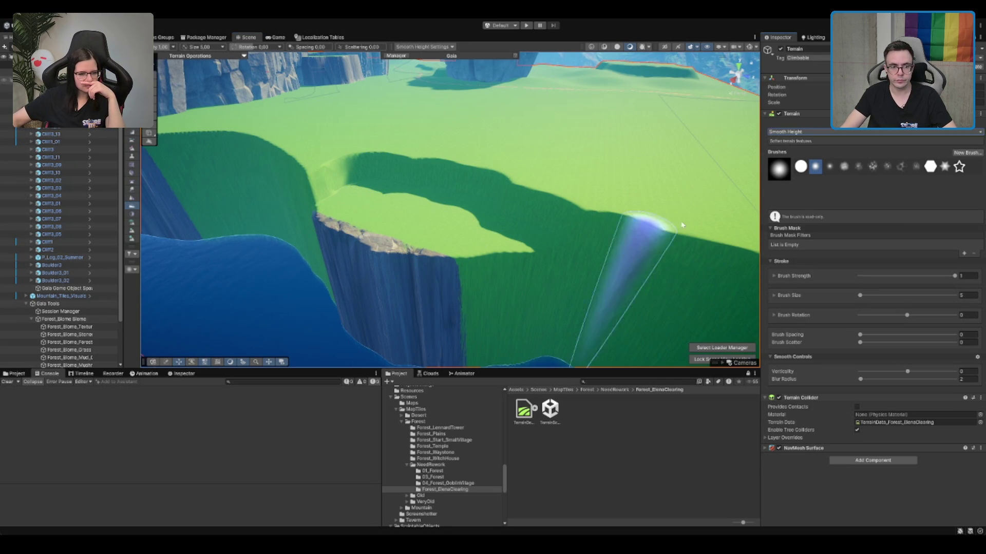
{"action": "scroll", "coordinate": [616, 246], "scroll_direction": "down", "scroll_amount": 5}
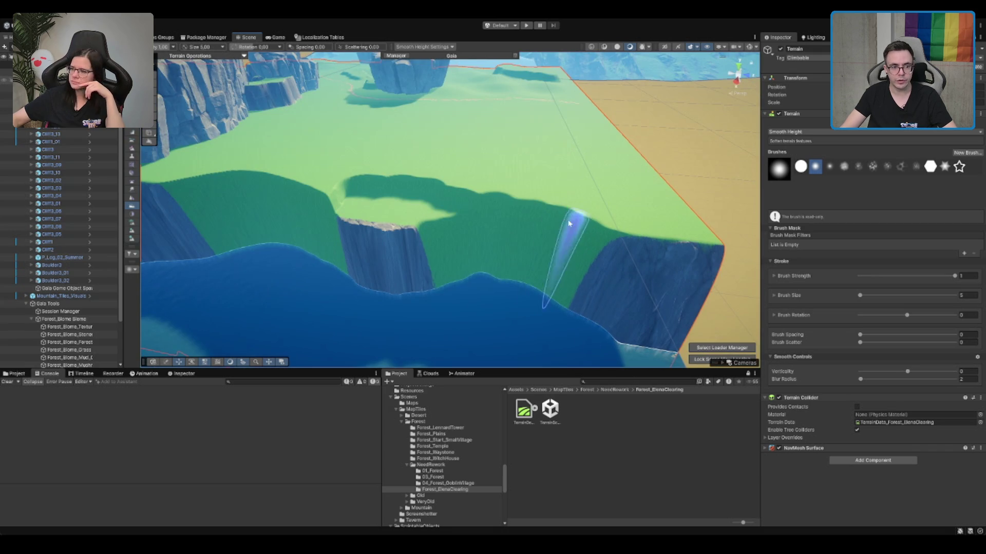
{"action": "scroll", "coordinate": [408, 224], "scroll_direction": "up", "scroll_amount": 2}
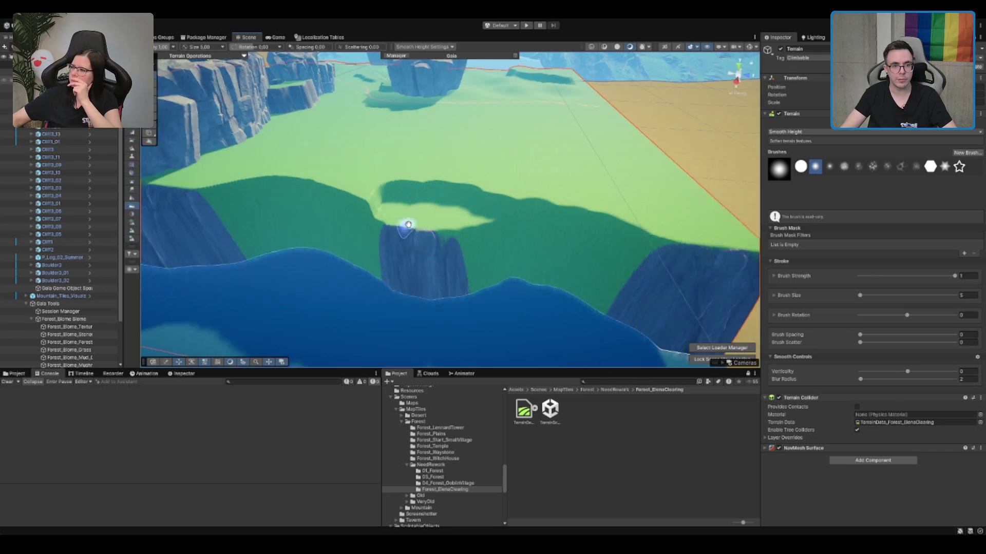
{"action": "scroll", "coordinate": [408, 224], "scroll_direction": "up", "scroll_amount": 8}
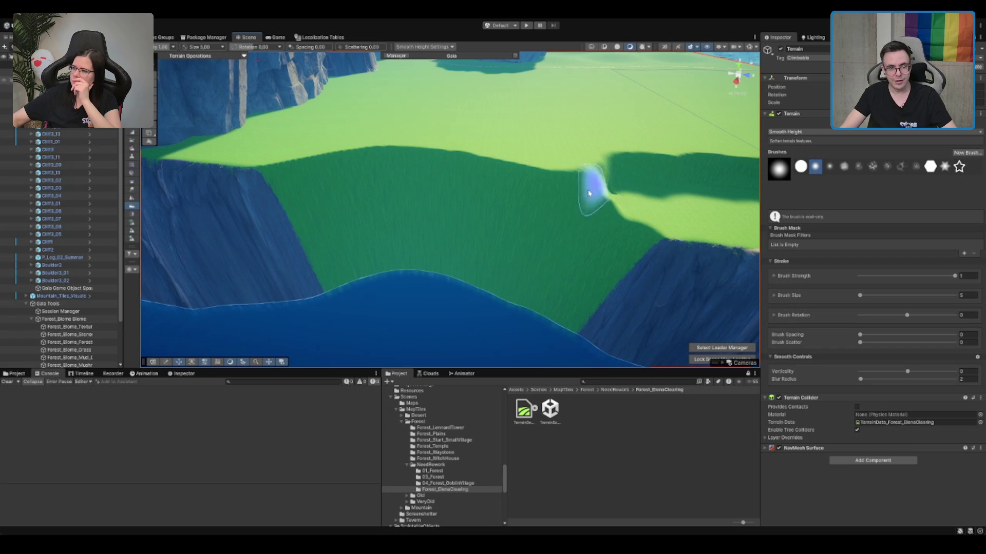
Step: Smooth the slopes below and along the grass patch, using brush size 10
{"action": "left_click_drag", "start_coordinate": [378, 187], "coordinate": [575, 208]}
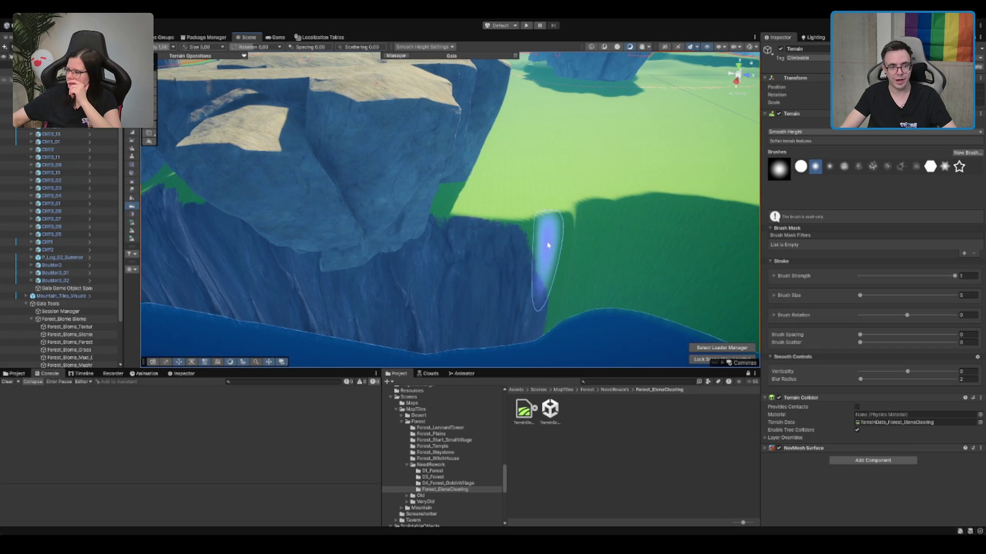
{"action": "mouse_move", "coordinate": [638, 205]}
{"action": "left_mouse_down"}
{"action": "mouse_move", "coordinate": [689, 217]}
{"action": "mouse_move", "coordinate": [180, 227]}
{"action": "left_mouse_up"}
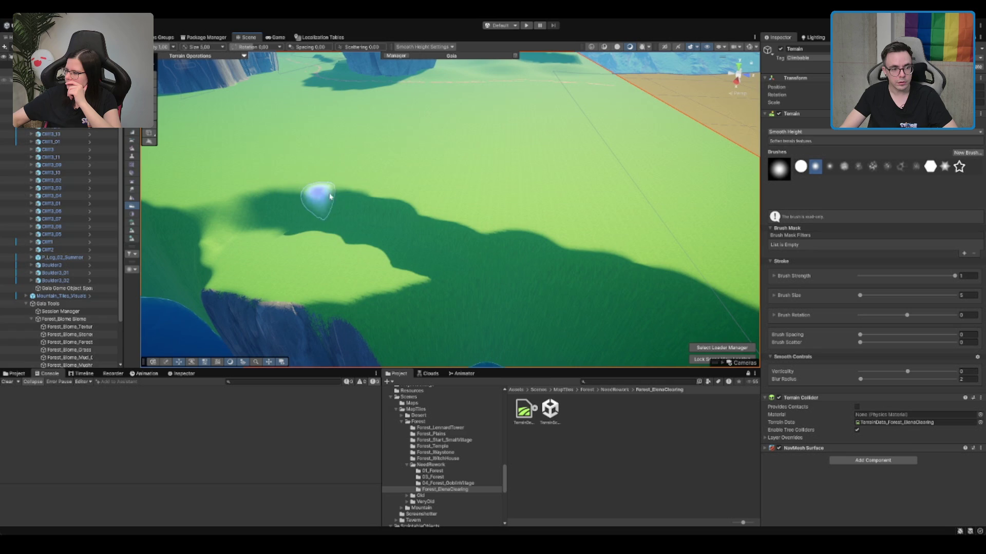
{"action": "mouse_move", "coordinate": [396, 217]}
{"action": "left_mouse_down"}
{"action": "mouse_move", "coordinate": [472, 254]}
{"action": "mouse_move", "coordinate": [363, 203]}
{"action": "left_mouse_up"}
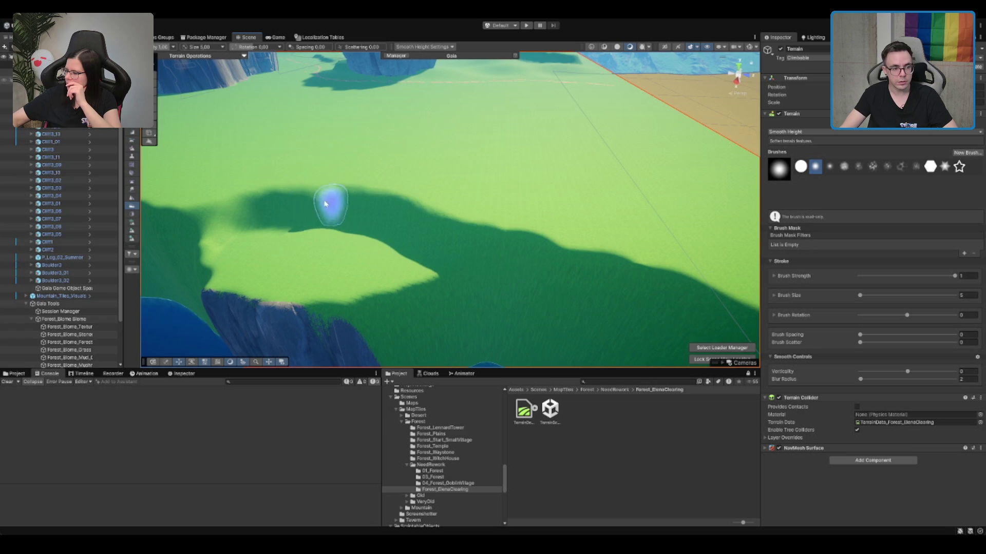
{"action": "left_click_drag", "start_coordinate": [358, 260], "coordinate": [435, 260]}
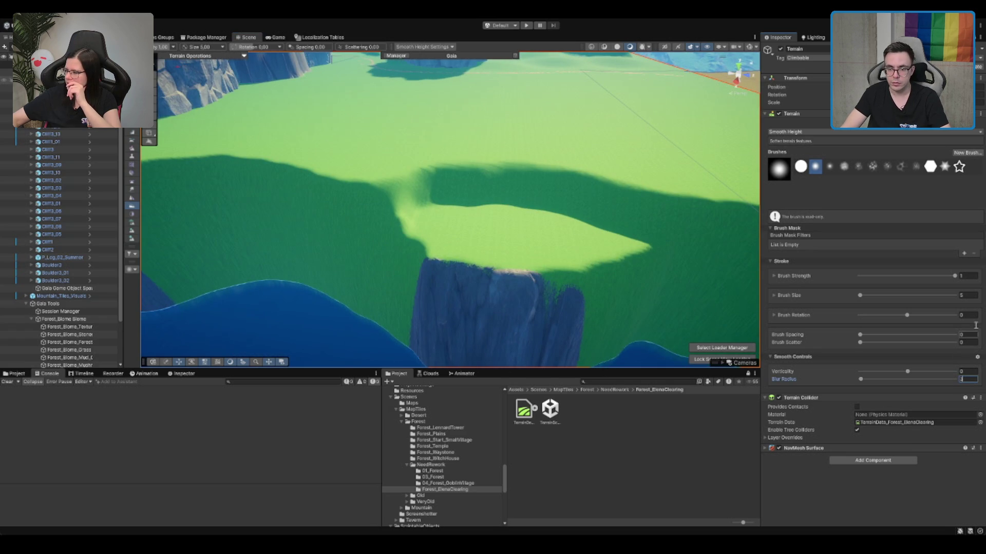
{"action": "type", "text": "10"}
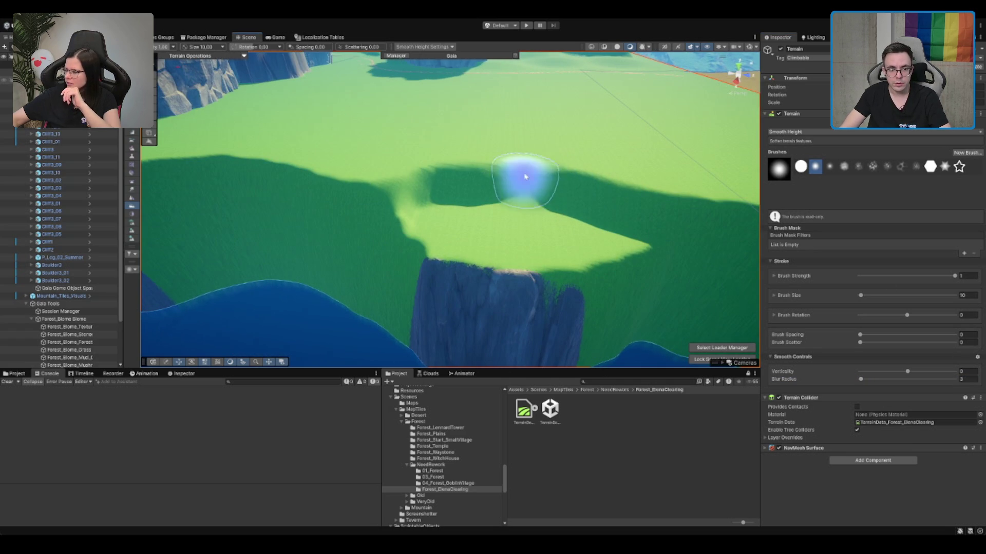
{"action": "left_click_drag", "start_coordinate": [501, 199], "coordinate": [539, 154]}
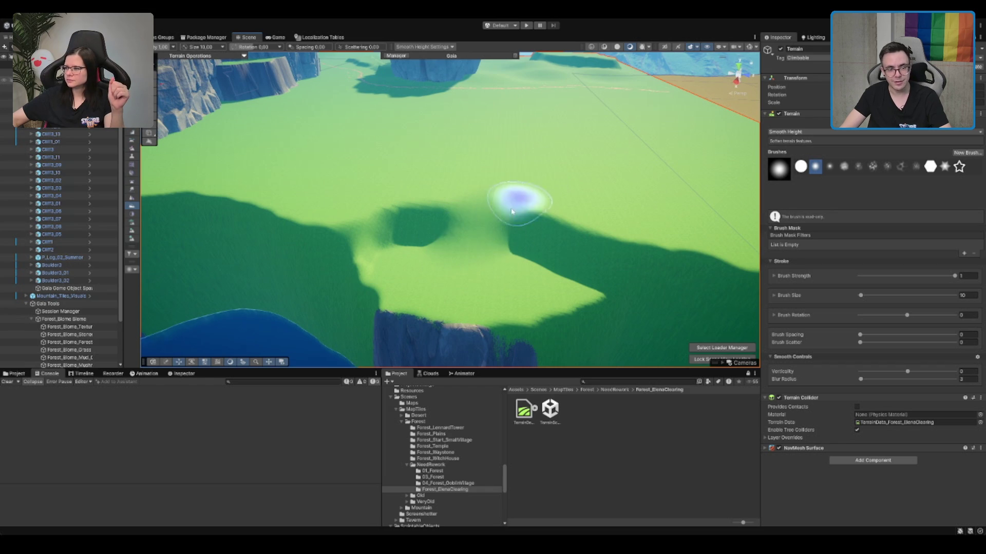
{"action": "key", "text": "f"}
Step: Swing the view around to the cliffs and tree and put away the sculpting tool
{"action": "scroll", "coordinate": [512, 216], "scroll_direction": "down", "scroll_amount": 10}
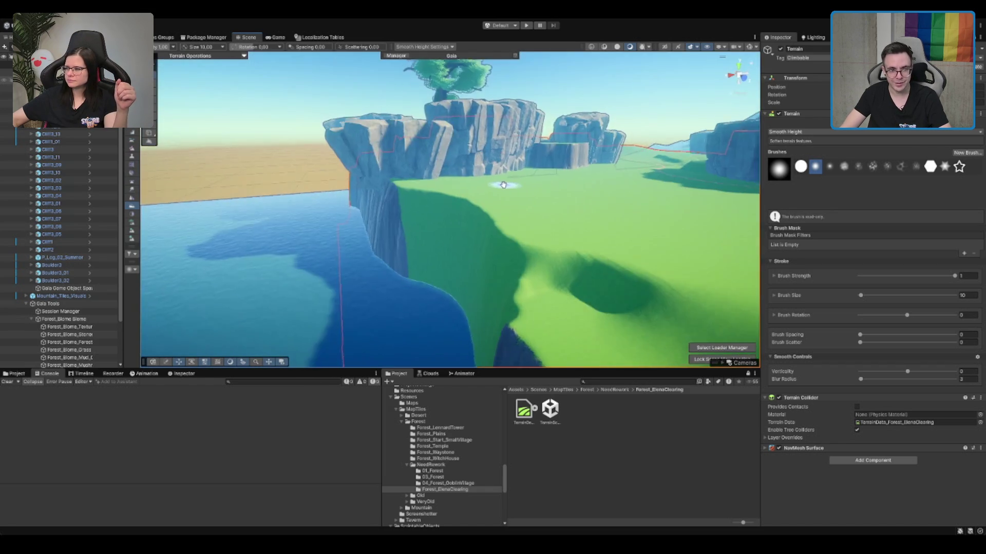
{"action": "scroll", "coordinate": [423, 219], "scroll_direction": "up", "scroll_amount": 2}
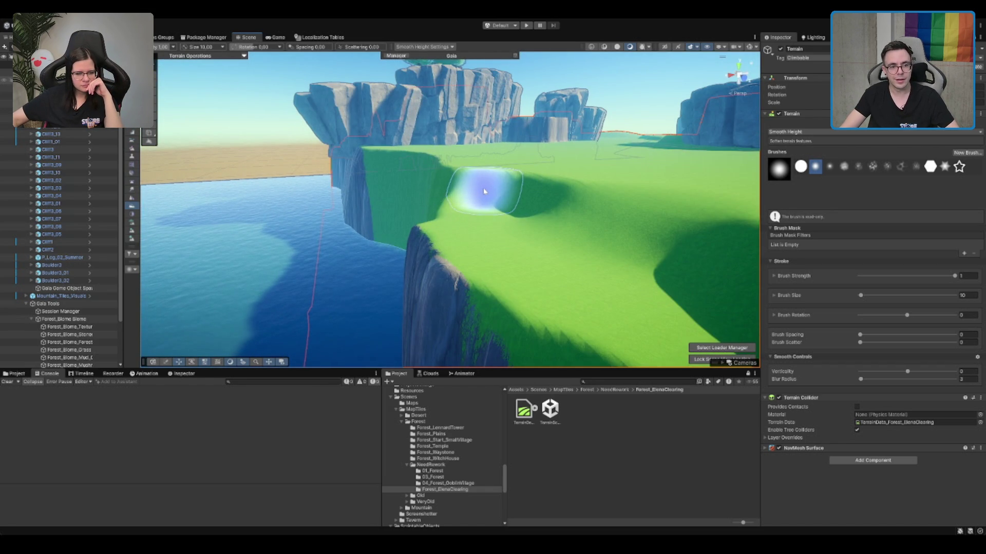
{"action": "scroll", "coordinate": [484, 192], "scroll_direction": "up", "scroll_amount": 6}
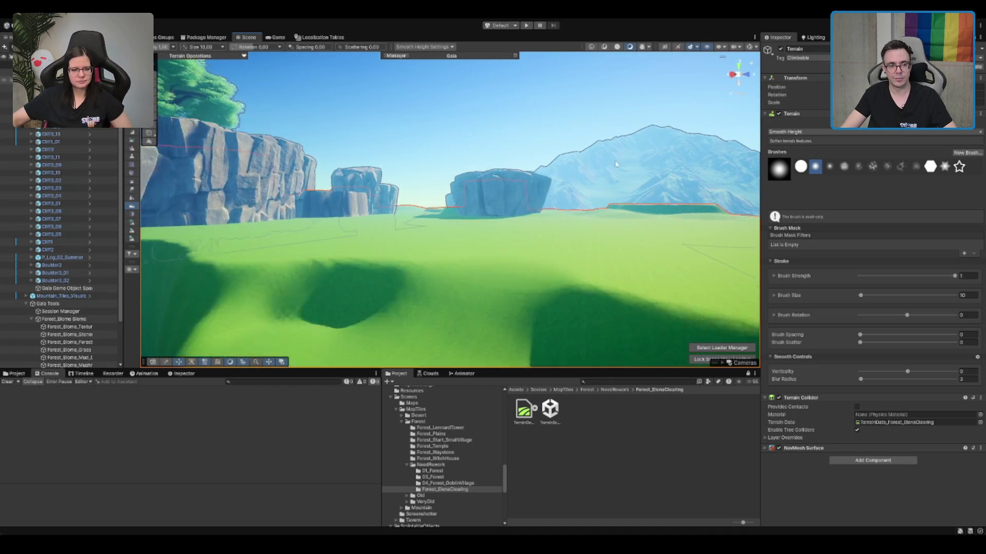
{"action": "scroll", "coordinate": [615, 164], "scroll_direction": "down", "scroll_amount": 5}
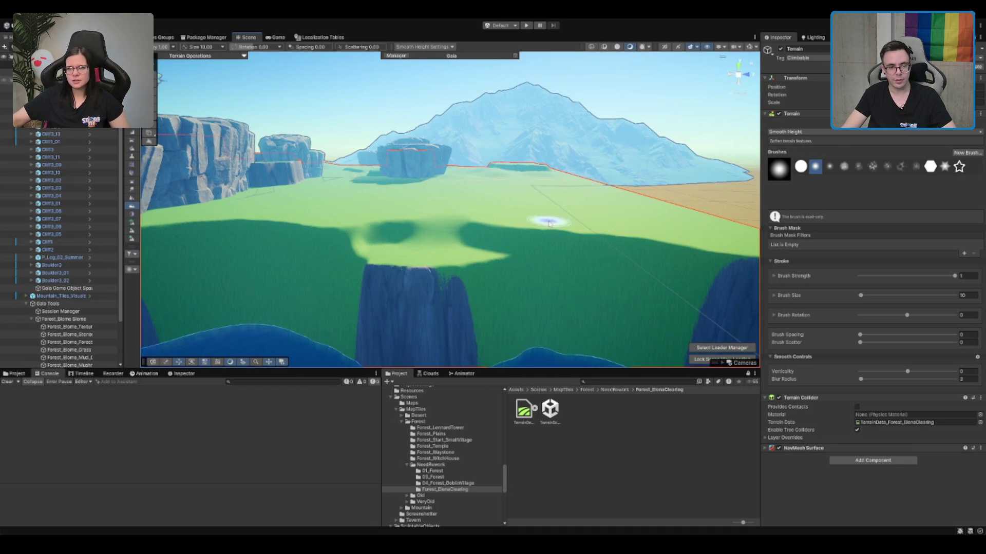
{"action": "left_click_drag", "start_coordinate": [548, 222], "coordinate": [488, 261]}
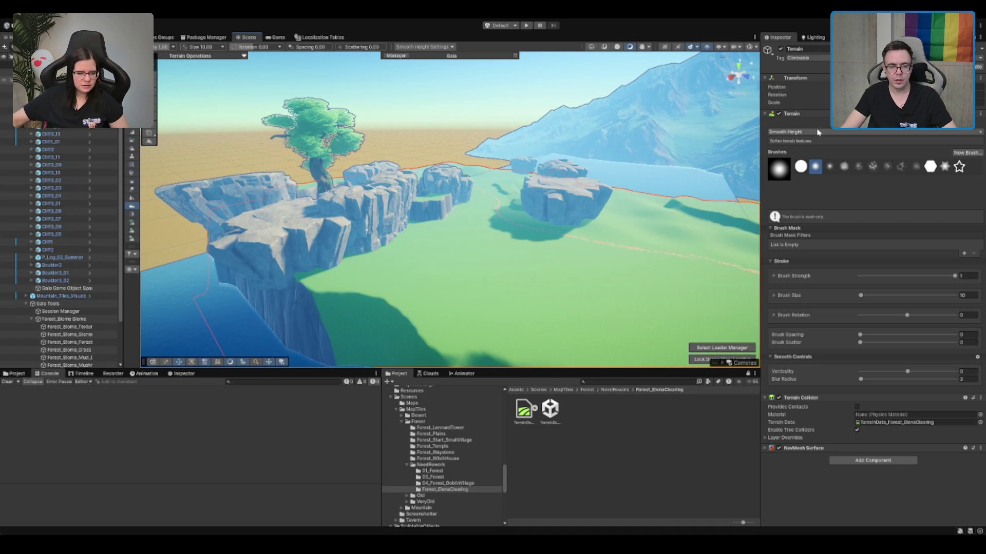
{"action": "scroll", "coordinate": [565, 184], "scroll_direction": "up", "scroll_amount": 5}
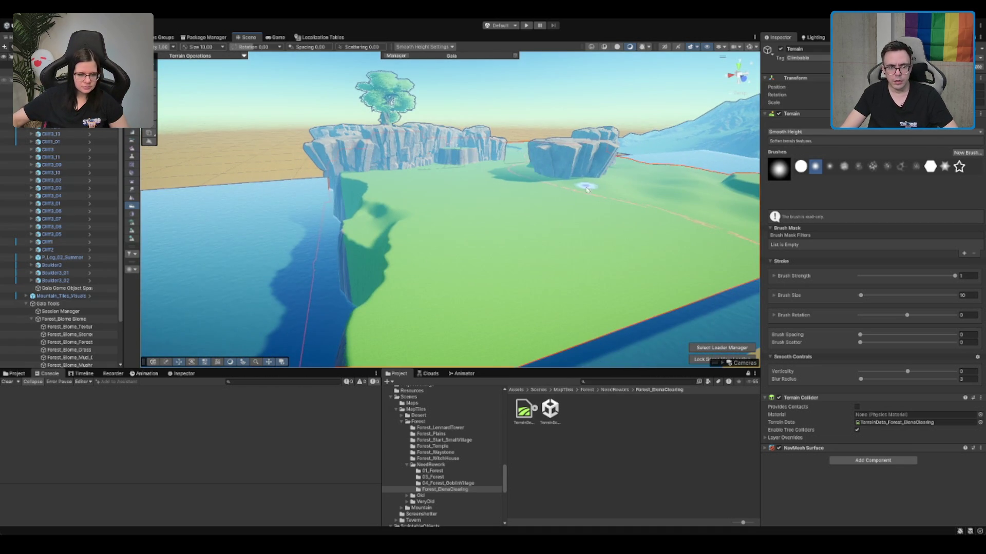
{"action": "key", "text": "w"}
{"action": "scroll", "coordinate": [585, 180], "scroll_direction": "down", "scroll_amount": 3}
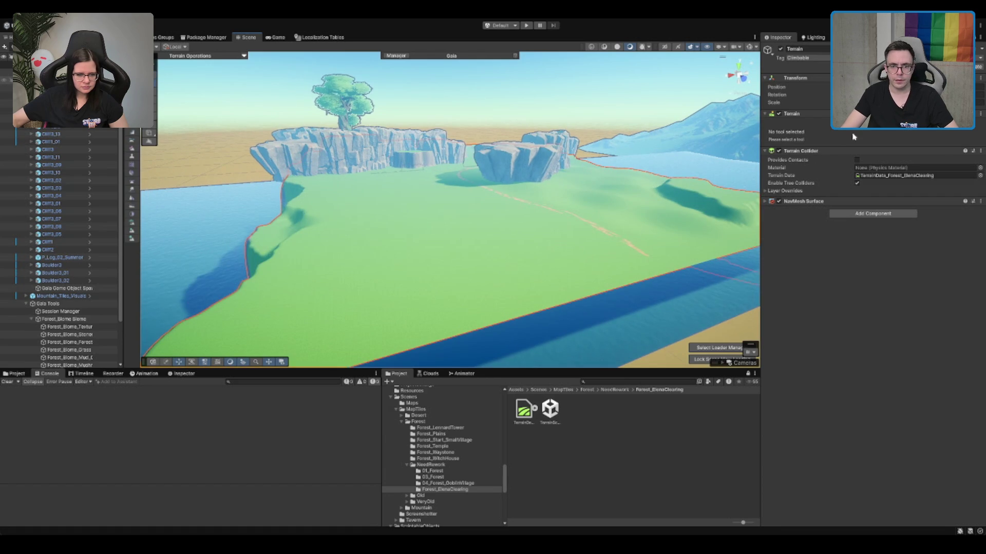
Step: Pick Smooth Height, then try Raise or Lower Terrain at brush size 50
{"action": "left_click", "coordinate": [132, 206]}
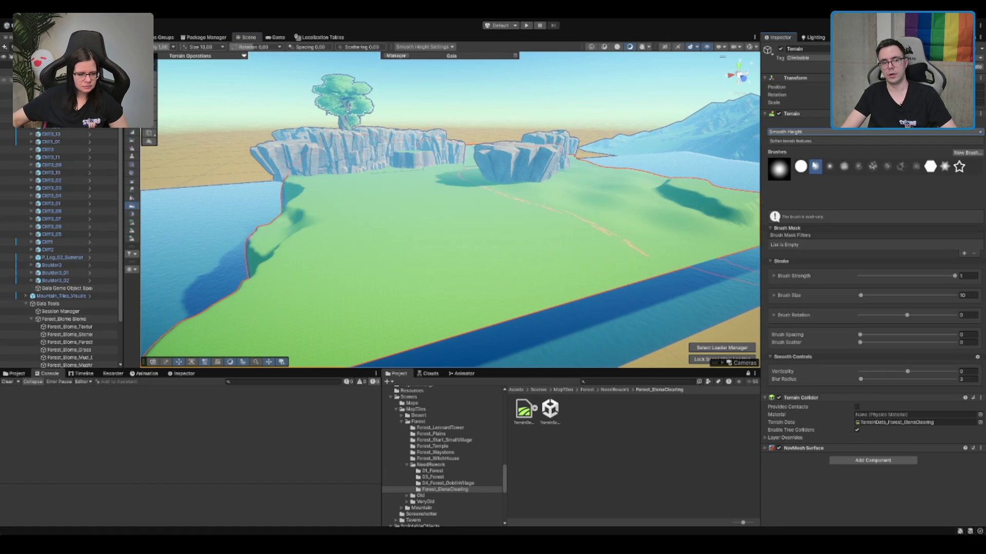
{"action": "key", "text": "F1"}
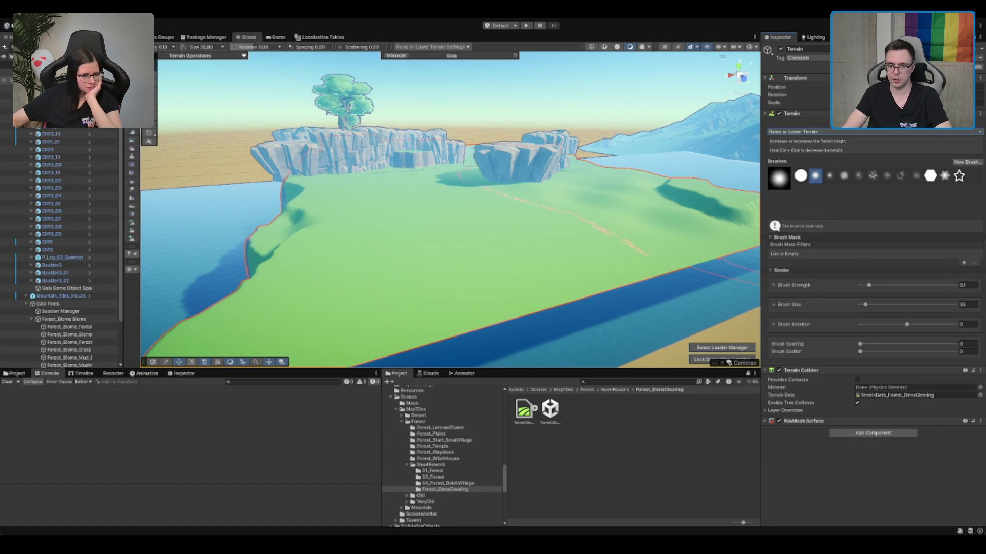
{"action": "left_click", "coordinate": [964, 305]}
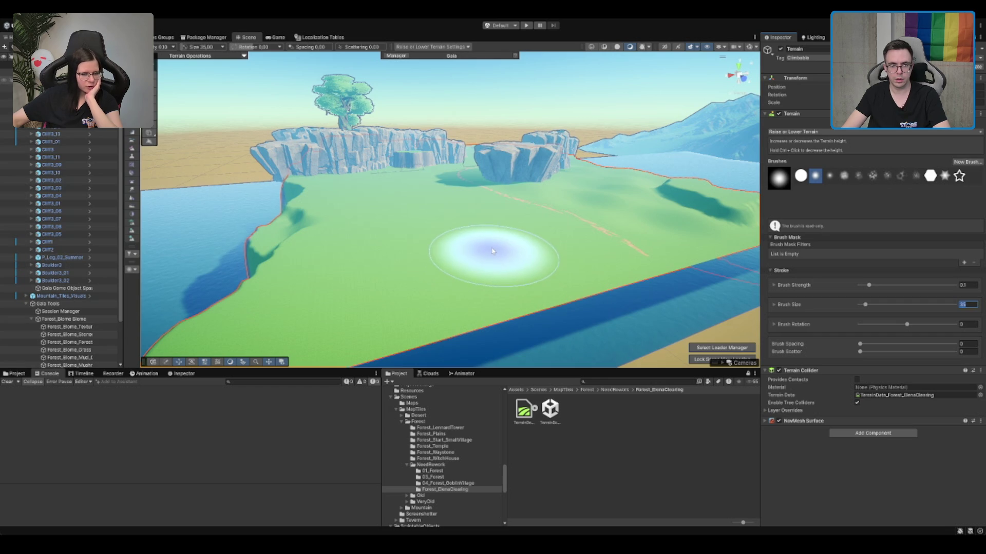
{"action": "type", "text": "50"}
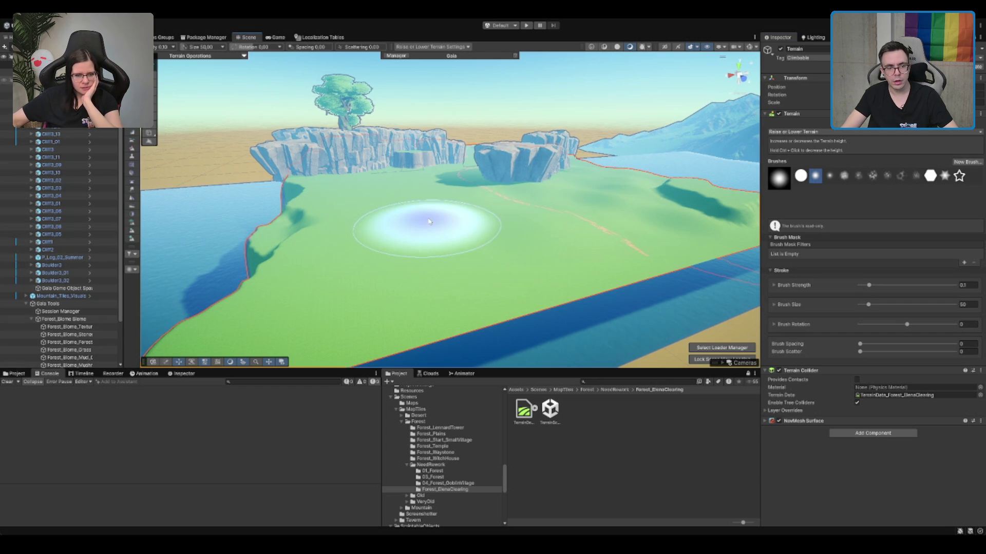
{"action": "scroll", "coordinate": [477, 208], "scroll_direction": "up", "scroll_amount": 3}
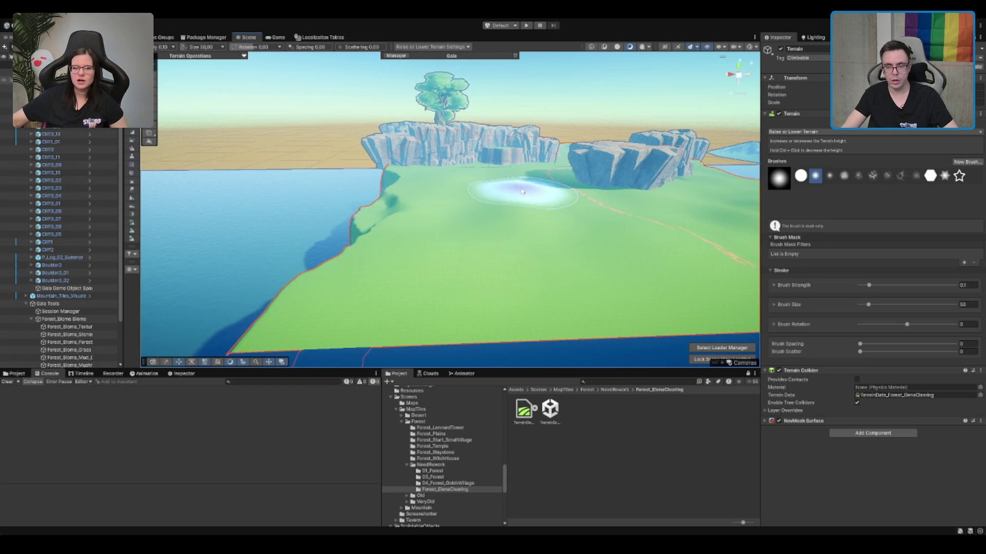
{"action": "mouse_move", "coordinate": [521, 191]}
{"action": "left_mouse_down"}
{"action": "mouse_move", "coordinate": [510, 194]}
{"action": "mouse_move", "coordinate": [589, 242]}
{"action": "mouse_move", "coordinate": [577, 193]}
{"action": "mouse_move", "coordinate": [613, 187]}
{"action": "mouse_move", "coordinate": [473, 187]}
{"action": "mouse_move", "coordinate": [472, 220]}
{"action": "mouse_move", "coordinate": [594, 202]}
{"action": "mouse_move", "coordinate": [530, 201]}
{"action": "mouse_move", "coordinate": [545, 176]}
{"action": "mouse_move", "coordinate": [509, 204]}
{"action": "mouse_move", "coordinate": [532, 188]}
{"action": "mouse_move", "coordinate": [486, 173]}
{"action": "mouse_move", "coordinate": [425, 264]}
{"action": "mouse_move", "coordinate": [638, 209]}
{"action": "mouse_move", "coordinate": [590, 195]}
{"action": "mouse_move", "coordinate": [740, 154]}
{"action": "left_mouse_up"}
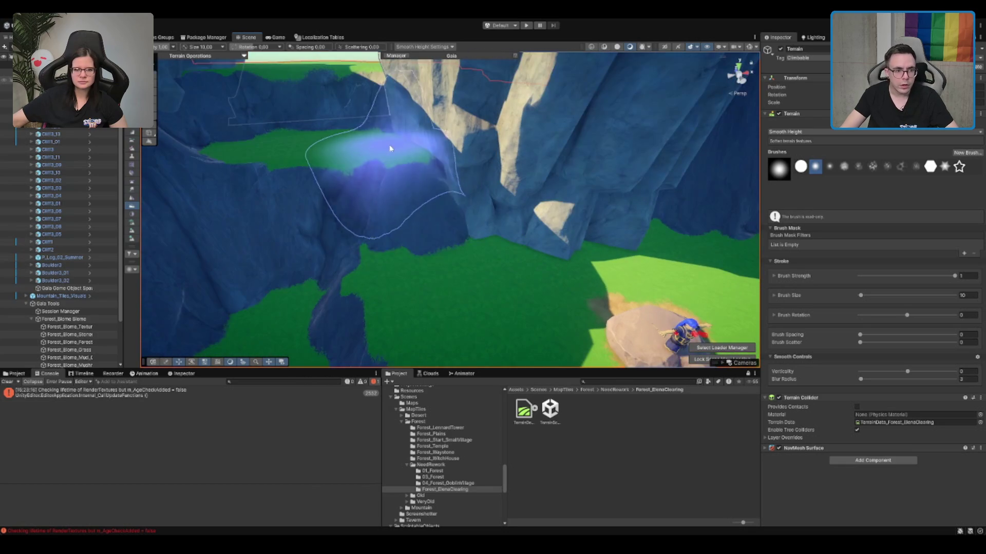
Step: Set the brush size to 8
{"action": "double_click", "coordinate": [976, 296]}
{"action": "type", "text": "8"}
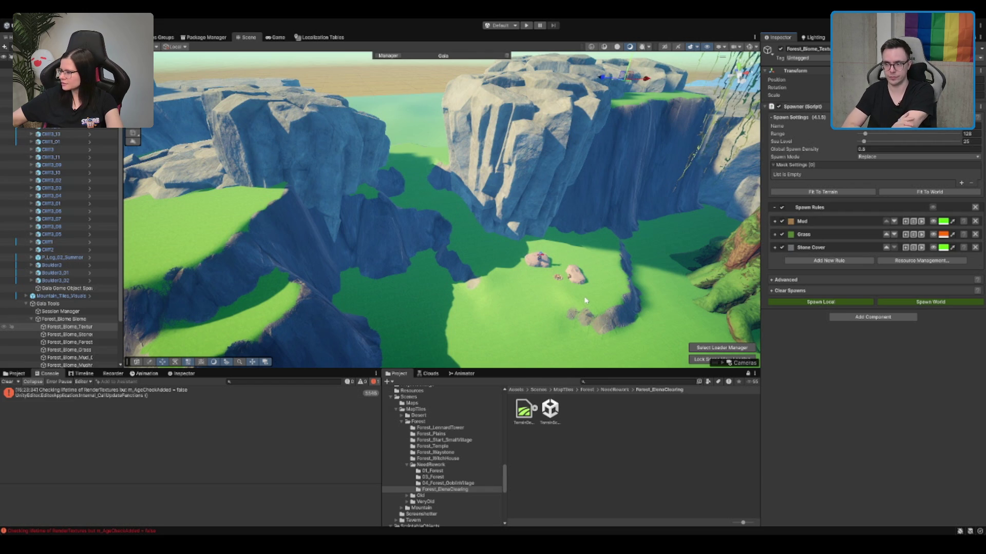
Step: Frame the Cliff3_11 rock, deselect it, fly to the rock formation and reselect the terrain
{"action": "mouse_move", "coordinate": [444, 216]}
{"action": "left_mouse_down"}
{"action": "mouse_move", "coordinate": [582, 235]}
{"action": "mouse_move", "coordinate": [585, 221]}
{"action": "mouse_move", "coordinate": [543, 257]}
{"action": "mouse_move", "coordinate": [478, 226]}
{"action": "left_mouse_up"}
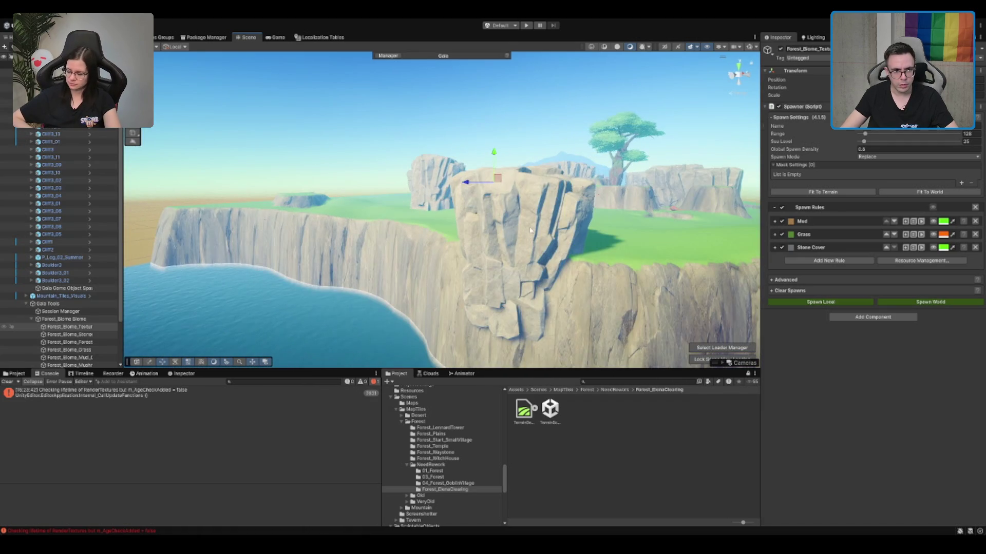
{"action": "left_click", "coordinate": [471, 222]}
{"action": "key", "text": "f"}
{"action": "key", "text": "e"}
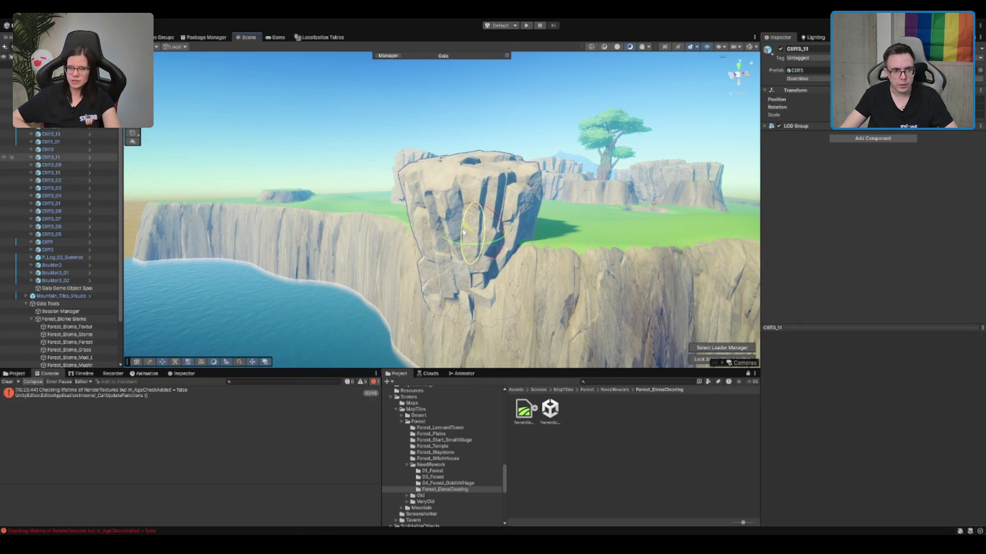
{"action": "left_click", "coordinate": [565, 192]}
{"action": "mouse_move", "coordinate": [565, 192]}
{"action": "left_mouse_down"}
{"action": "mouse_move", "coordinate": [542, 177]}
{"action": "mouse_move", "coordinate": [456, 220]}
{"action": "left_mouse_up"}
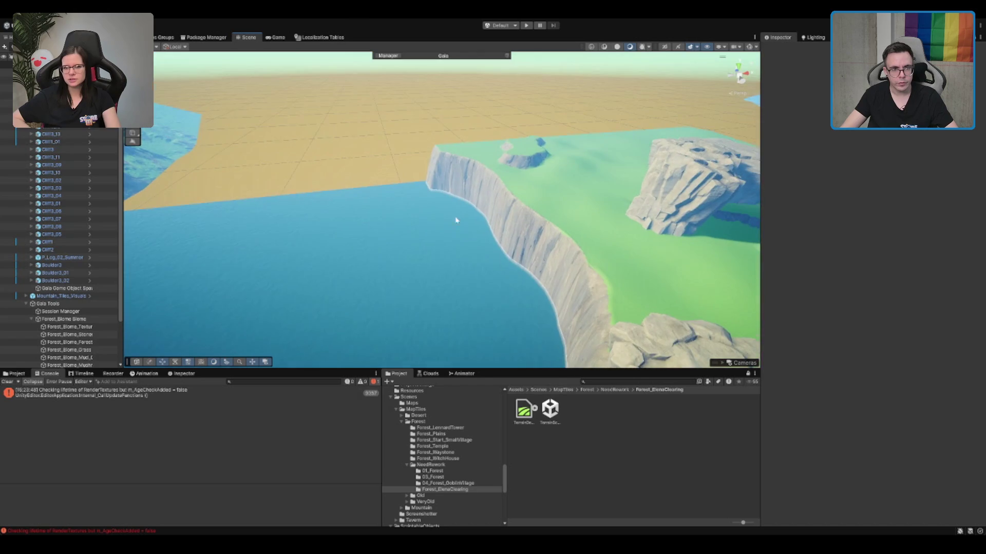
{"action": "mouse_move", "coordinate": [717, 160]}
{"action": "left_mouse_down"}
{"action": "mouse_move", "coordinate": [612, 180]}
{"action": "mouse_move", "coordinate": [572, 121]}
{"action": "mouse_move", "coordinate": [568, 154]}
{"action": "mouse_move", "coordinate": [588, 170]}
{"action": "left_mouse_up"}
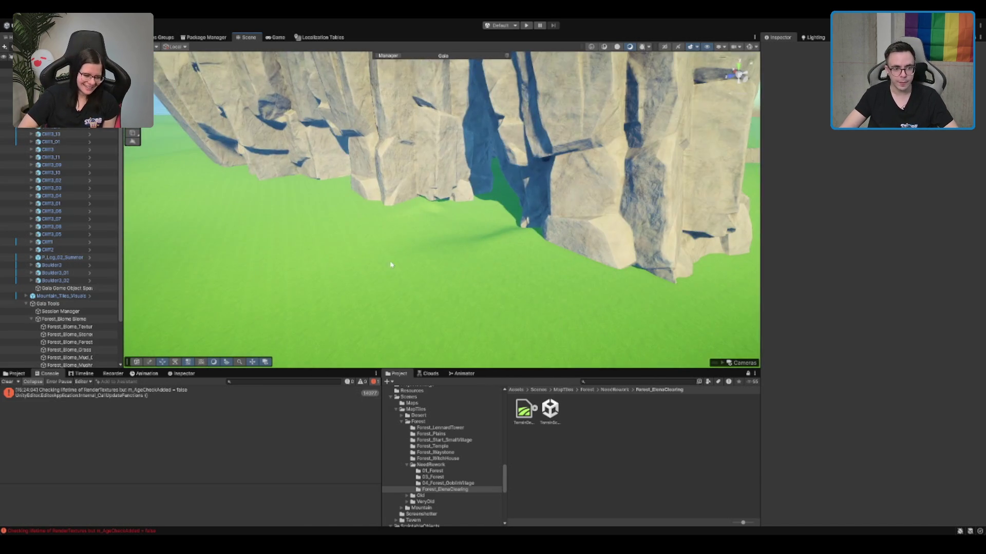
{"action": "left_click", "coordinate": [420, 245]}
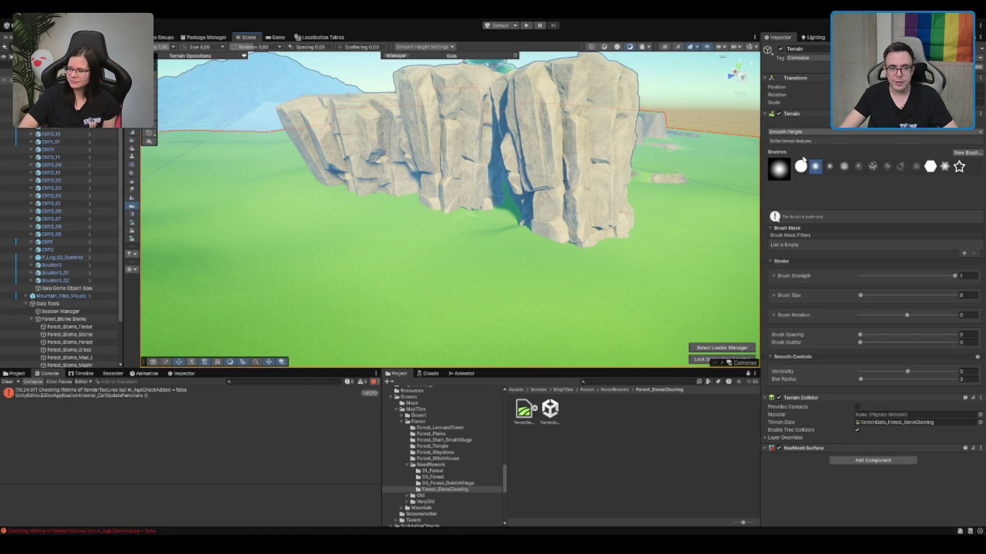
Step: Stamp a raised ring below the cliffs with Set Height and flatten the stray ridge at brush size 5
{"action": "key", "text": "F3"}
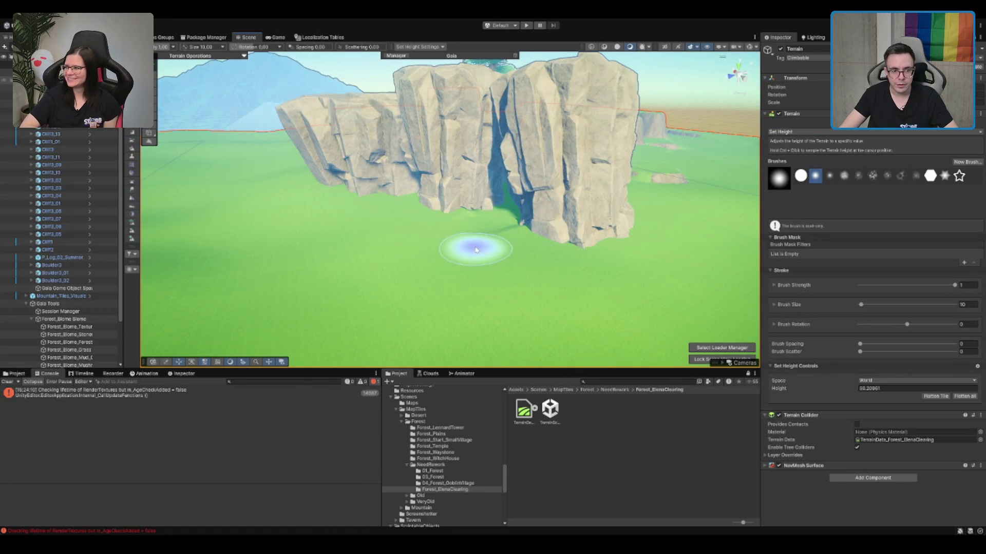
{"action": "left_click", "coordinate": [473, 254]}
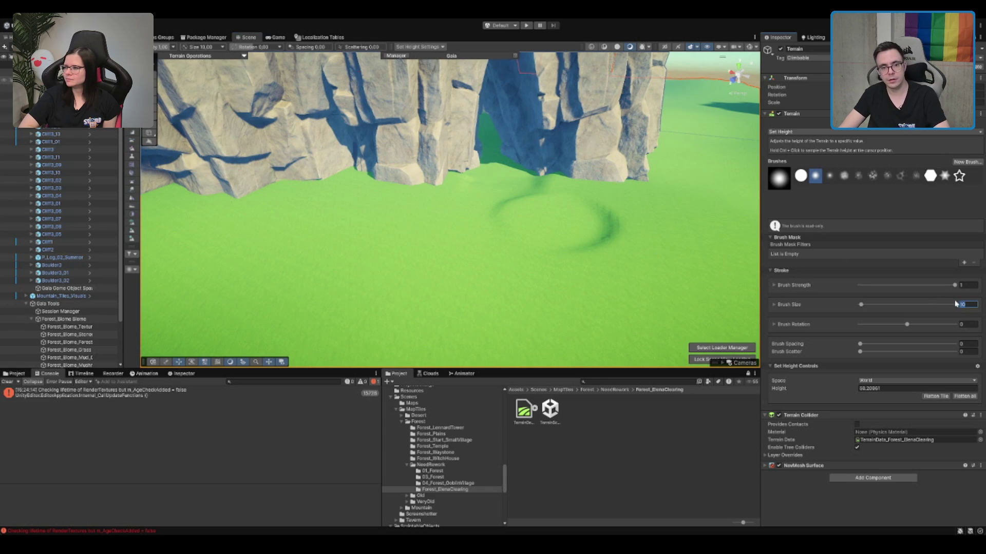
{"action": "type", "text": "5"}
{"action": "left_click_drag", "start_coordinate": [615, 242], "coordinate": [603, 220]}
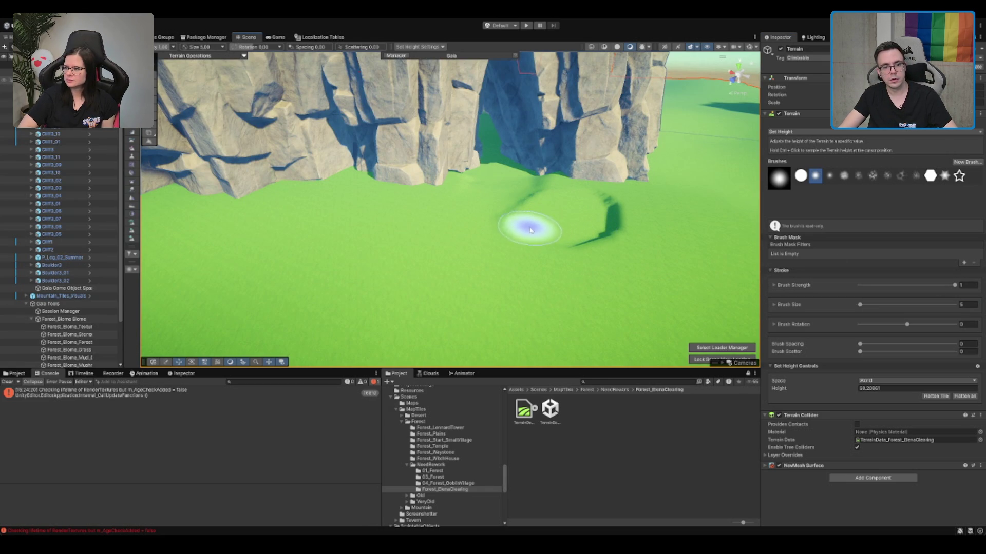
{"action": "scroll", "coordinate": [555, 229], "scroll_direction": "up", "scroll_amount": 5}
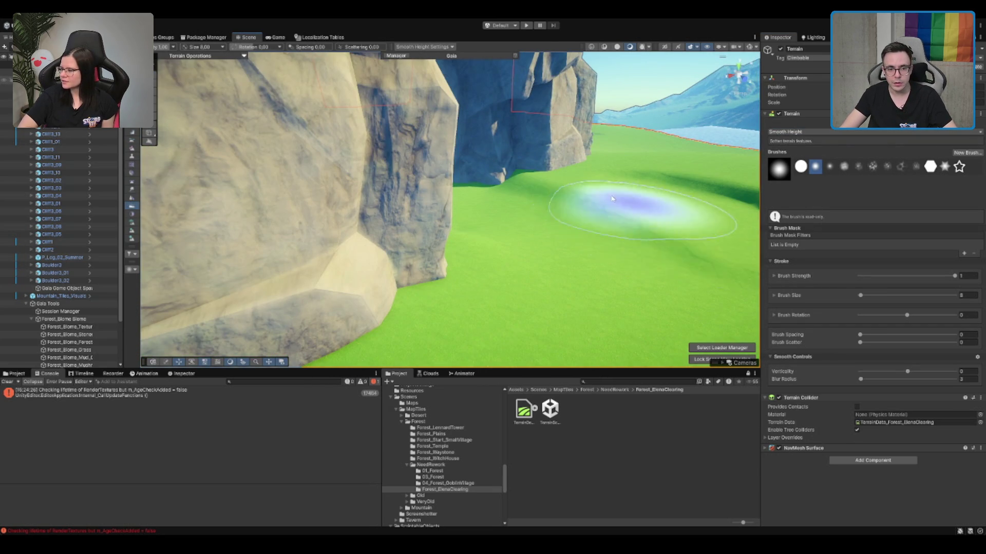
{"action": "scroll", "coordinate": [616, 198], "scroll_direction": "up", "scroll_amount": 2}
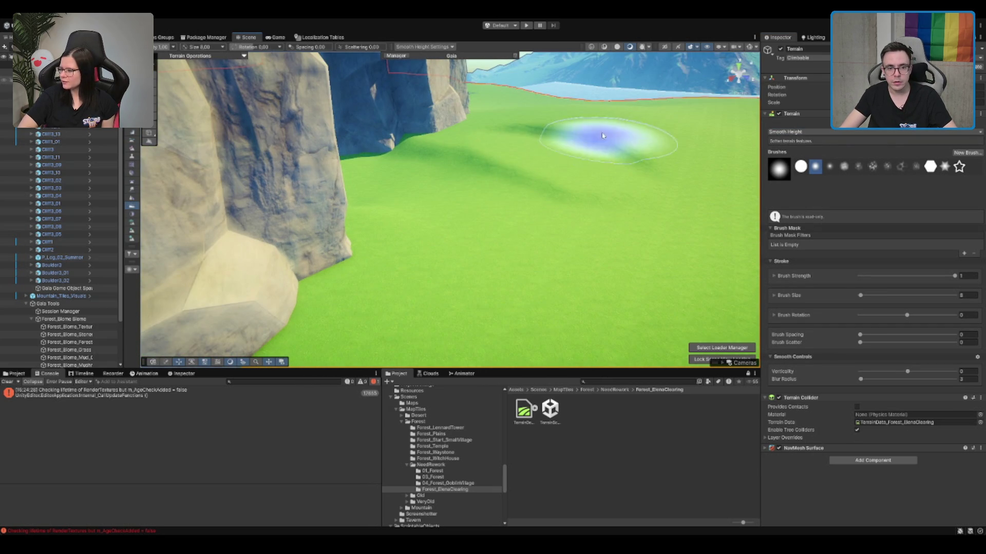
{"action": "key", "text": "d"}
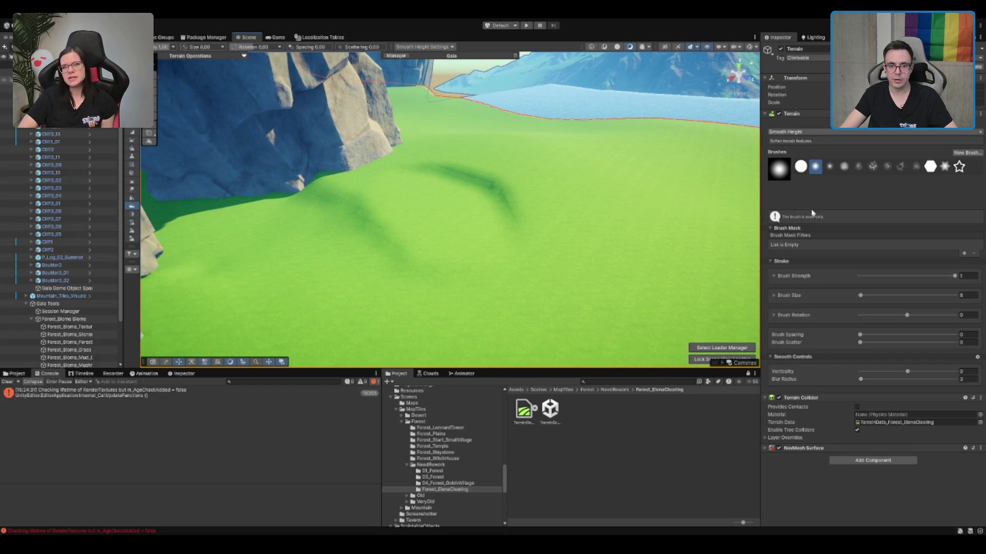
{"action": "key", "text": "F4"}
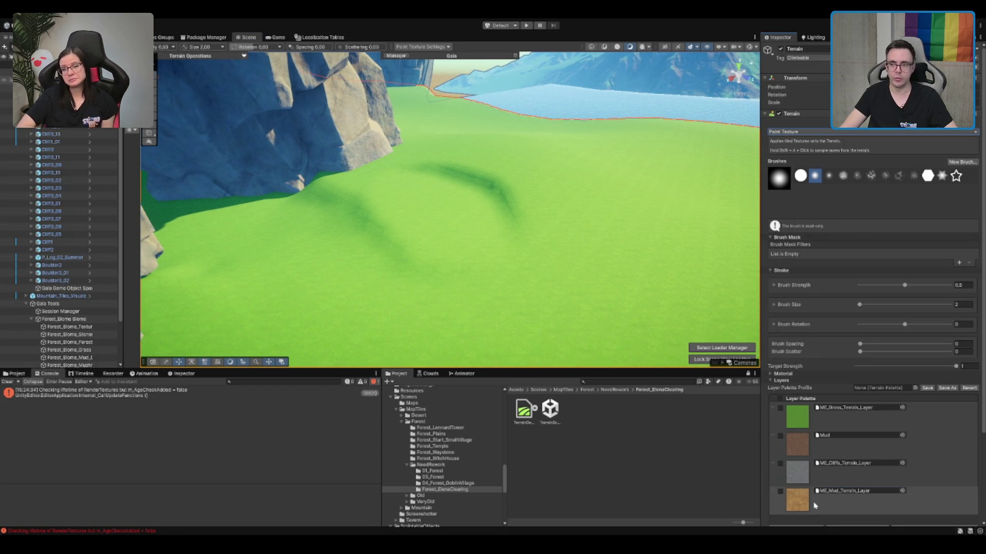
Step: Set the Paint Texture brush strength to 0.2
{"action": "scroll", "coordinate": [458, 252], "scroll_direction": "up", "scroll_amount": 3}
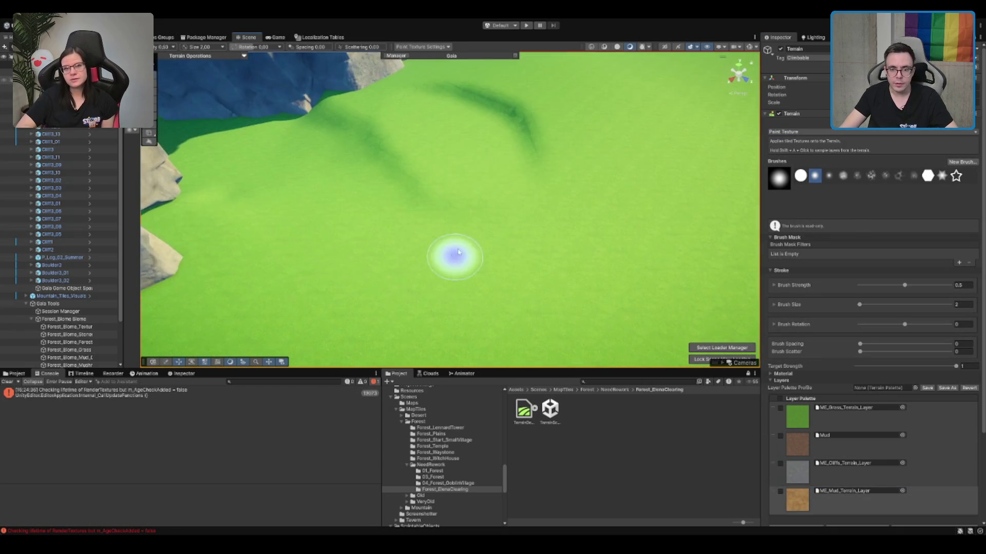
{"action": "scroll", "coordinate": [459, 252], "scroll_direction": "up", "scroll_amount": 2}
{"action": "type", "text": "0.2"}
{"action": "scroll", "coordinate": [567, 145], "scroll_direction": "down", "scroll_amount": 5}
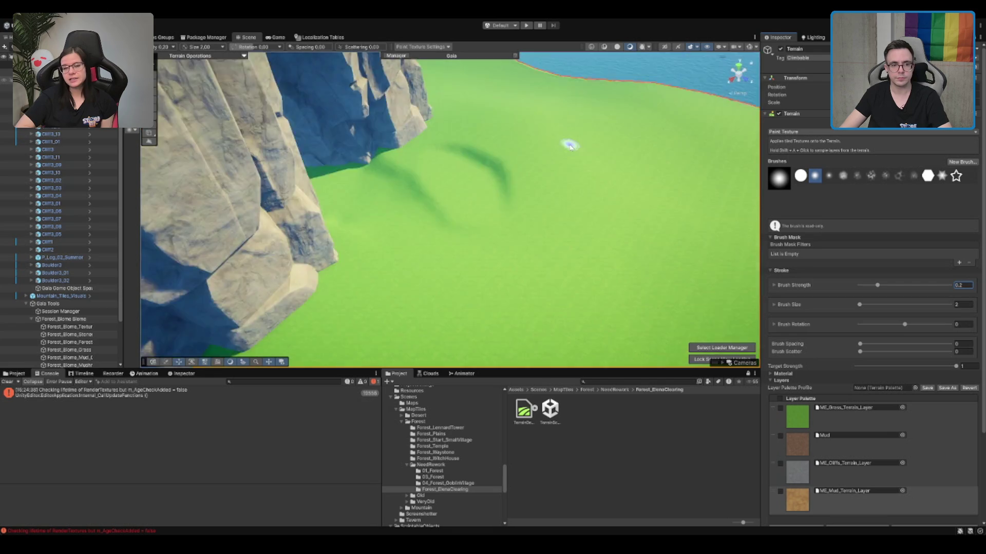
{"action": "scroll", "coordinate": [562, 185], "scroll_direction": "up", "scroll_amount": 3}
{"action": "mouse_move", "coordinate": [566, 179]}
{"action": "left_mouse_down"}
{"action": "mouse_move", "coordinate": [565, 164]}
{"action": "mouse_move", "coordinate": [629, 174]}
{"action": "left_mouse_up"}
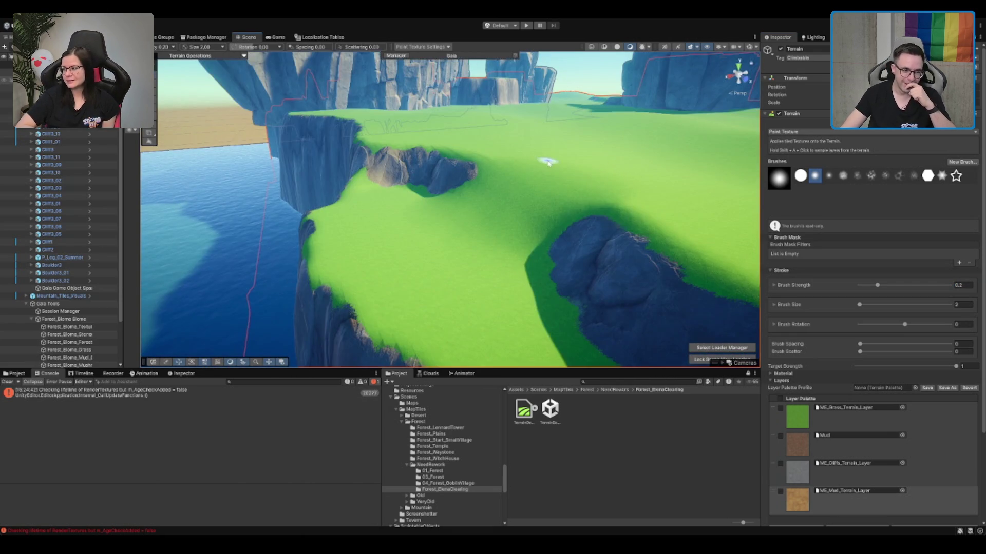
{"action": "scroll", "coordinate": [548, 164], "scroll_direction": "up", "scroll_amount": 3}
Step: Paint cliff rock texture over the grassy slope and along the cliff base
{"action": "left_click", "coordinate": [831, 469]}
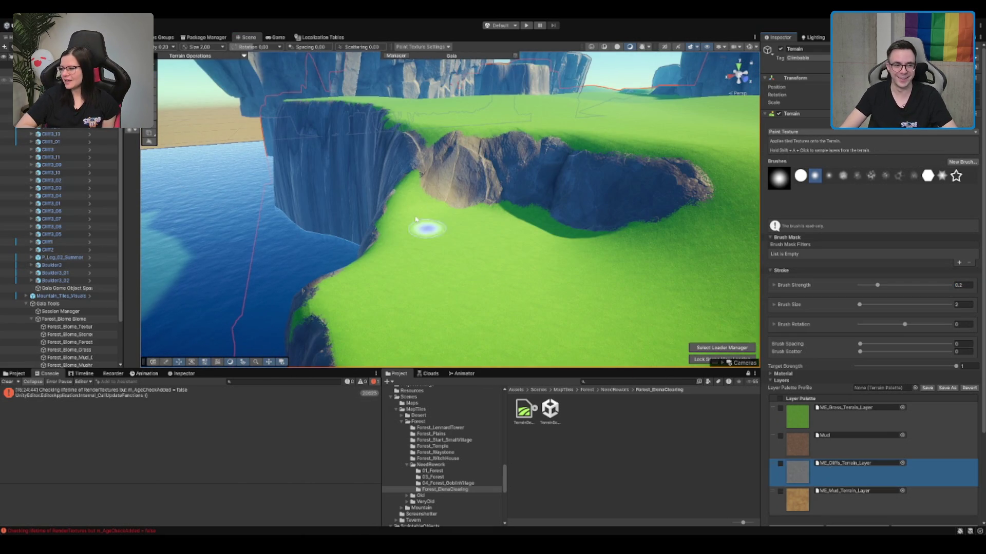
{"action": "mouse_move", "coordinate": [414, 177]}
{"action": "left_mouse_down"}
{"action": "mouse_move", "coordinate": [411, 188]}
{"action": "mouse_move", "coordinate": [425, 183]}
{"action": "mouse_move", "coordinate": [411, 198]}
{"action": "mouse_move", "coordinate": [436, 191]}
{"action": "mouse_move", "coordinate": [451, 169]}
{"action": "mouse_move", "coordinate": [439, 150]}
{"action": "mouse_move", "coordinate": [420, 147]}
{"action": "left_mouse_up"}
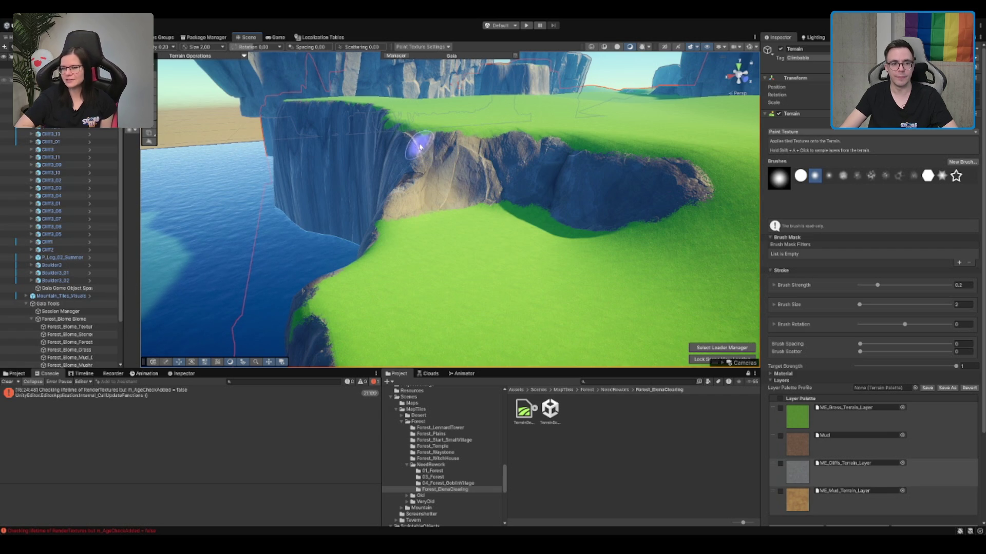
{"action": "key", "text": "f"}
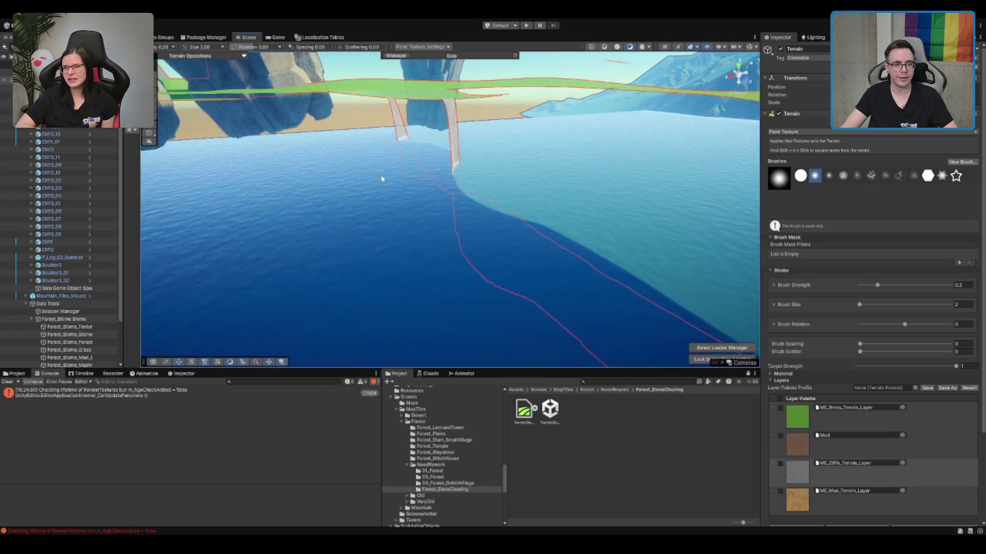
{"action": "key", "text": "f"}
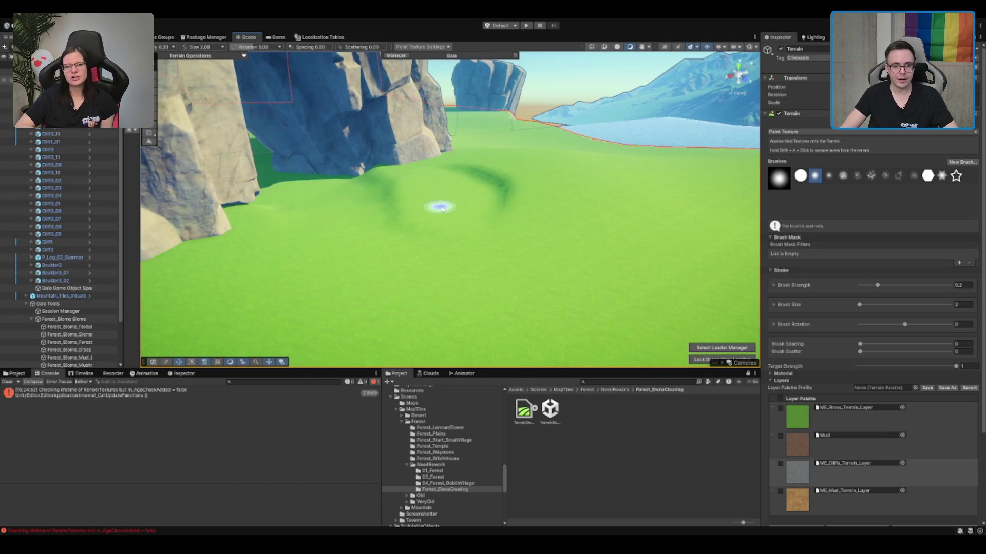
{"action": "key", "text": "f"}
{"action": "key", "text": "f"}
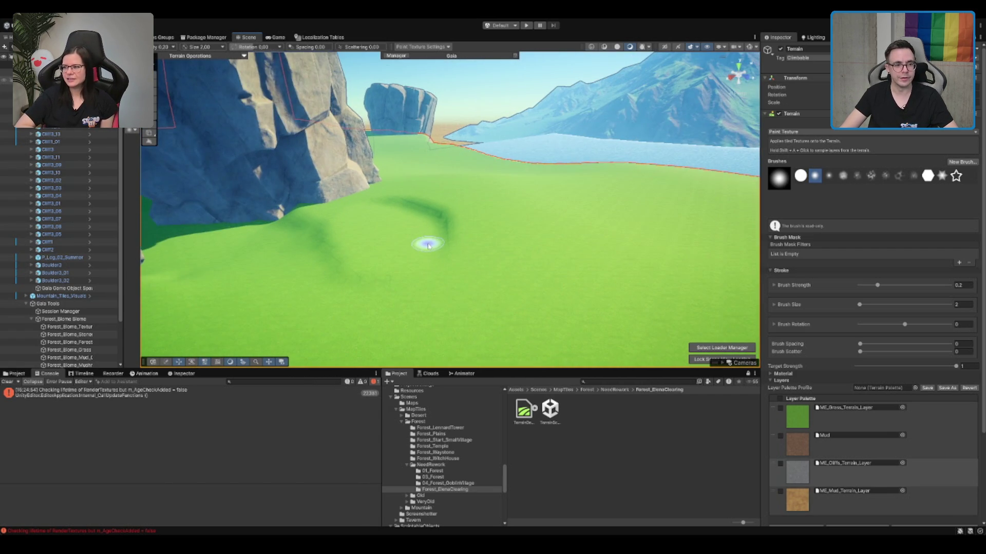
{"action": "key", "text": "f"}
{"action": "key", "text": "f"}
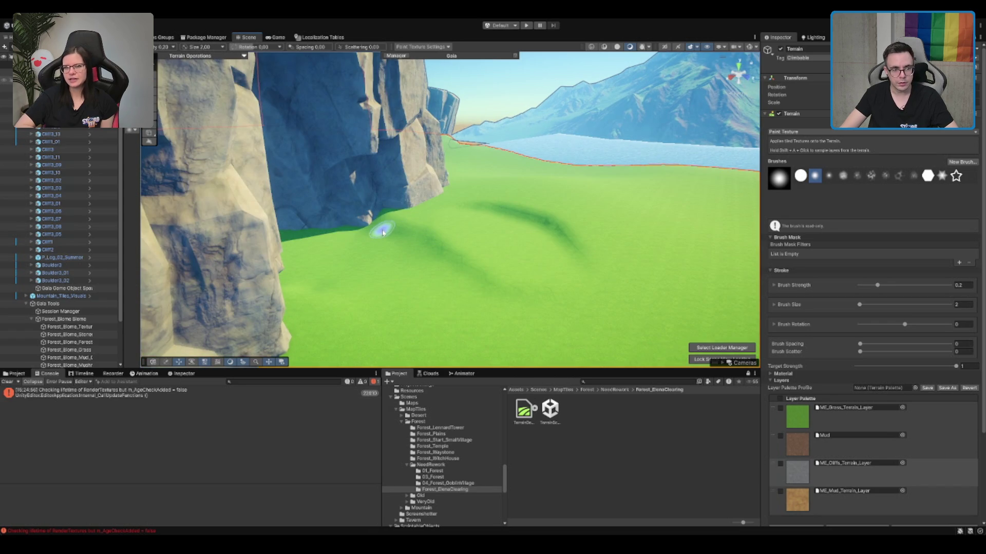
{"action": "mouse_move", "coordinate": [391, 229]}
{"action": "left_mouse_down"}
{"action": "mouse_move", "coordinate": [382, 223]}
{"action": "mouse_move", "coordinate": [446, 258]}
{"action": "left_mouse_up"}
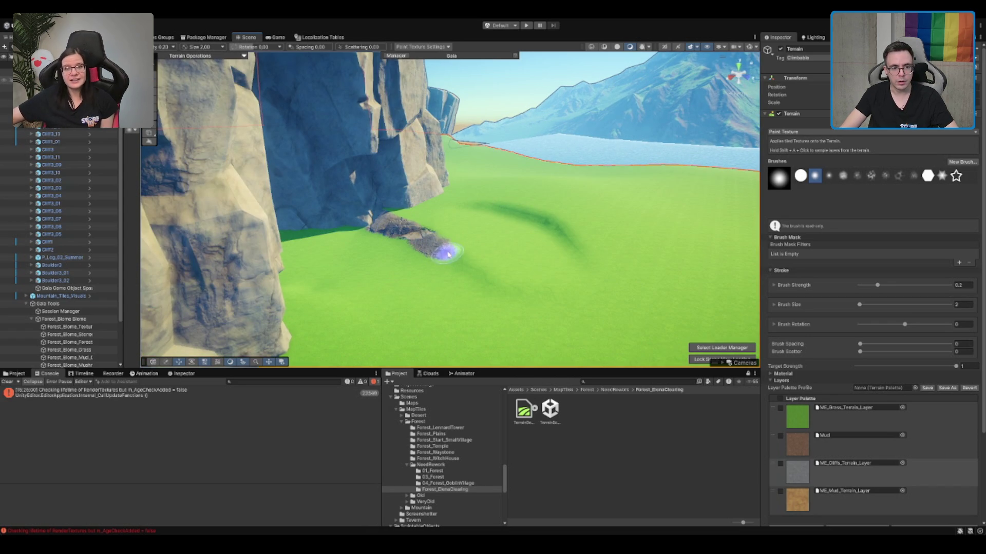
{"action": "mouse_move", "coordinate": [487, 210]}
{"action": "left_mouse_down"}
{"action": "mouse_move", "coordinate": [554, 226]}
{"action": "mouse_move", "coordinate": [591, 252]}
{"action": "left_mouse_up"}
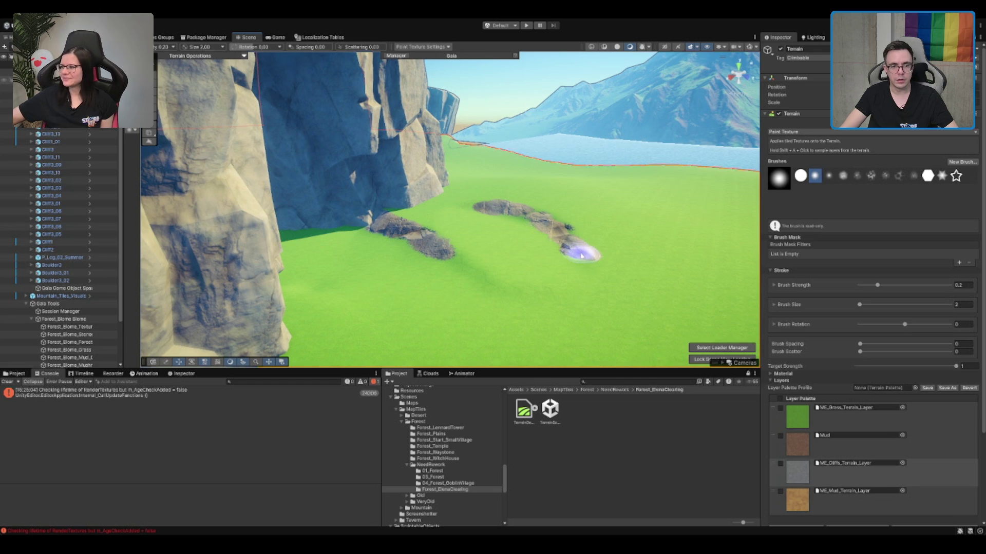
Step: Paint a mud patch between the rocky ridges and more cliff texture beside the cliff
{"action": "left_click", "coordinate": [842, 418]}
{"action": "left_click", "coordinate": [588, 274]}
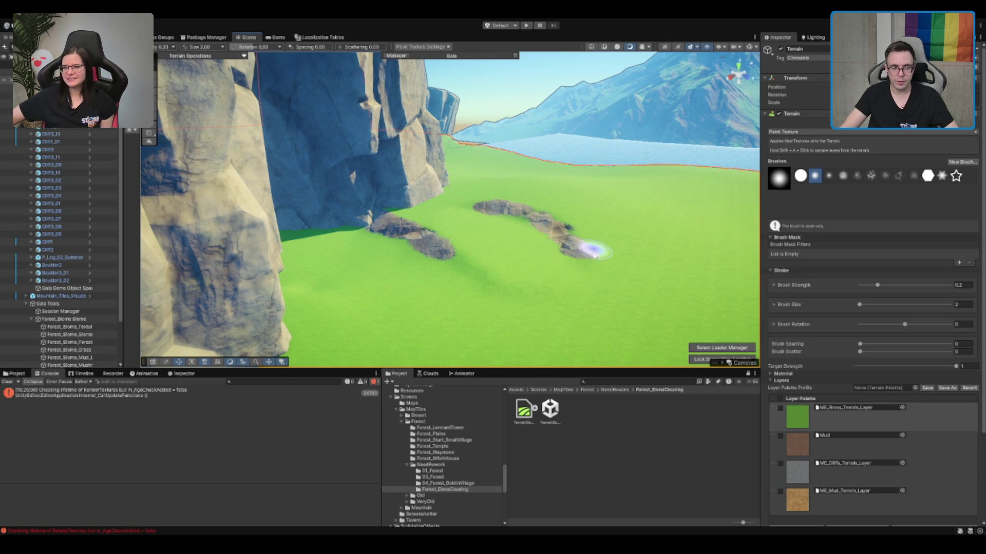
{"action": "left_click", "coordinate": [849, 495]}
{"action": "mouse_move", "coordinate": [522, 258]}
{"action": "left_mouse_down"}
{"action": "mouse_move", "coordinate": [513, 269]}
{"action": "mouse_move", "coordinate": [579, 314]}
{"action": "mouse_move", "coordinate": [510, 239]}
{"action": "mouse_move", "coordinate": [462, 229]}
{"action": "mouse_move", "coordinate": [493, 212]}
{"action": "mouse_move", "coordinate": [508, 251]}
{"action": "mouse_move", "coordinate": [482, 253]}
{"action": "mouse_move", "coordinate": [482, 226]}
{"action": "mouse_move", "coordinate": [489, 255]}
{"action": "left_mouse_up"}
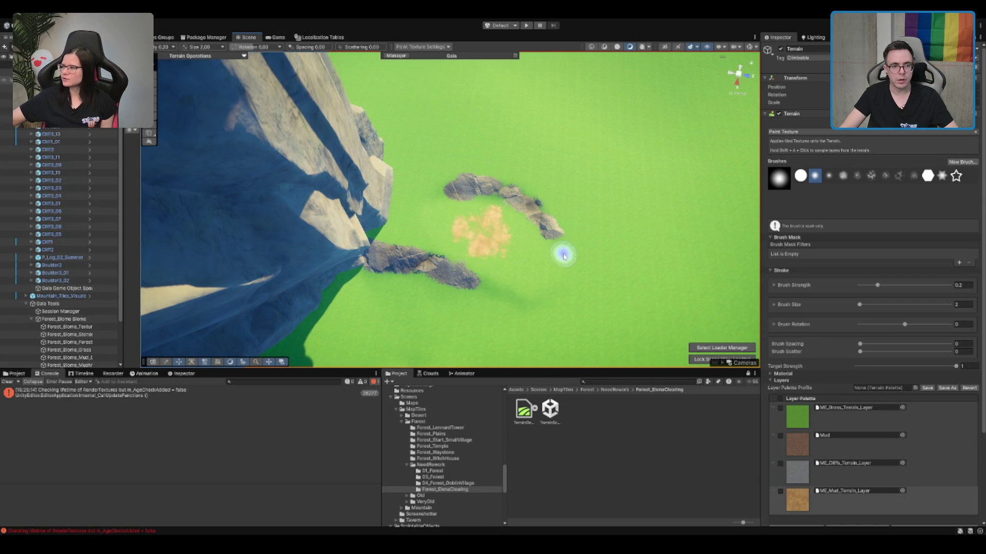
{"action": "mouse_move", "coordinate": [563, 255]}
{"action": "left_mouse_down"}
{"action": "mouse_move", "coordinate": [462, 206]}
{"action": "mouse_move", "coordinate": [374, 143]}
{"action": "mouse_move", "coordinate": [506, 184]}
{"action": "mouse_move", "coordinate": [496, 190]}
{"action": "mouse_move", "coordinate": [575, 154]}
{"action": "left_mouse_up"}
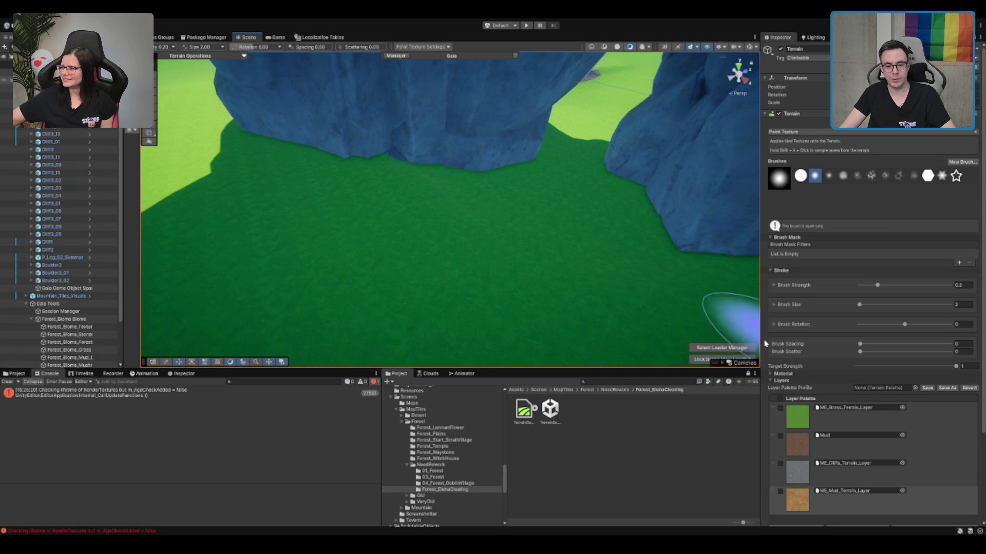
{"action": "left_click", "coordinate": [853, 478]}
{"action": "left_click_drag", "start_coordinate": [561, 247], "coordinate": [445, 229]}
{"action": "mouse_move", "coordinate": [508, 177]}
{"action": "left_mouse_down"}
{"action": "mouse_move", "coordinate": [519, 171]}
{"action": "mouse_move", "coordinate": [438, 196]}
{"action": "mouse_move", "coordinate": [539, 163]}
{"action": "mouse_move", "coordinate": [493, 177]}
{"action": "mouse_move", "coordinate": [484, 193]}
{"action": "mouse_move", "coordinate": [538, 194]}
{"action": "mouse_move", "coordinate": [440, 205]}
{"action": "mouse_move", "coordinate": [505, 210]}
{"action": "mouse_move", "coordinate": [383, 258]}
{"action": "mouse_move", "coordinate": [308, 260]}
{"action": "mouse_move", "coordinate": [438, 252]}
{"action": "mouse_move", "coordinate": [471, 230]}
{"action": "left_mouse_up"}
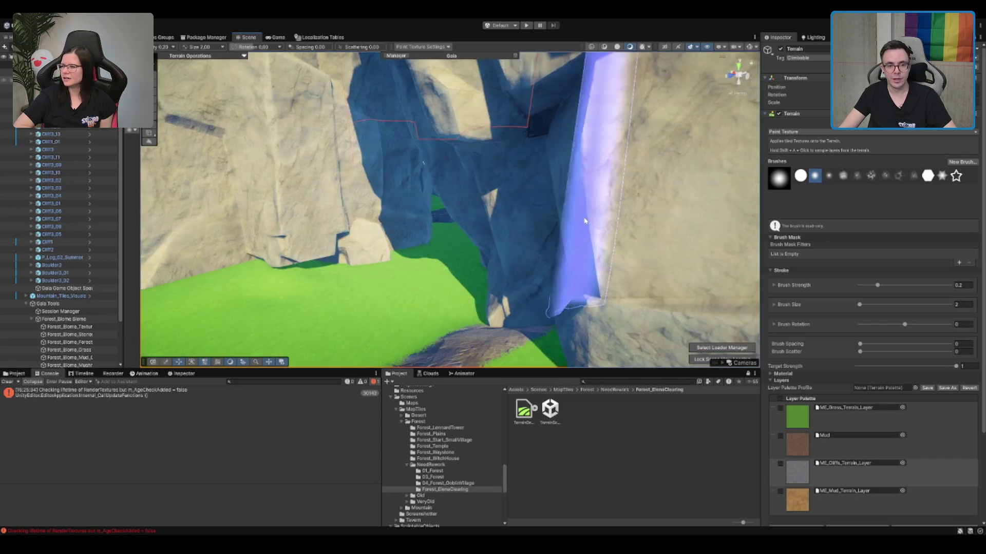
Step: Paint grass back over the stray cliff-texture patches
{"action": "scroll", "coordinate": [555, 243], "scroll_direction": "down", "scroll_amount": 2}
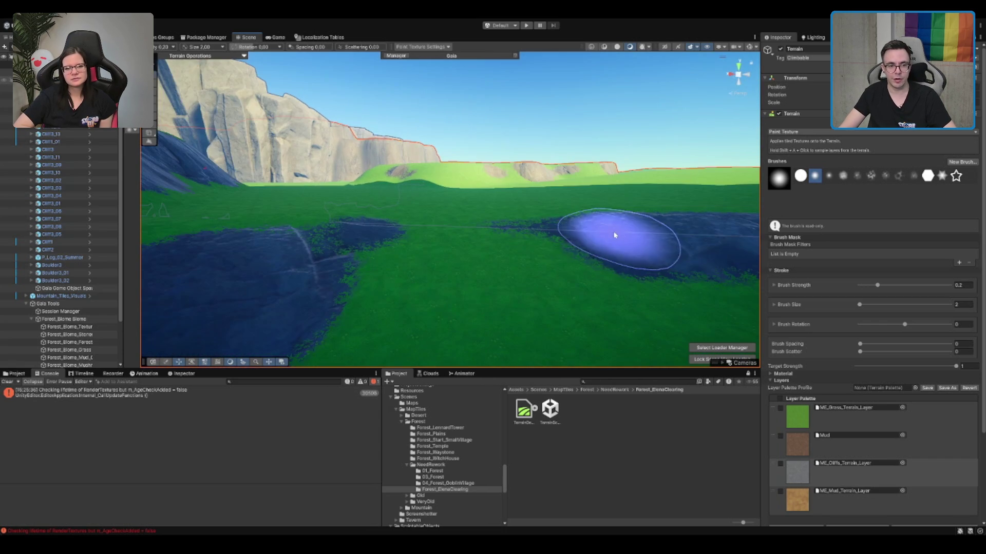
{"action": "left_click", "coordinate": [847, 413]}
{"action": "mouse_move", "coordinate": [405, 223]}
{"action": "left_mouse_down"}
{"action": "mouse_move", "coordinate": [396, 236]}
{"action": "mouse_move", "coordinate": [488, 215]}
{"action": "mouse_move", "coordinate": [392, 220]}
{"action": "mouse_move", "coordinate": [413, 226]}
{"action": "left_mouse_up"}
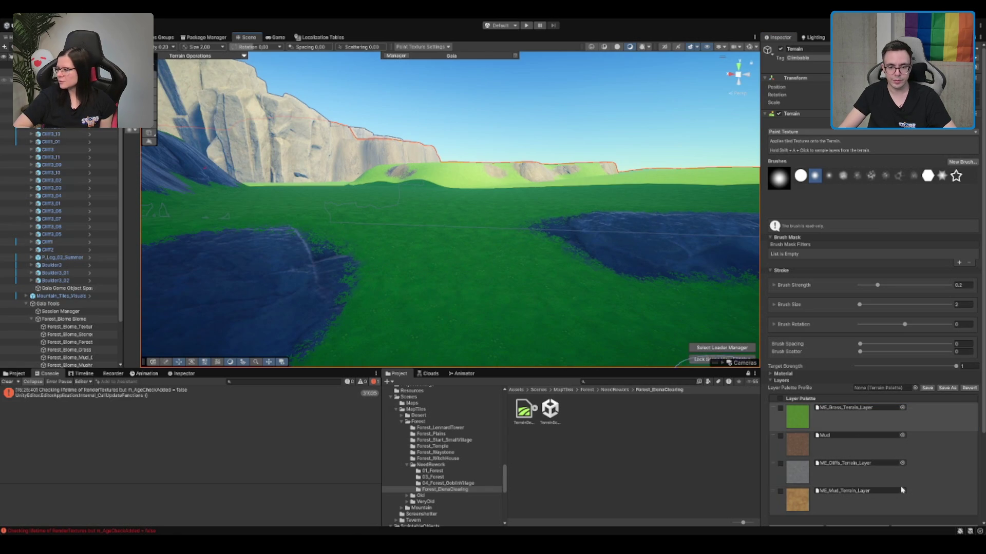
Step: Paint a mud path from the cliff gap down to the mud patch
{"action": "left_click", "coordinate": [847, 492]}
{"action": "left_click_drag", "start_coordinate": [462, 354], "coordinate": [451, 270]}
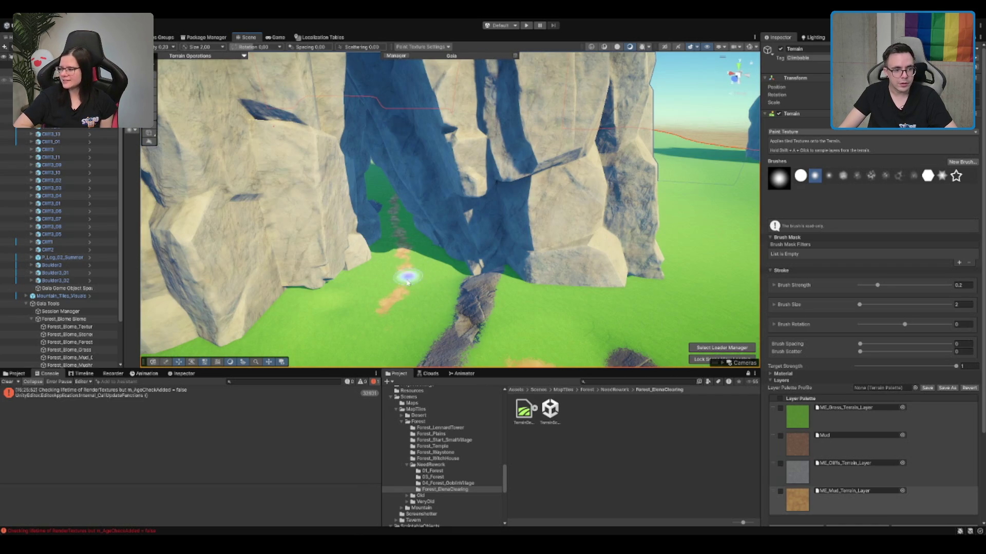
{"action": "scroll", "coordinate": [413, 263], "scroll_direction": "down", "scroll_amount": 5}
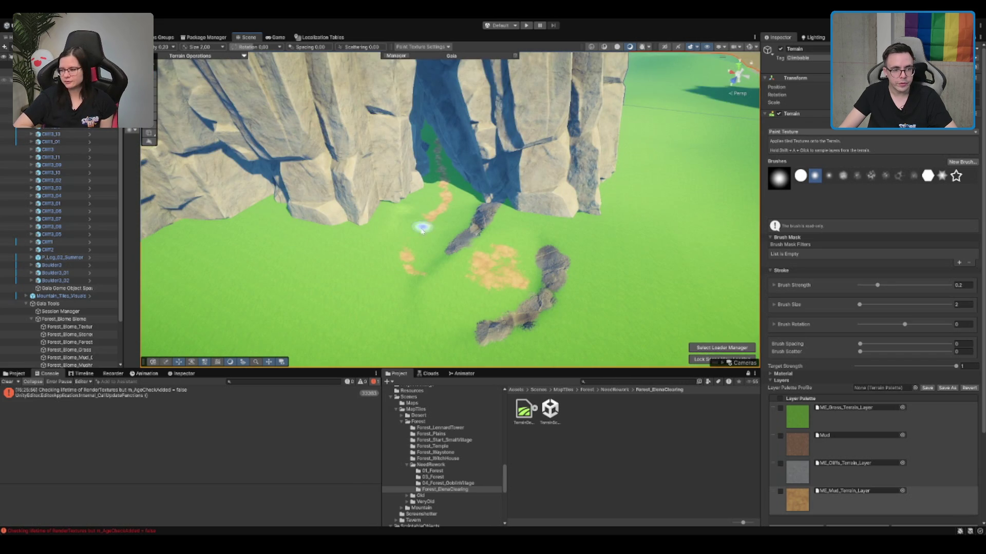
{"action": "scroll", "coordinate": [411, 242], "scroll_direction": "down", "scroll_amount": 10}
{"action": "mouse_move", "coordinate": [410, 242]}
{"action": "left_mouse_down"}
{"action": "mouse_move", "coordinate": [365, 222]}
{"action": "mouse_move", "coordinate": [496, 193]}
{"action": "mouse_move", "coordinate": [557, 187]}
{"action": "mouse_move", "coordinate": [565, 197]}
{"action": "left_mouse_up"}
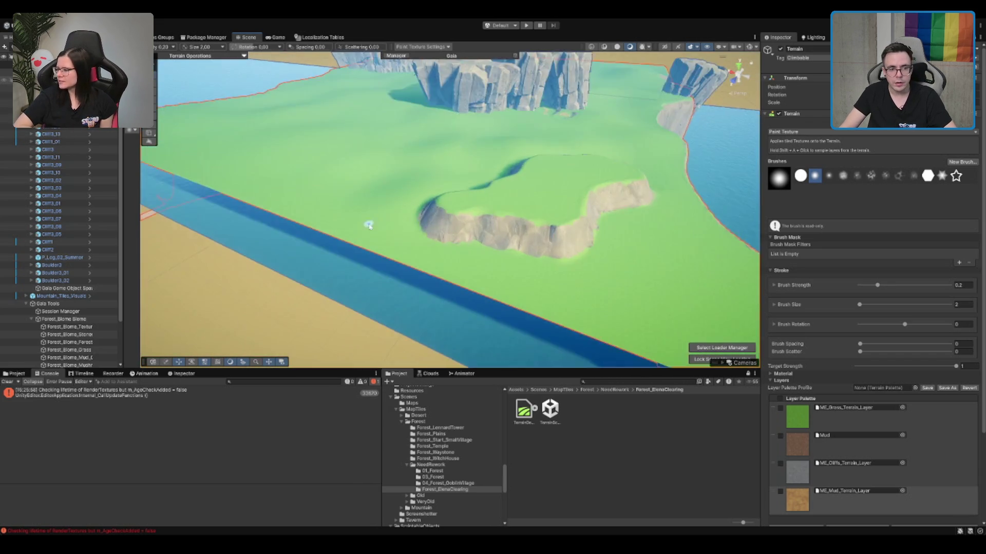
{"action": "scroll", "coordinate": [496, 194], "scroll_direction": "up", "scroll_amount": 10}
{"action": "scroll", "coordinate": [565, 198], "scroll_direction": "down", "scroll_amount": 5}
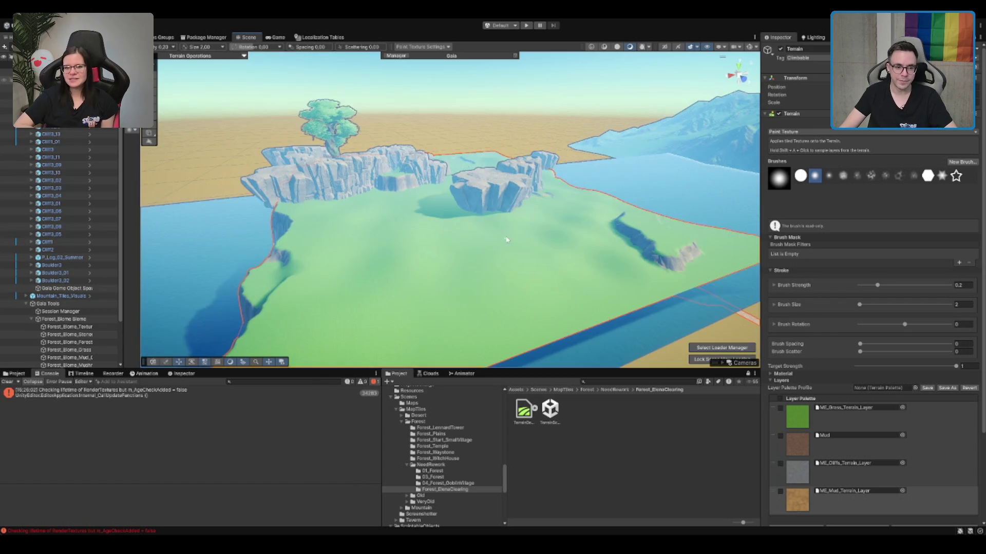
Step: Orbit around the island to inspect the painted clearing and the tall cliffs
{"action": "scroll", "coordinate": [511, 213], "scroll_direction": "up", "scroll_amount": 5}
{"action": "mouse_move", "coordinate": [522, 203]}
{"action": "left_mouse_down"}
{"action": "mouse_move", "coordinate": [541, 209]}
{"action": "mouse_move", "coordinate": [488, 222]}
{"action": "mouse_move", "coordinate": [418, 214]}
{"action": "mouse_move", "coordinate": [420, 223]}
{"action": "mouse_move", "coordinate": [431, 189]}
{"action": "mouse_move", "coordinate": [392, 236]}
{"action": "left_mouse_up"}
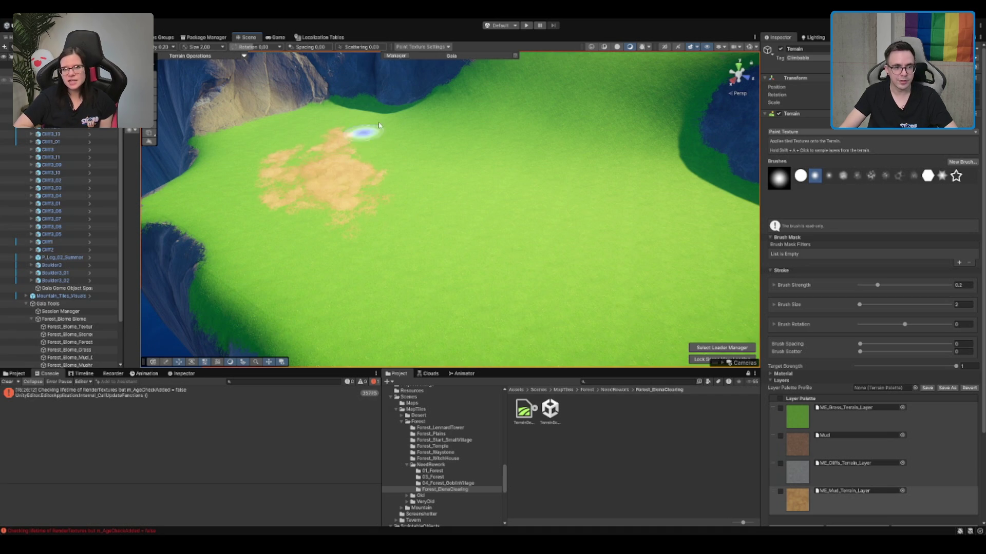
{"action": "mouse_move", "coordinate": [340, 241]}
{"action": "left_mouse_down"}
{"action": "mouse_move", "coordinate": [498, 200]}
{"action": "mouse_move", "coordinate": [513, 208]}
{"action": "mouse_move", "coordinate": [545, 199]}
{"action": "left_mouse_up"}
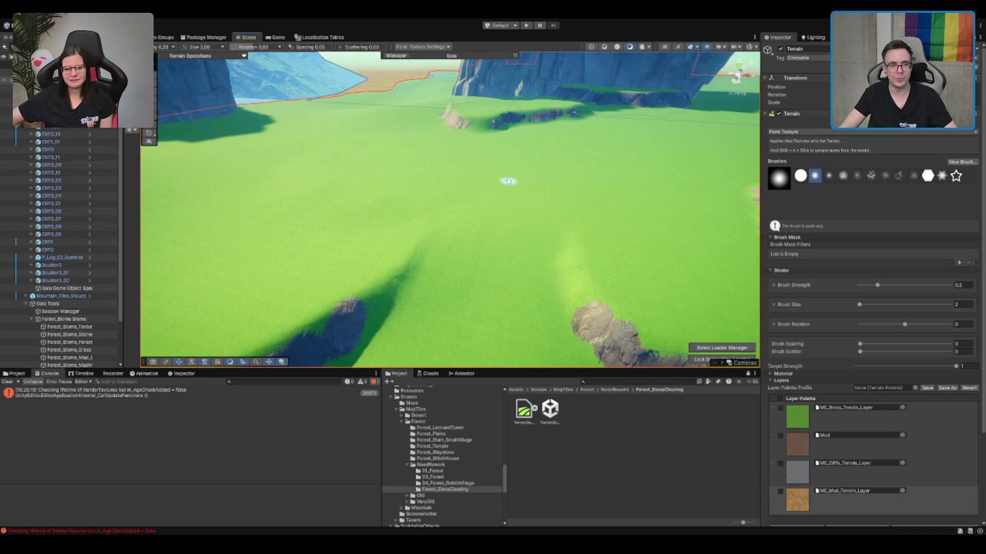
{"action": "scroll", "coordinate": [508, 180], "scroll_direction": "down", "scroll_amount": 5}
{"action": "scroll", "coordinate": [494, 178], "scroll_direction": "up", "scroll_amount": 6}
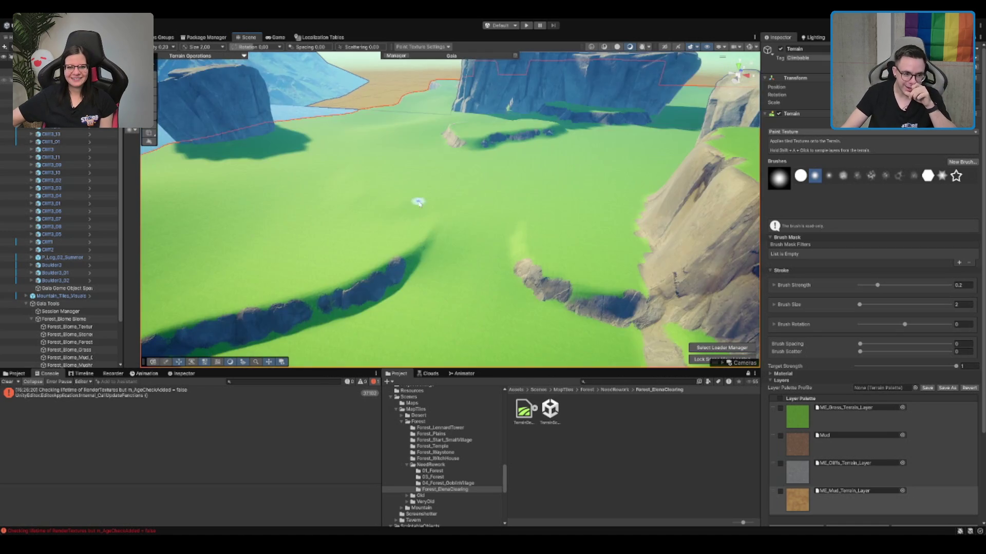
{"action": "scroll", "coordinate": [506, 169], "scroll_direction": "down", "scroll_amount": 2}
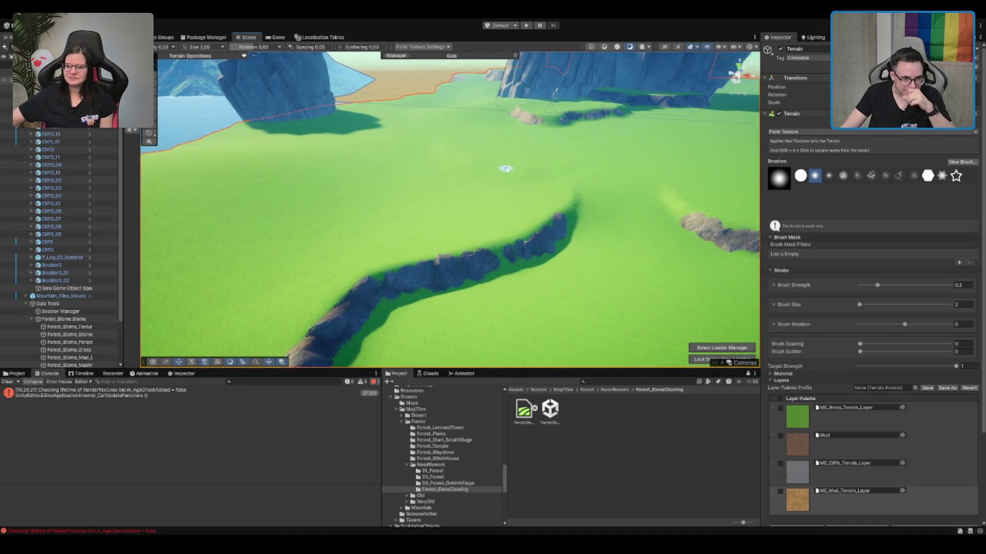
{"action": "scroll", "coordinate": [506, 170], "scroll_direction": "down", "scroll_amount": 4}
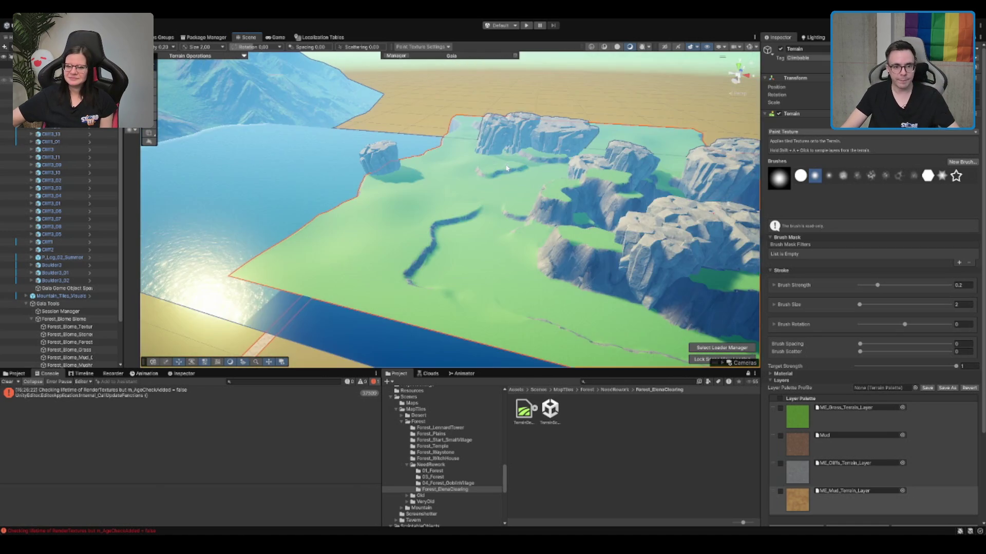
{"action": "mouse_move", "coordinate": [558, 177]}
{"action": "left_mouse_down"}
{"action": "mouse_move", "coordinate": [633, 199]}
{"action": "mouse_move", "coordinate": [534, 158]}
{"action": "mouse_move", "coordinate": [534, 143]}
{"action": "left_mouse_up"}
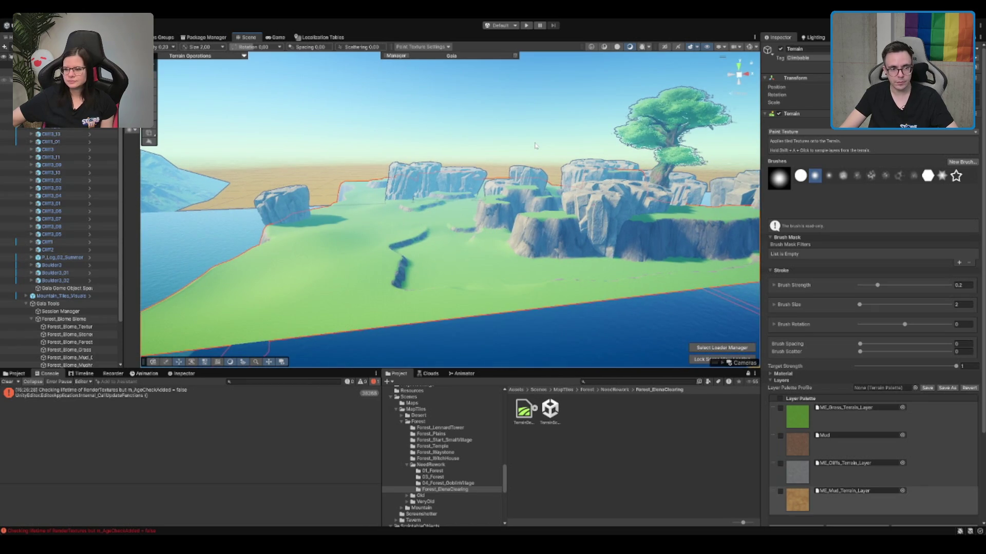
{"action": "scroll", "coordinate": [490, 260], "scroll_direction": "up", "scroll_amount": 2}
{"action": "scroll", "coordinate": [490, 260], "scroll_direction": "down", "scroll_amount": 2}
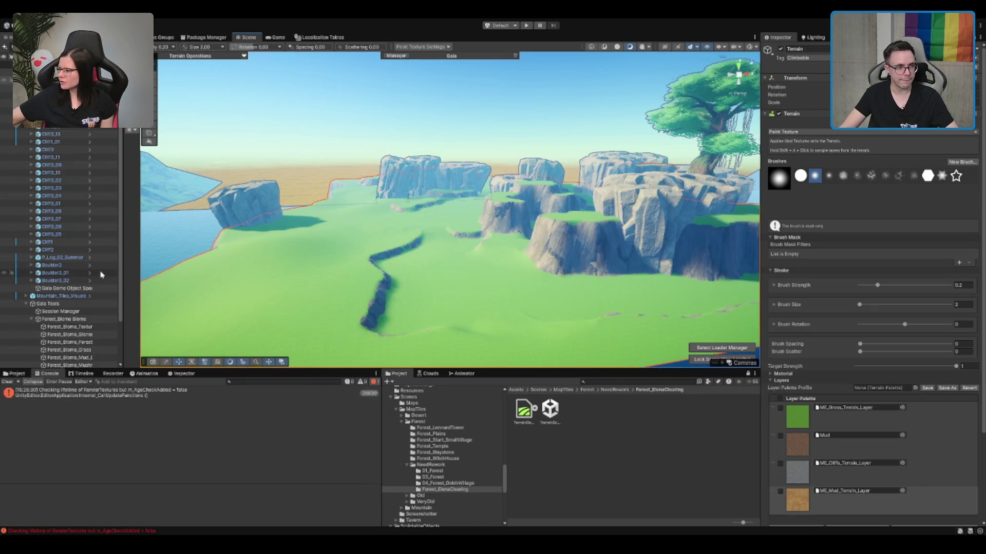
Step: Add a MapLocationArea child to MapTile with id Forest_ElenaClearing_Location, then browse the NeedRework goblin camp assets
{"action": "left_click", "coordinate": [62, 80]}
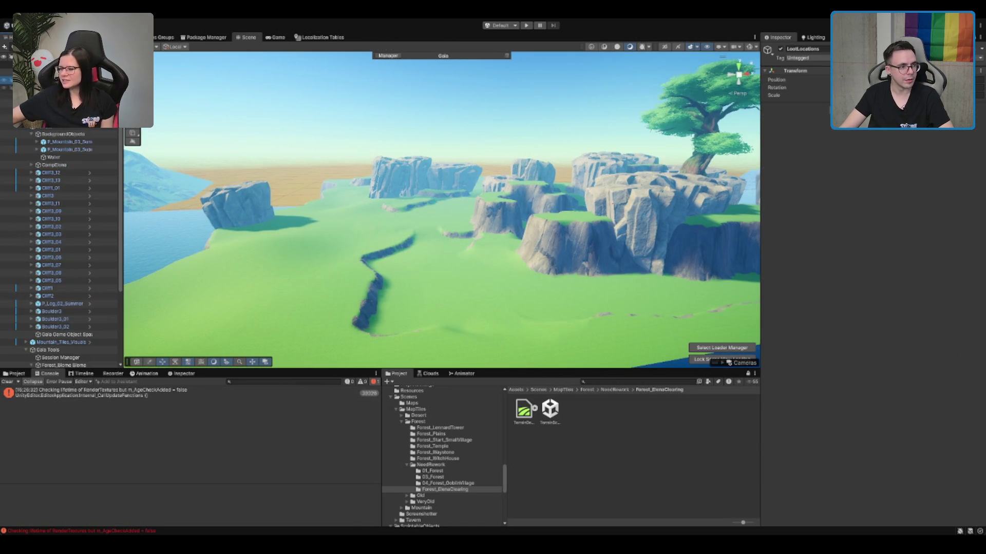
{"action": "left_click", "coordinate": [61, 72]}
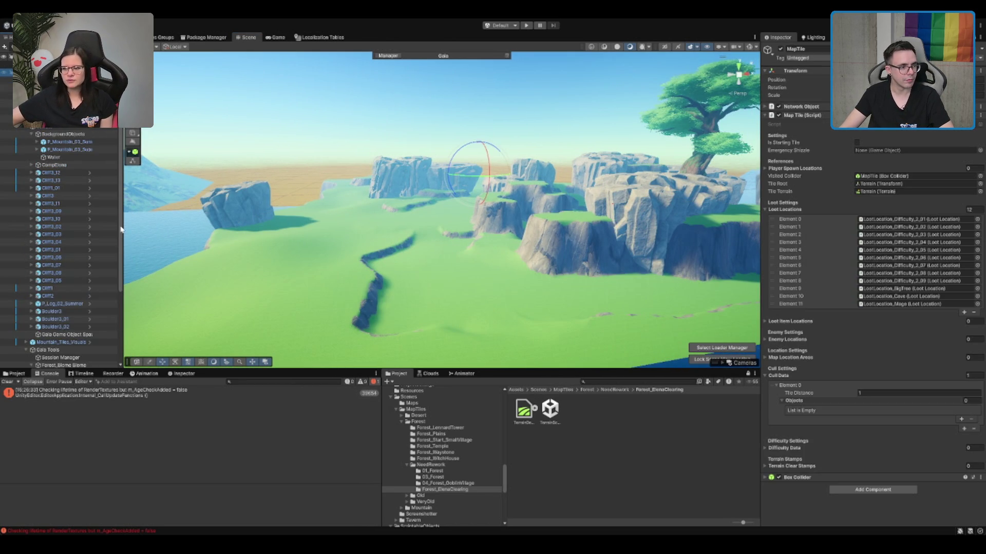
{"action": "key", "text": "Up"}
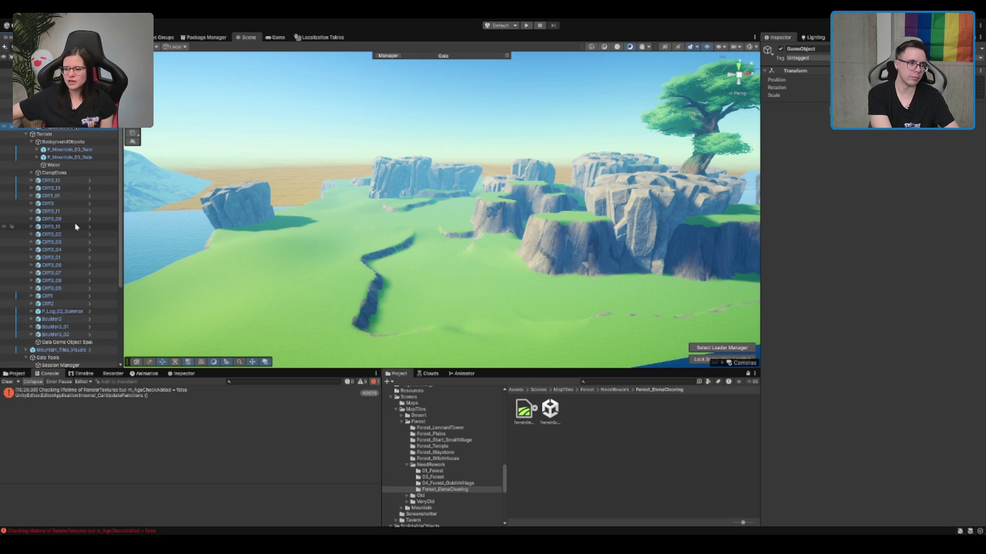
{"action": "key", "text": "Up"}
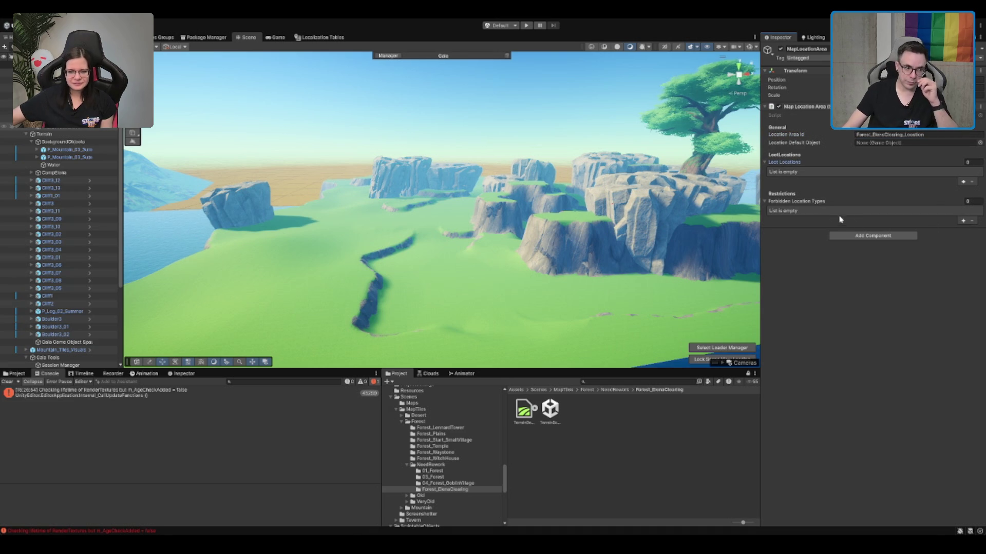
{"action": "left_click", "coordinate": [456, 472]}
{"action": "left_click", "coordinate": [455, 465]}
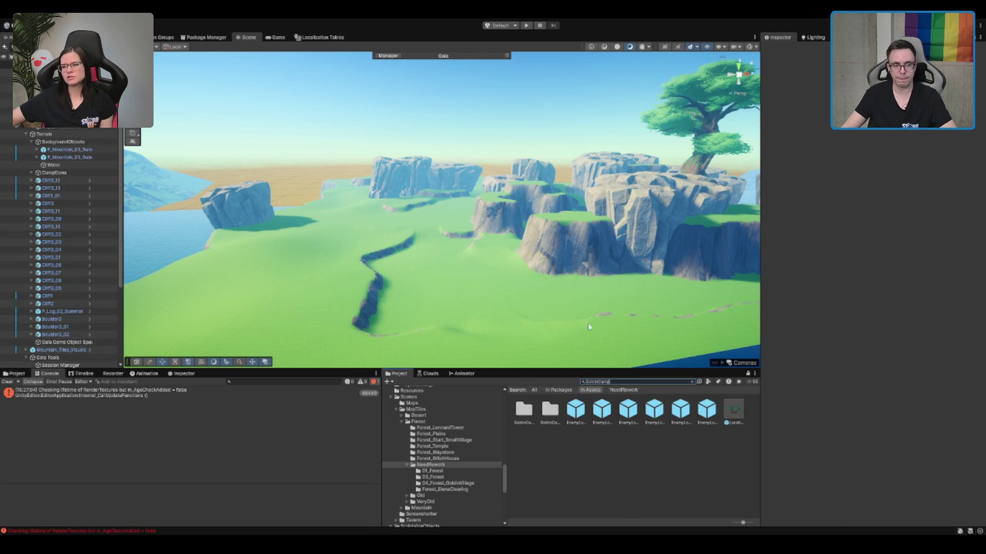
Step: Inspect the goblin camp EnemyLocationDecoration prefab in the Project
{"action": "scroll", "coordinate": [468, 277], "scroll_direction": "up", "scroll_amount": 5}
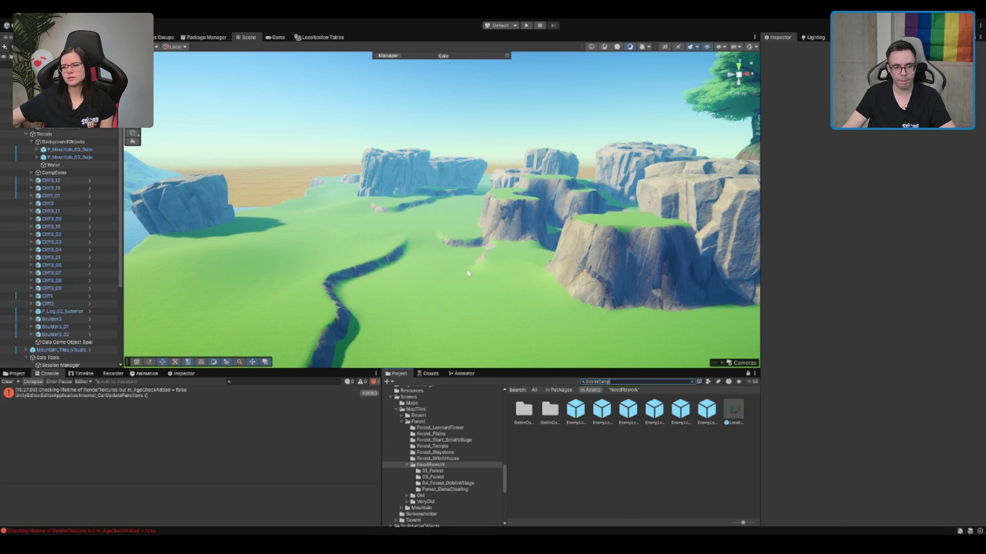
{"action": "left_click", "coordinate": [576, 411]}
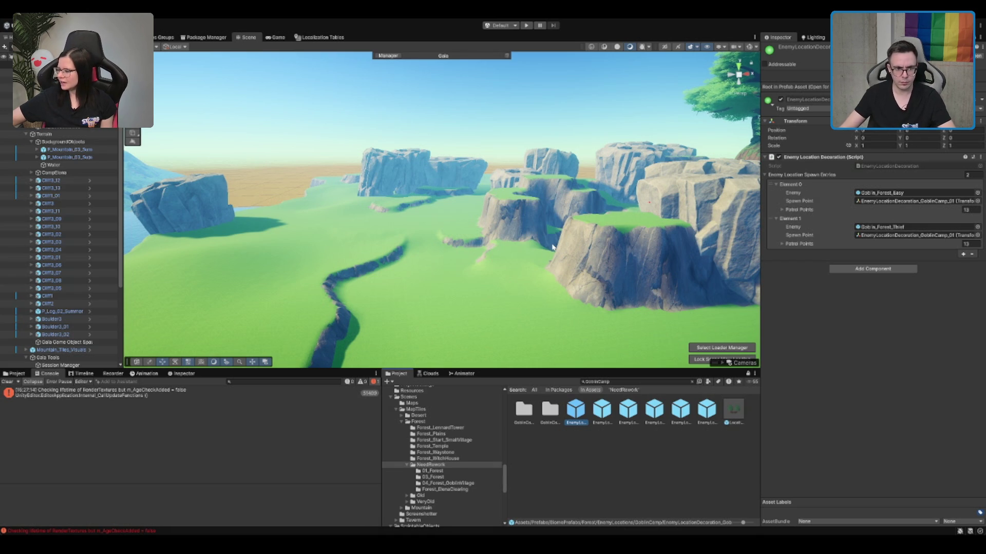
{"action": "scroll", "coordinate": [552, 247], "scroll_direction": "up", "scroll_amount": 3}
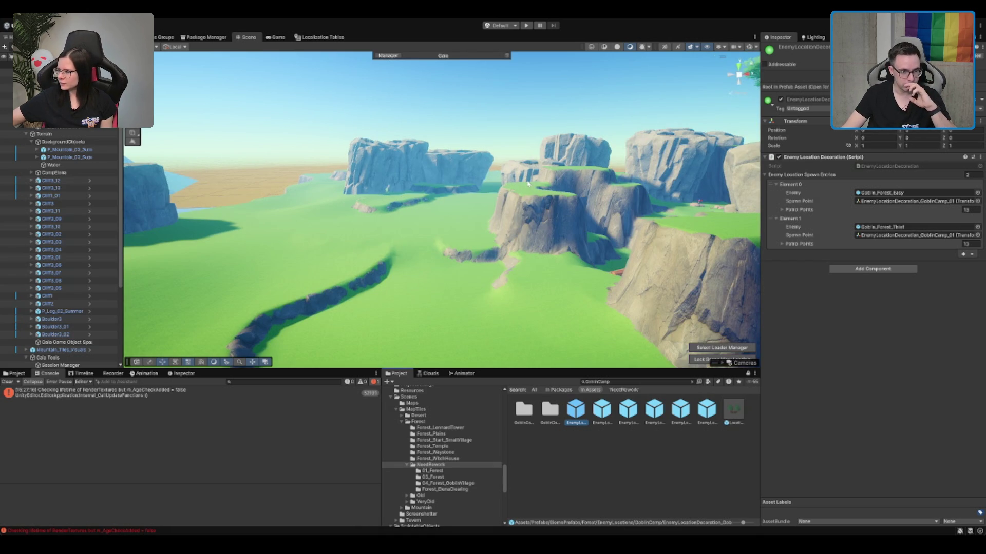
{"action": "scroll", "coordinate": [527, 183], "scroll_direction": "down", "scroll_amount": 3}
{"action": "scroll", "coordinate": [527, 183], "scroll_direction": "up", "scroll_amount": 3}
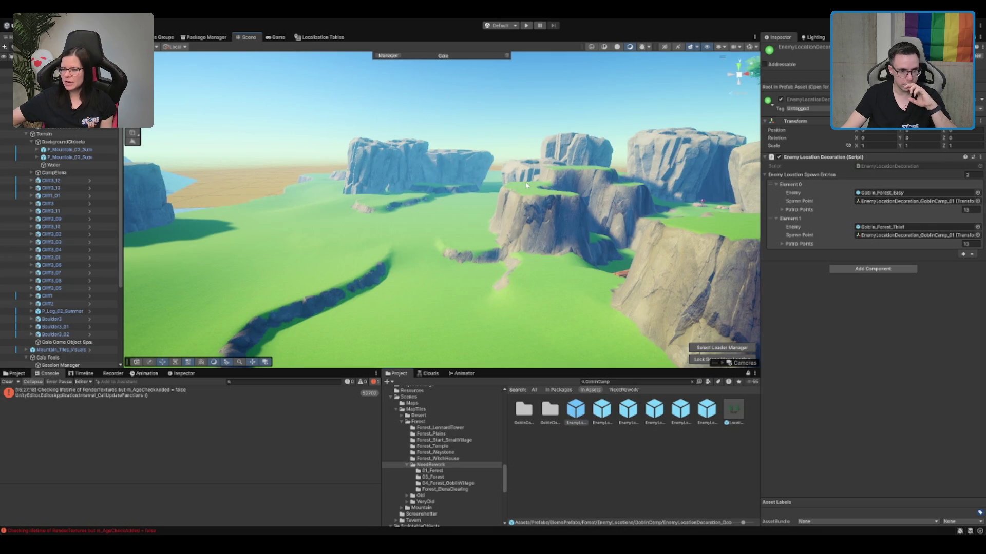
Step: Drop the Location_Danger_GoblinCamp prefab into the clearing and lower it onto the ground
{"action": "left_click_drag", "start_coordinate": [526, 184], "coordinate": [513, 182]}
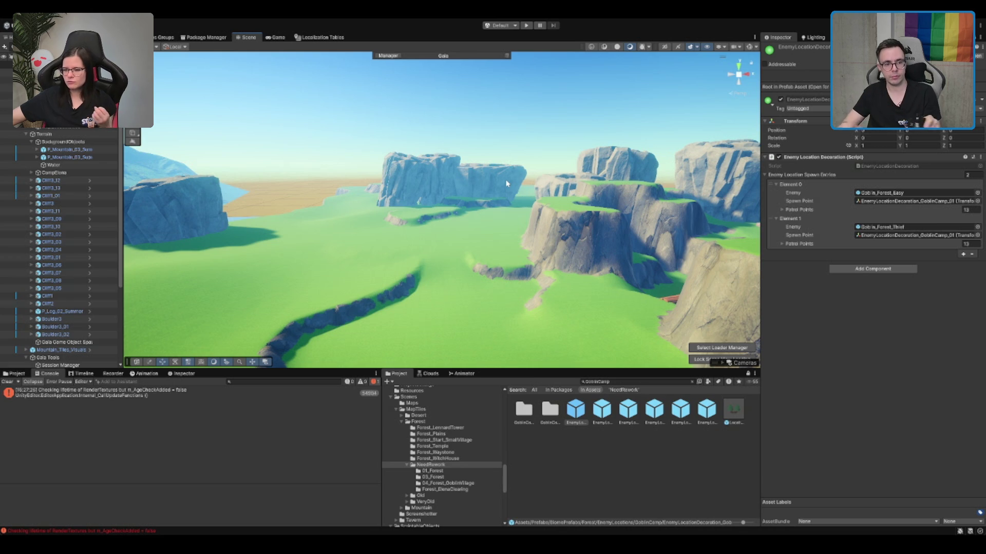
{"action": "left_click_drag", "start_coordinate": [549, 197], "coordinate": [555, 194]}
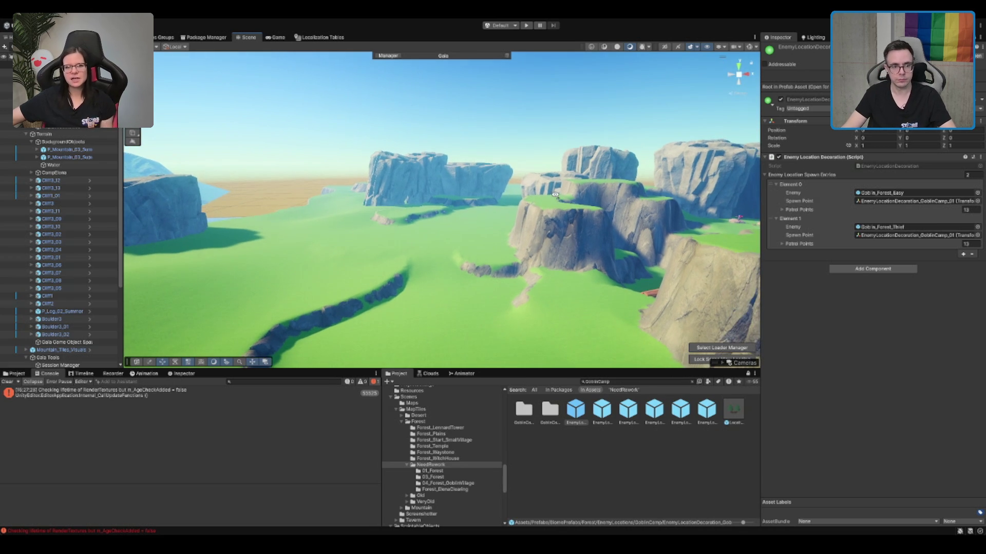
{"action": "left_click_drag", "start_coordinate": [577, 243], "coordinate": [575, 203]}
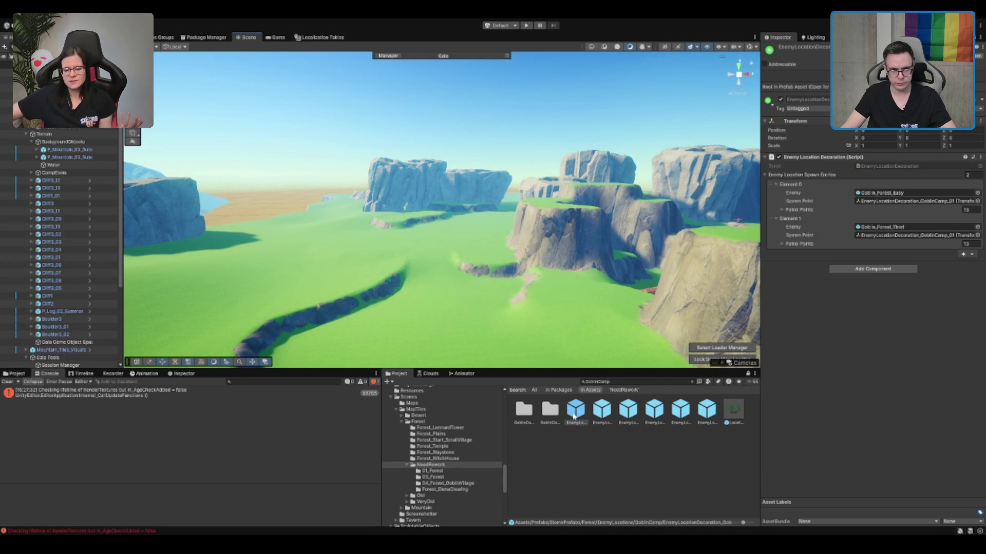
{"action": "mouse_move", "coordinate": [733, 409]}
{"action": "left_mouse_down"}
{"action": "mouse_move", "coordinate": [529, 308]}
{"action": "mouse_move", "coordinate": [96, 159]}
{"action": "mouse_move", "coordinate": [69, 130]}
{"action": "left_mouse_up"}
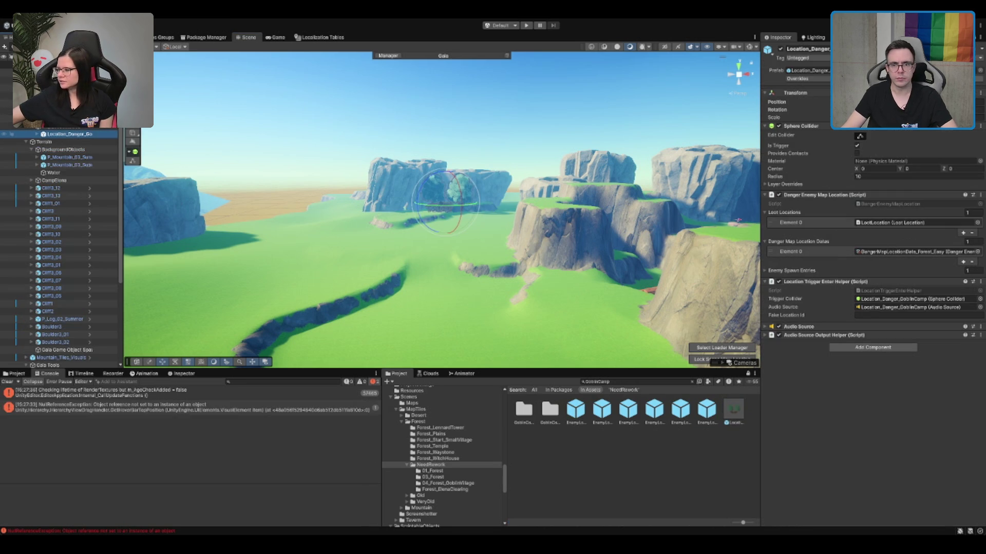
{"action": "left_click_drag", "start_coordinate": [446, 200], "coordinate": [439, 313]}
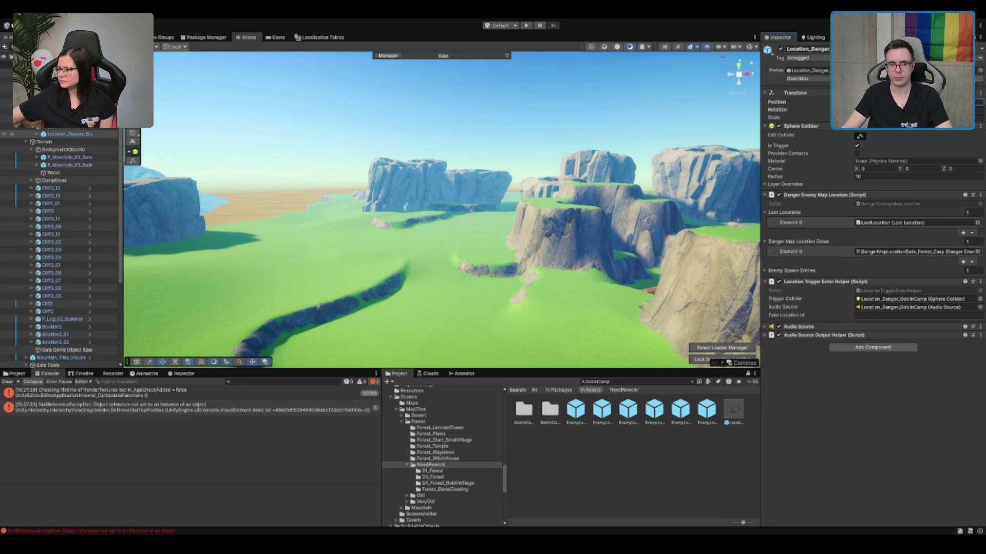
Step: Move the goblin camp's tree group from the sand into the grassy clearing
{"action": "key", "text": "f"}
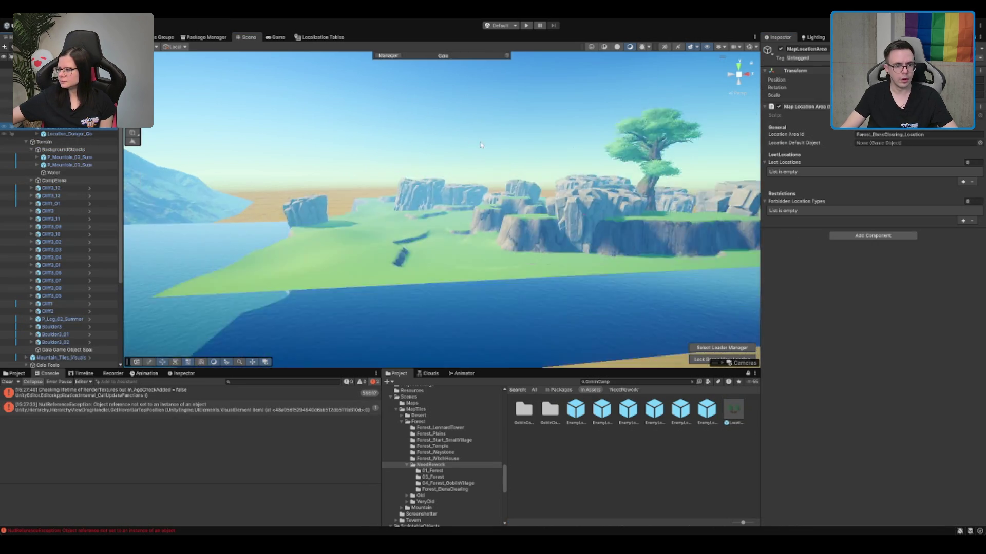
{"action": "left_click", "coordinate": [339, 192]}
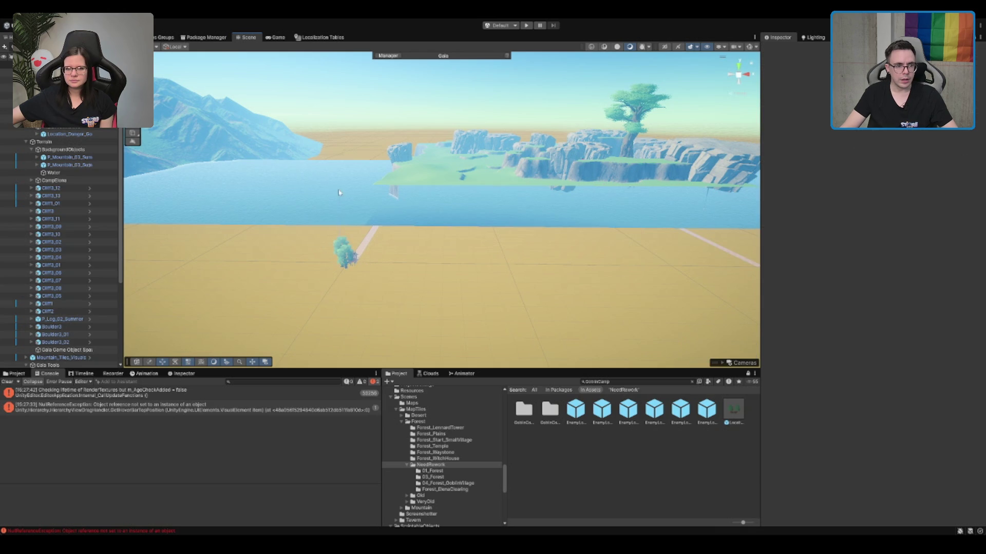
{"action": "left_click", "coordinate": [344, 251]}
{"action": "left_click_drag", "start_coordinate": [344, 254], "coordinate": [335, 199]}
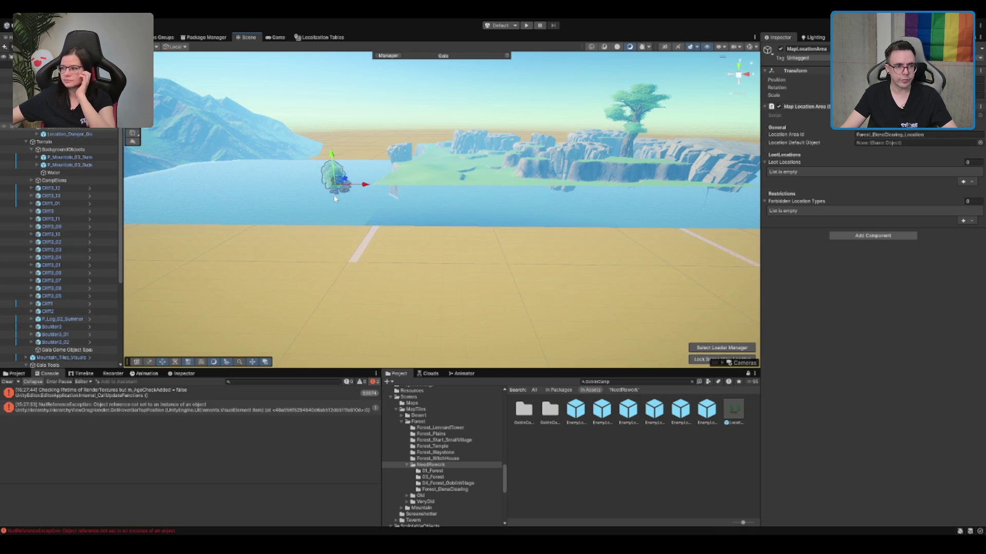
{"action": "key", "text": "f"}
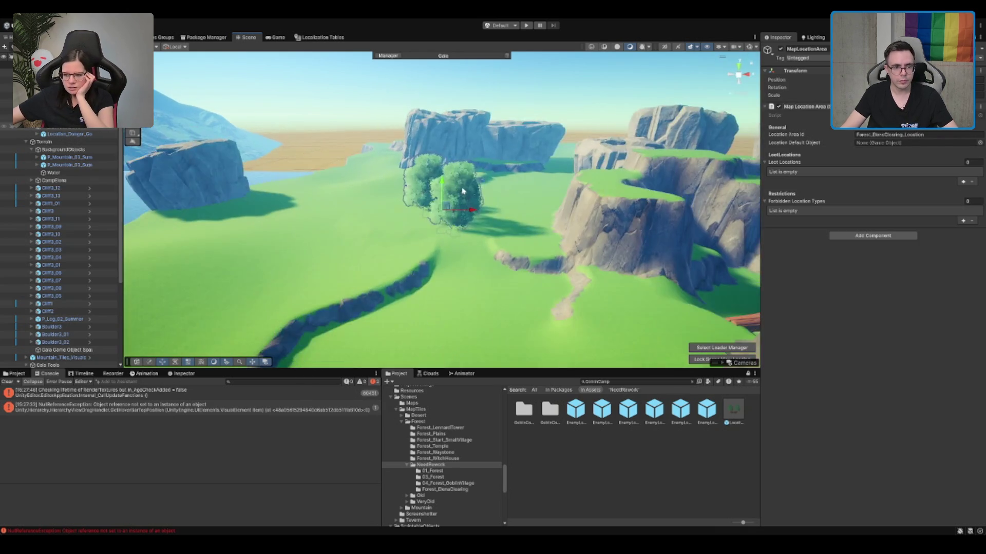
Step: Inspect the relocated camp's platforms from above, then select the Terrain for texture painting
{"action": "scroll", "coordinate": [450, 222], "scroll_direction": "up", "scroll_amount": 3}
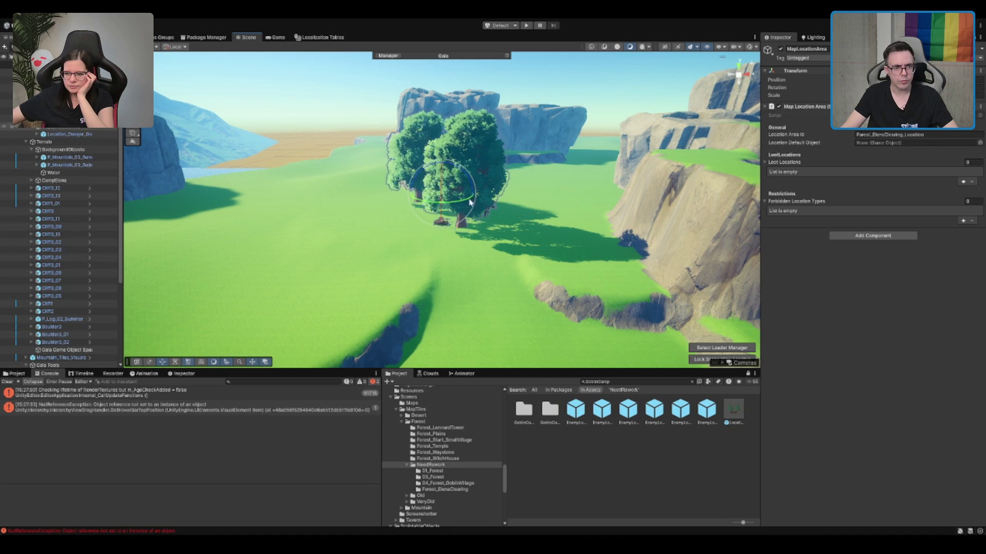
{"action": "scroll", "coordinate": [439, 218], "scroll_direction": "up", "scroll_amount": 5}
{"action": "mouse_move", "coordinate": [439, 218]}
{"action": "left_mouse_down"}
{"action": "mouse_move", "coordinate": [540, 214]}
{"action": "mouse_move", "coordinate": [586, 191]}
{"action": "mouse_move", "coordinate": [444, 160]}
{"action": "mouse_move", "coordinate": [446, 172]}
{"action": "mouse_move", "coordinate": [516, 209]}
{"action": "mouse_move", "coordinate": [518, 196]}
{"action": "left_mouse_up"}
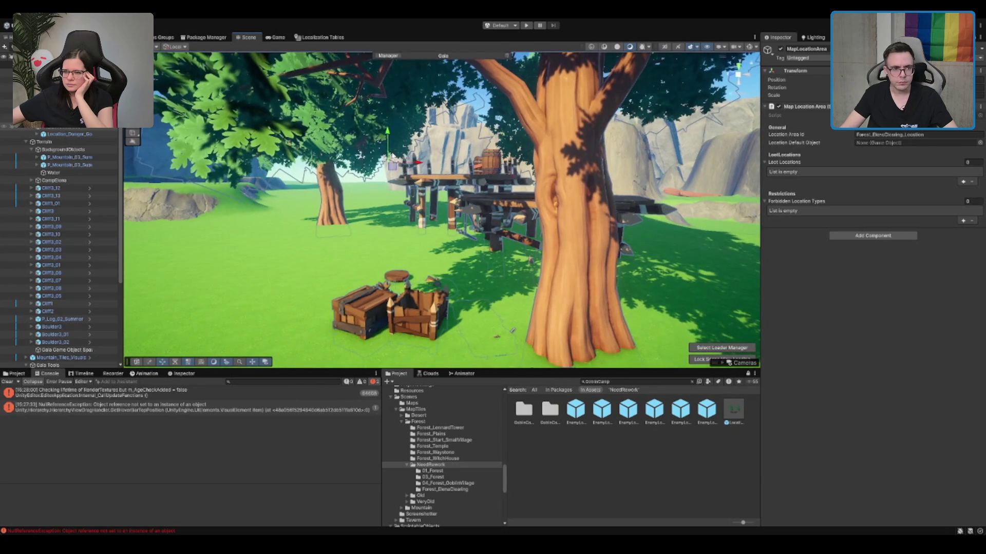
{"action": "mouse_move", "coordinate": [416, 179]}
{"action": "left_mouse_down"}
{"action": "mouse_move", "coordinate": [380, 220]}
{"action": "mouse_move", "coordinate": [302, 211]}
{"action": "left_mouse_up"}
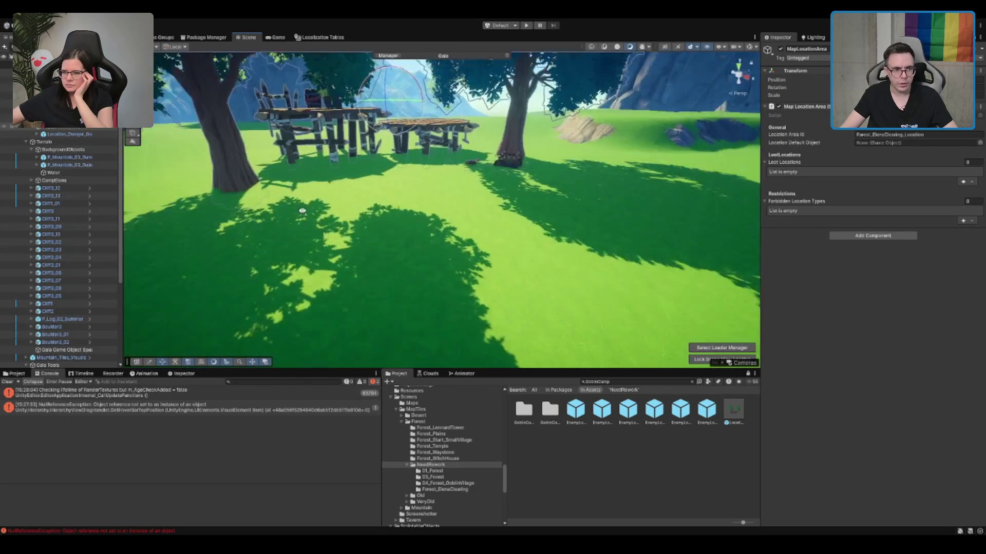
{"action": "mouse_move", "coordinate": [471, 170]}
{"action": "left_mouse_down"}
{"action": "mouse_move", "coordinate": [383, 192]}
{"action": "mouse_move", "coordinate": [397, 194]}
{"action": "mouse_move", "coordinate": [405, 176]}
{"action": "mouse_move", "coordinate": [443, 176]}
{"action": "mouse_move", "coordinate": [266, 92]}
{"action": "mouse_move", "coordinate": [273, 81]}
{"action": "mouse_move", "coordinate": [460, 218]}
{"action": "left_mouse_up"}
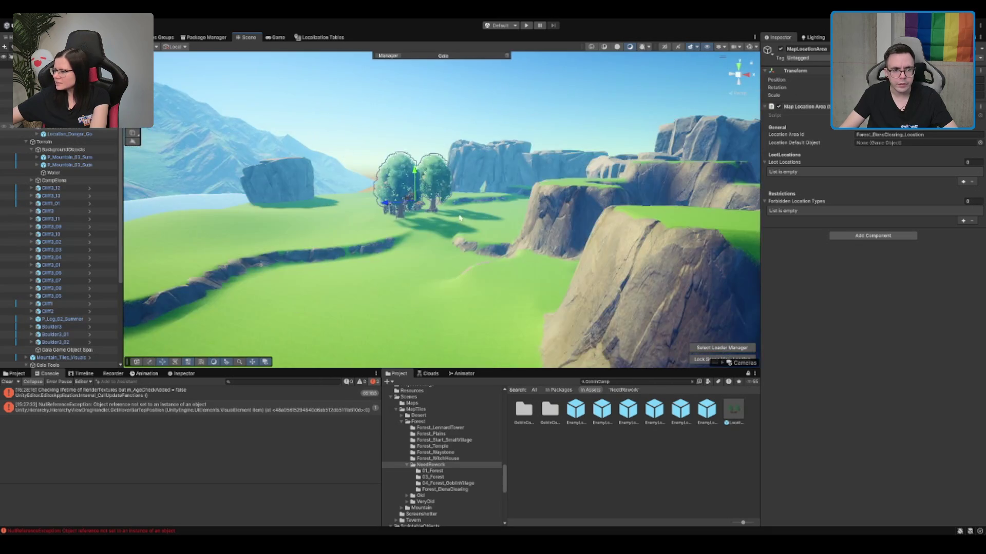
{"action": "key", "text": "f"}
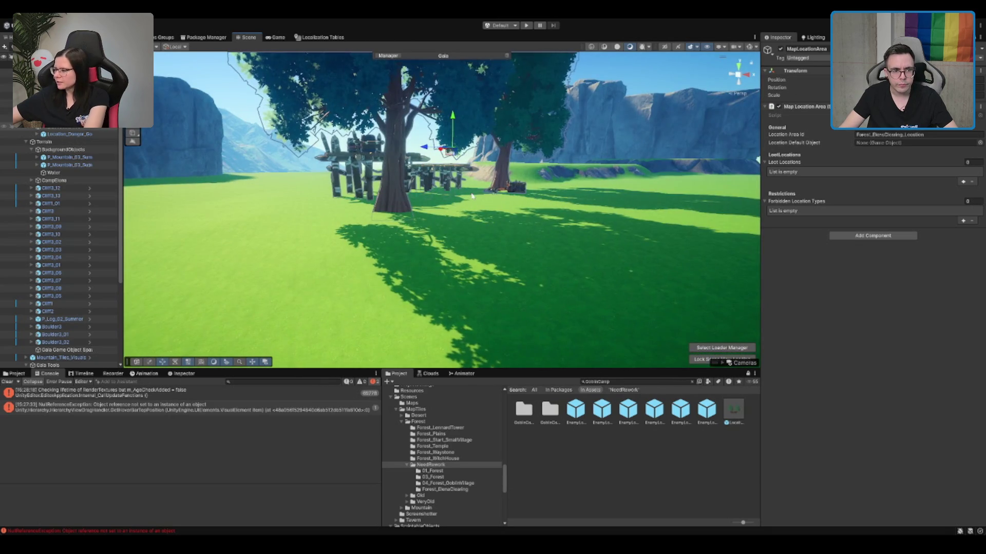
{"action": "mouse_move", "coordinate": [471, 198]}
{"action": "left_mouse_down"}
{"action": "mouse_move", "coordinate": [555, 232]}
{"action": "mouse_move", "coordinate": [519, 186]}
{"action": "mouse_move", "coordinate": [342, 169]}
{"action": "mouse_move", "coordinate": [400, 205]}
{"action": "mouse_move", "coordinate": [366, 214]}
{"action": "mouse_move", "coordinate": [428, 207]}
{"action": "mouse_move", "coordinate": [385, 227]}
{"action": "mouse_move", "coordinate": [403, 227]}
{"action": "mouse_move", "coordinate": [432, 191]}
{"action": "mouse_move", "coordinate": [451, 193]}
{"action": "mouse_move", "coordinate": [438, 217]}
{"action": "left_mouse_up"}
{"action": "left_click", "coordinate": [342, 168]}
{"action": "scroll", "coordinate": [391, 132], "scroll_direction": "up", "scroll_amount": 5}
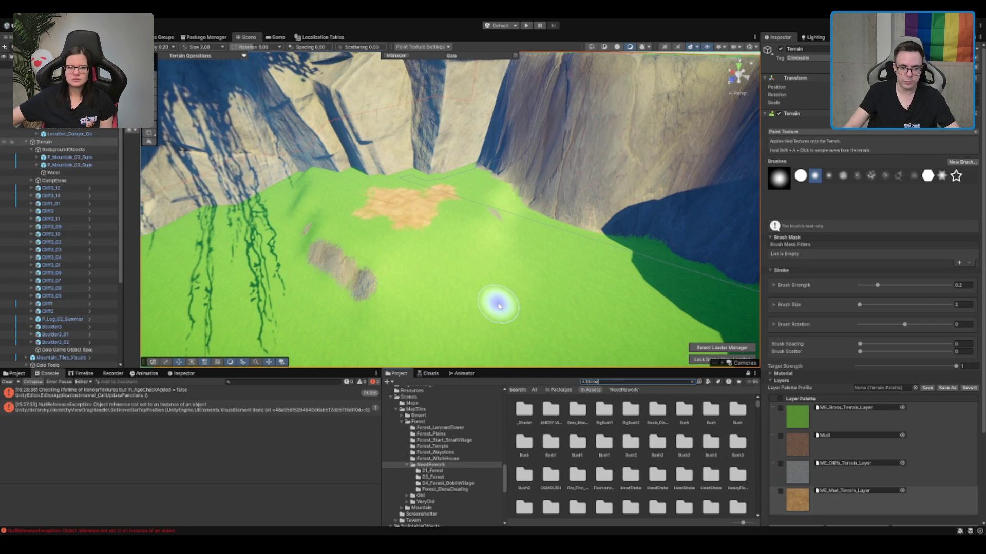
Step: Place the Shrine rock on the terrain and pick ME_Mud_Terrain_Layer for painting
{"action": "mouse_move", "coordinate": [606, 460]}
{"action": "left_mouse_down"}
{"action": "mouse_move", "coordinate": [452, 190]}
{"action": "mouse_move", "coordinate": [402, 189]}
{"action": "mouse_move", "coordinate": [406, 169]}
{"action": "mouse_move", "coordinate": [408, 180]}
{"action": "mouse_move", "coordinate": [395, 161]}
{"action": "left_mouse_up"}
{"action": "left_click", "coordinate": [400, 242]}
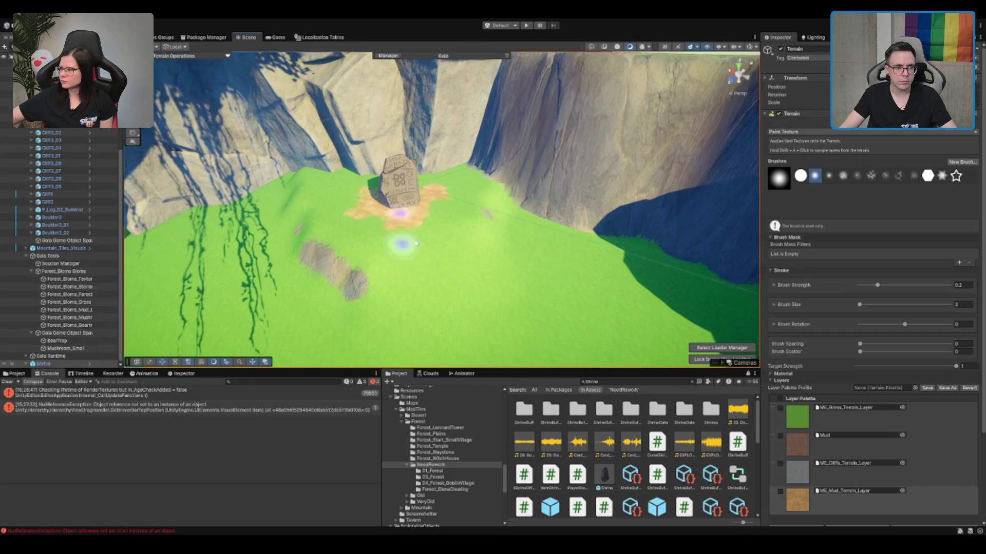
{"action": "scroll", "coordinate": [400, 225], "scroll_direction": "up", "scroll_amount": 3}
{"action": "left_click", "coordinate": [820, 409]}
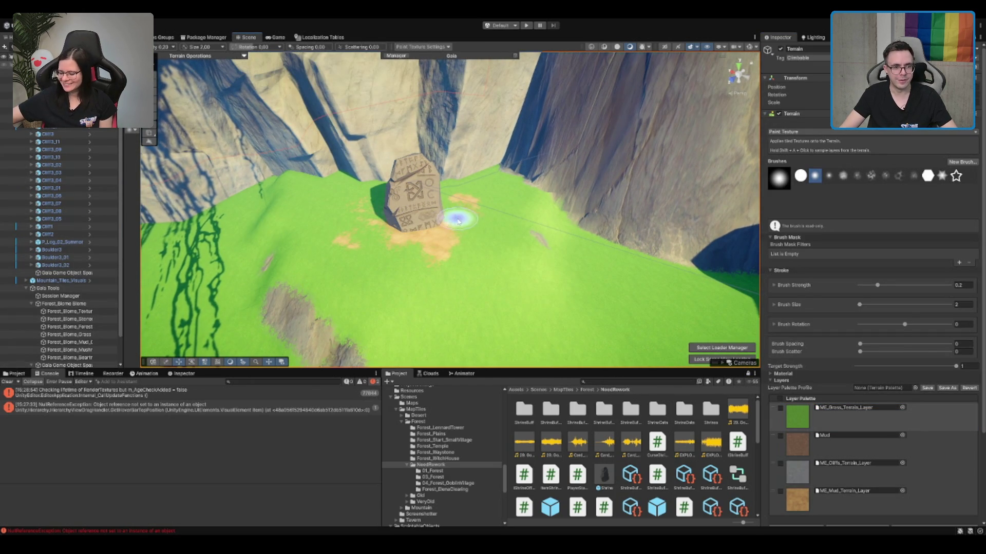
{"action": "left_click", "coordinate": [833, 498]}
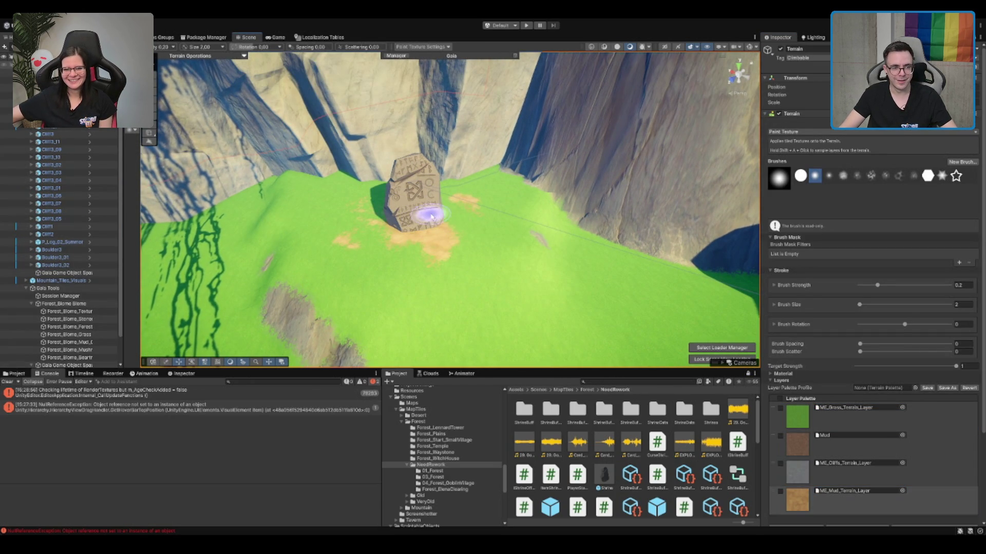
Step: Paint a mud path below the shrine extending down the grass
{"action": "mouse_move", "coordinate": [442, 250]}
{"action": "left_mouse_down"}
{"action": "mouse_move", "coordinate": [440, 287]}
{"action": "mouse_move", "coordinate": [488, 342]}
{"action": "left_mouse_up"}
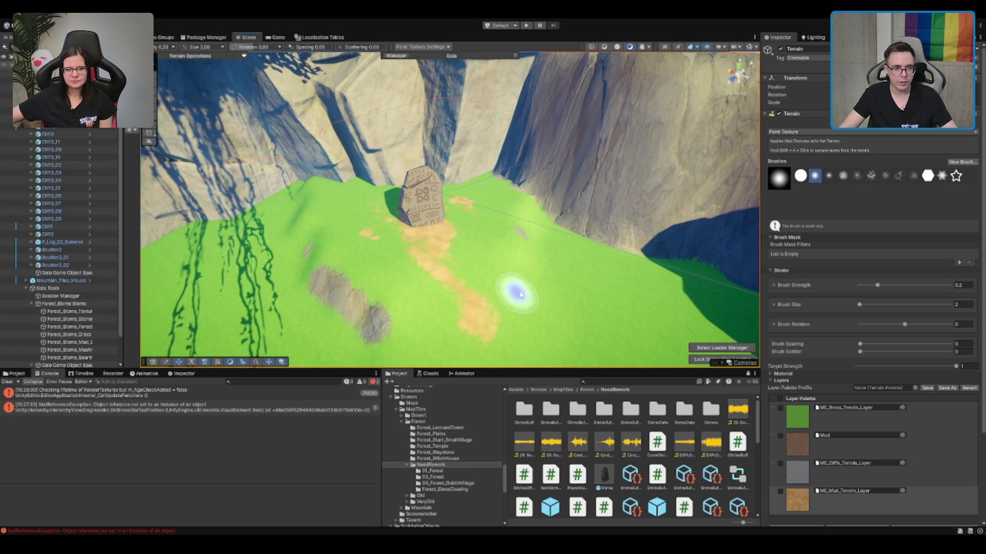
{"action": "left_click_drag", "start_coordinate": [513, 288], "coordinate": [372, 151], "text": "alt"}
{"action": "mouse_move", "coordinate": [378, 224]}
{"action": "left_mouse_down"}
{"action": "mouse_move", "coordinate": [396, 330]}
{"action": "mouse_move", "coordinate": [379, 307]}
{"action": "mouse_move", "coordinate": [535, 252]}
{"action": "left_mouse_up"}
{"action": "scroll", "coordinate": [342, 277], "scroll_direction": "down", "scroll_amount": 5}
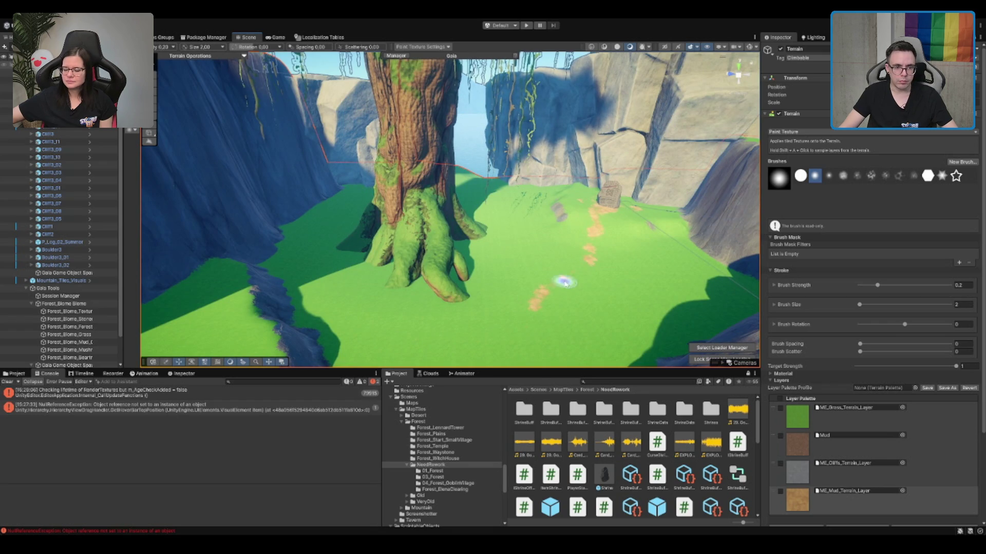
{"action": "scroll", "coordinate": [589, 266], "scroll_direction": "down", "scroll_amount": 5}
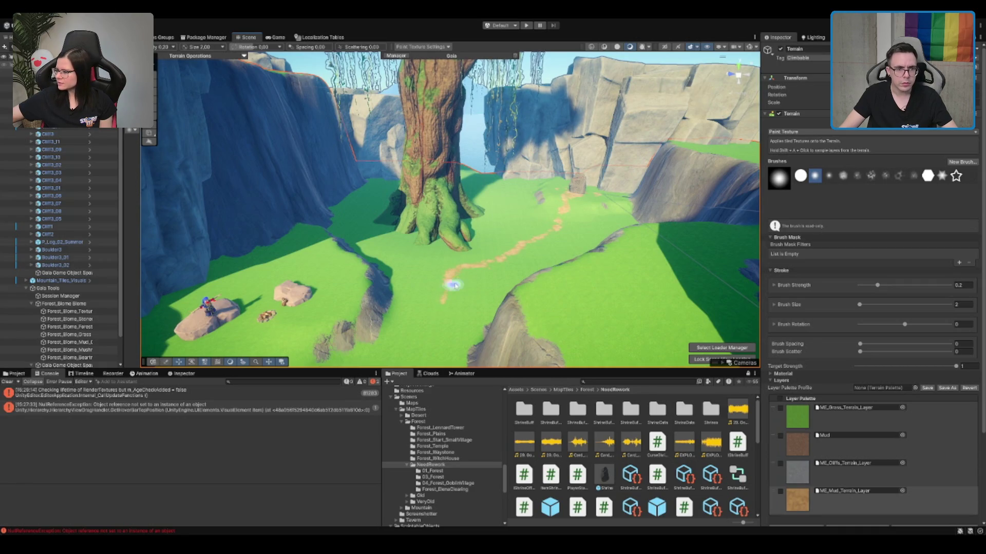
{"action": "scroll", "coordinate": [462, 279], "scroll_direction": "down", "scroll_amount": 2}
{"action": "scroll", "coordinate": [458, 269], "scroll_direction": "down", "scroll_amount": 6}
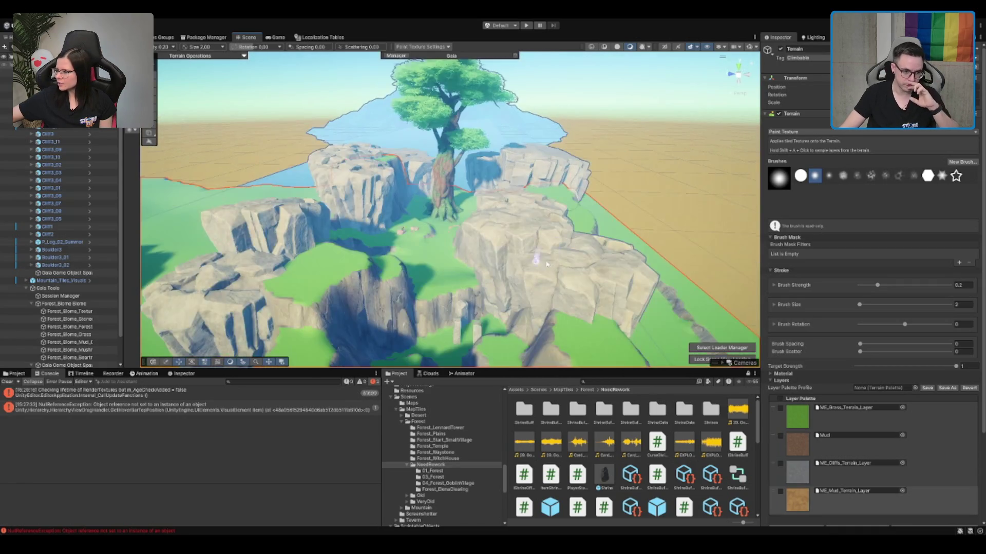
{"action": "left_click_drag", "start_coordinate": [462, 262], "coordinate": [529, 191], "text": "alt"}
{"action": "scroll", "coordinate": [486, 233], "scroll_direction": "up", "scroll_amount": 6}
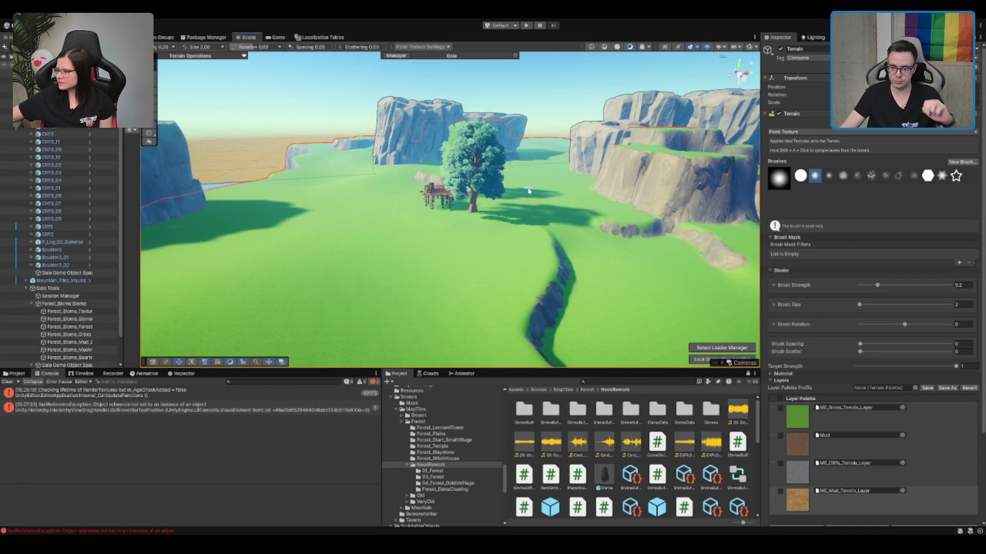
{"action": "scroll", "coordinate": [528, 191], "scroll_direction": "up", "scroll_amount": 3}
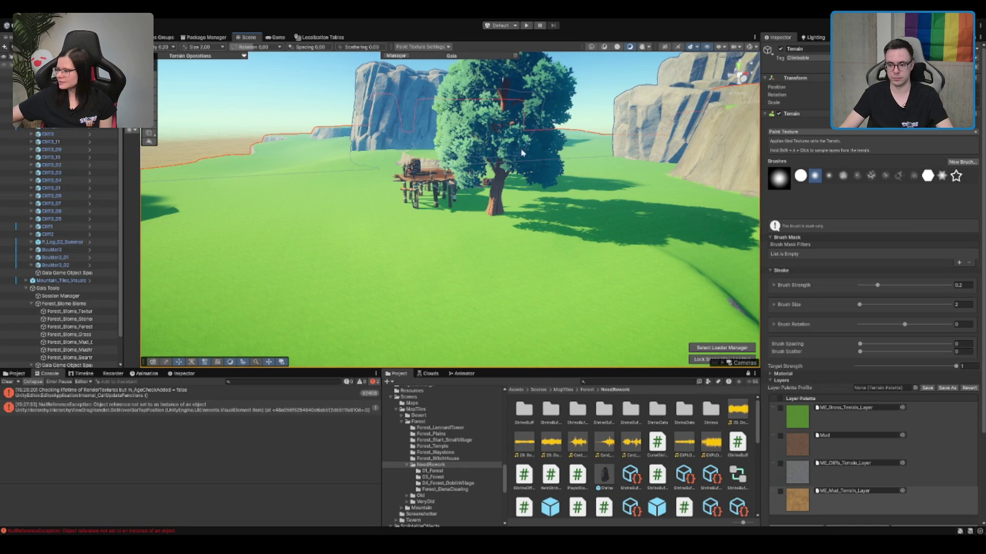
Step: Paint mud under the goblin camp's tables and a sandy path from the left tree
{"action": "left_click_drag", "start_coordinate": [522, 153], "coordinate": [489, 157], "text": "alt"}
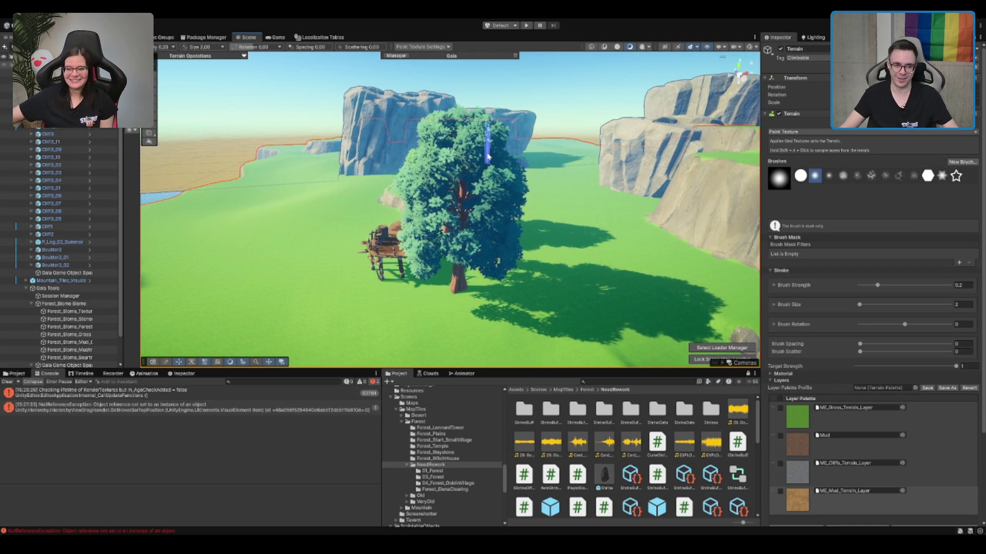
{"action": "scroll", "coordinate": [488, 157], "scroll_direction": "up", "scroll_amount": 8}
{"action": "mouse_move", "coordinate": [488, 156]}
{"action": "left_mouse_down", "text": "alt"}
{"action": "mouse_move", "coordinate": [466, 191]}
{"action": "mouse_move", "coordinate": [638, 176]}
{"action": "mouse_move", "coordinate": [638, 187]}
{"action": "left_mouse_up", "text": "alt"}
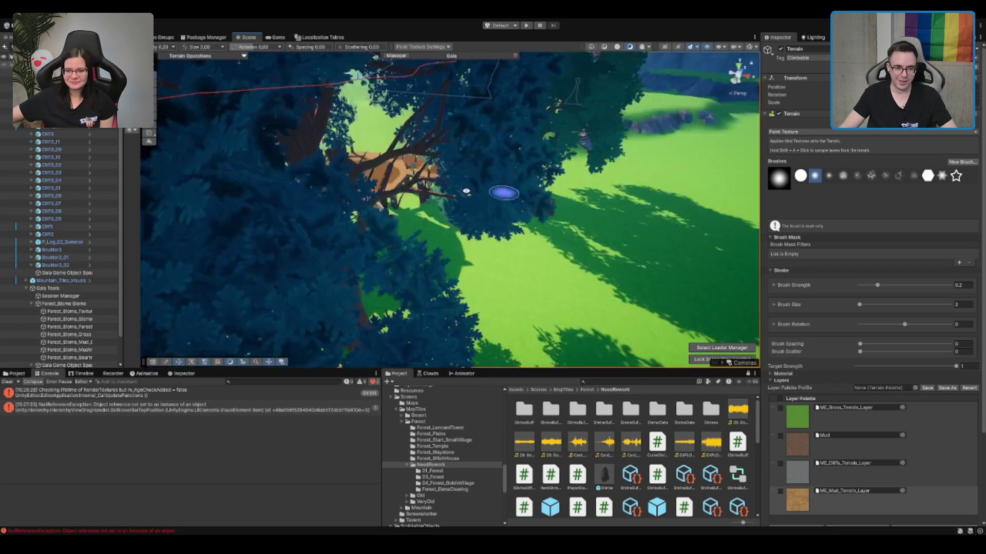
{"action": "scroll", "coordinate": [466, 191], "scroll_direction": "up", "scroll_amount": 5}
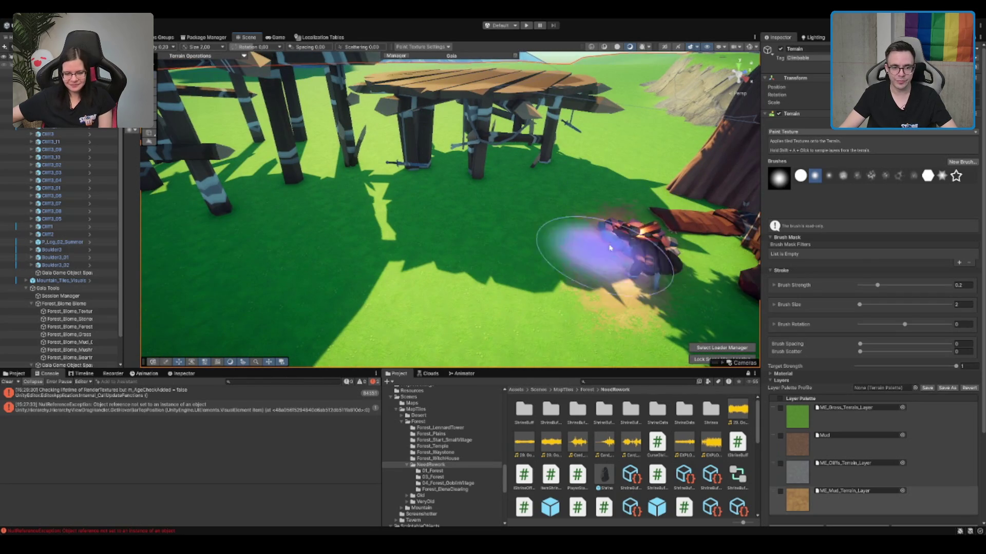
{"action": "scroll", "coordinate": [610, 249], "scroll_direction": "down", "scroll_amount": 6}
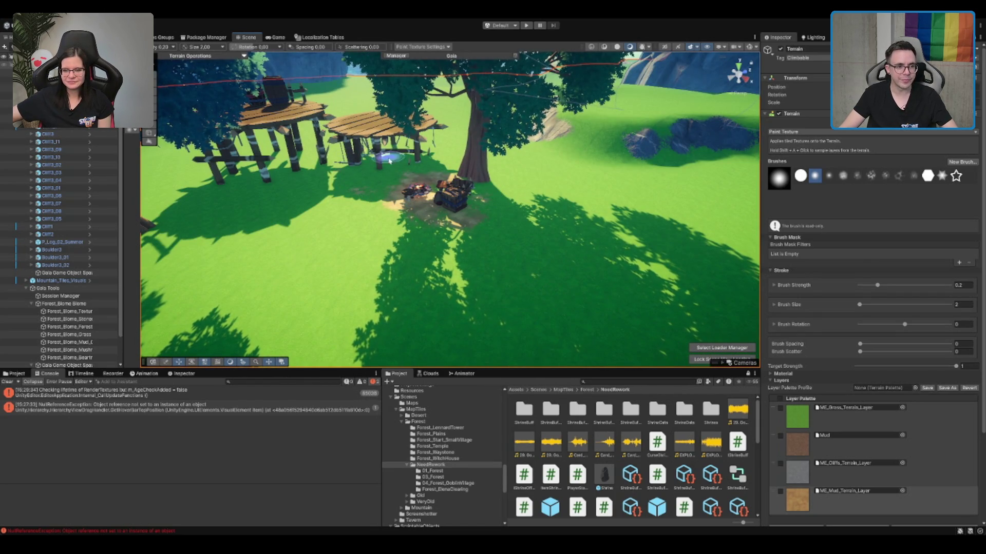
{"action": "mouse_move", "coordinate": [356, 186]}
{"action": "left_mouse_down"}
{"action": "mouse_move", "coordinate": [362, 221]}
{"action": "mouse_move", "coordinate": [428, 196]}
{"action": "left_mouse_up"}
{"action": "scroll", "coordinate": [391, 200], "scroll_direction": "up", "scroll_amount": 5}
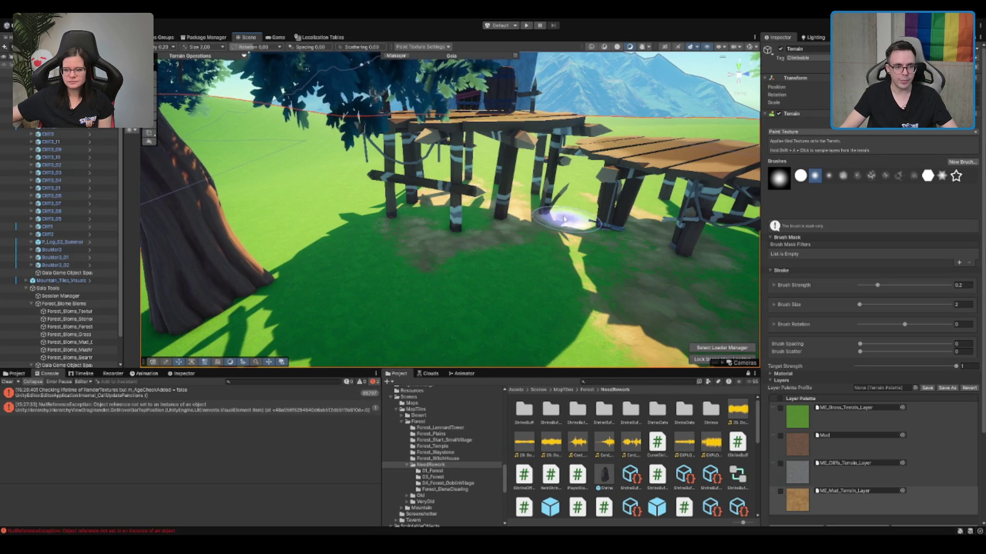
{"action": "scroll", "coordinate": [542, 232], "scroll_direction": "down", "scroll_amount": 5}
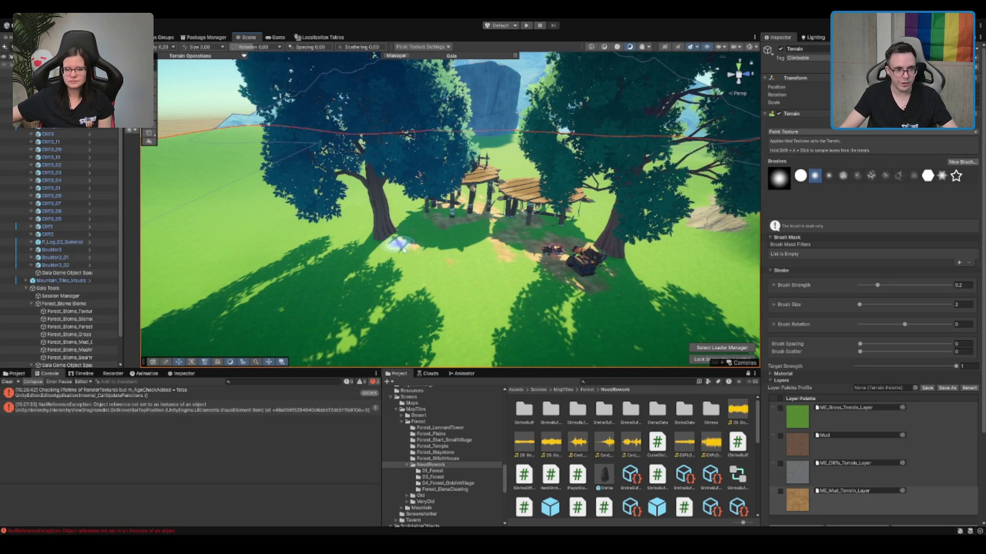
{"action": "mouse_move", "coordinate": [401, 233]}
{"action": "left_mouse_down"}
{"action": "mouse_move", "coordinate": [366, 253]}
{"action": "mouse_move", "coordinate": [487, 267]}
{"action": "mouse_move", "coordinate": [478, 245]}
{"action": "left_mouse_up"}
{"action": "scroll", "coordinate": [480, 286], "scroll_direction": "down", "scroll_amount": 3}
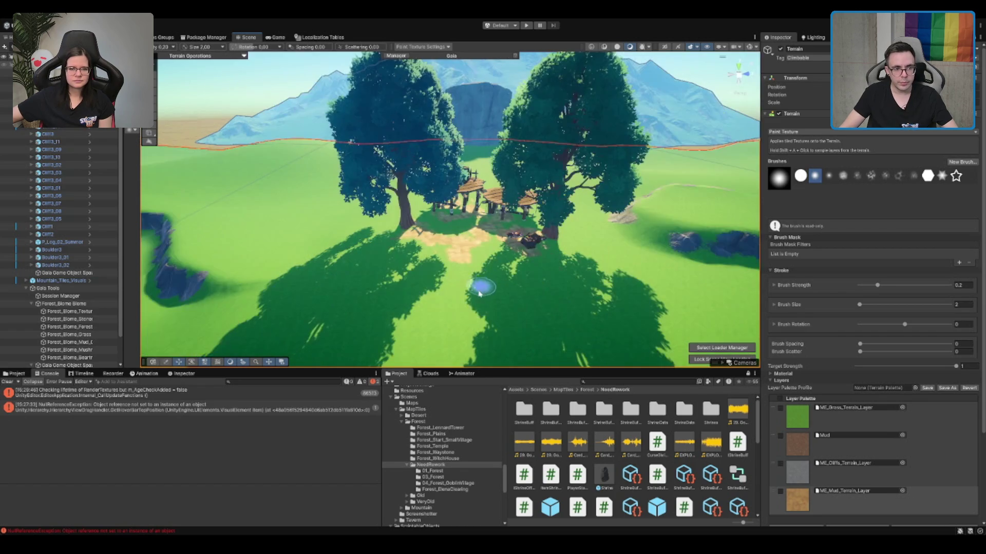
{"action": "mouse_move", "coordinate": [480, 286]}
{"action": "left_mouse_down"}
{"action": "mouse_move", "coordinate": [503, 233]}
{"action": "mouse_move", "coordinate": [428, 239]}
{"action": "left_mouse_up"}
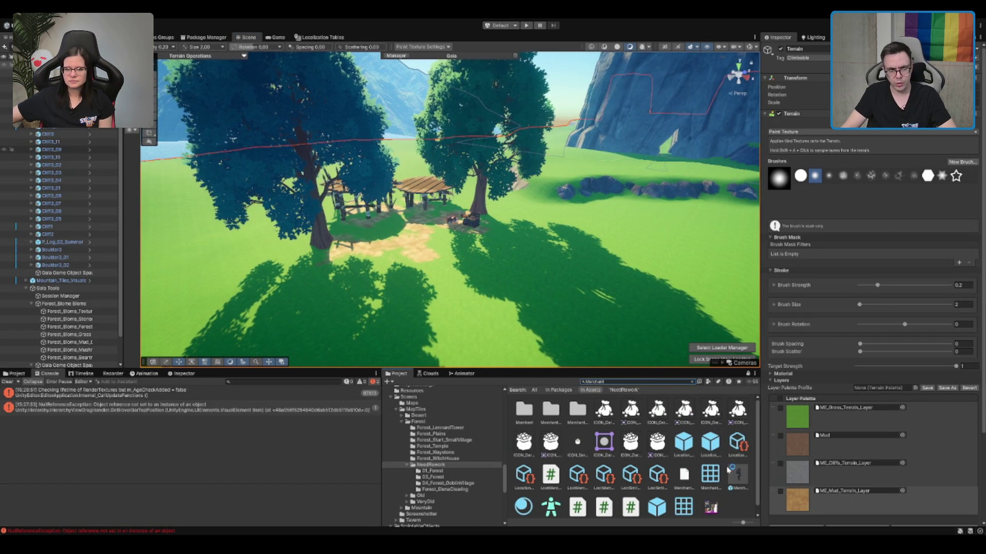
Step: Pick the Location_Service_Merchant prefab from the Merchant search results
{"action": "scroll", "coordinate": [714, 470], "scroll_direction": "down", "scroll_amount": 1}
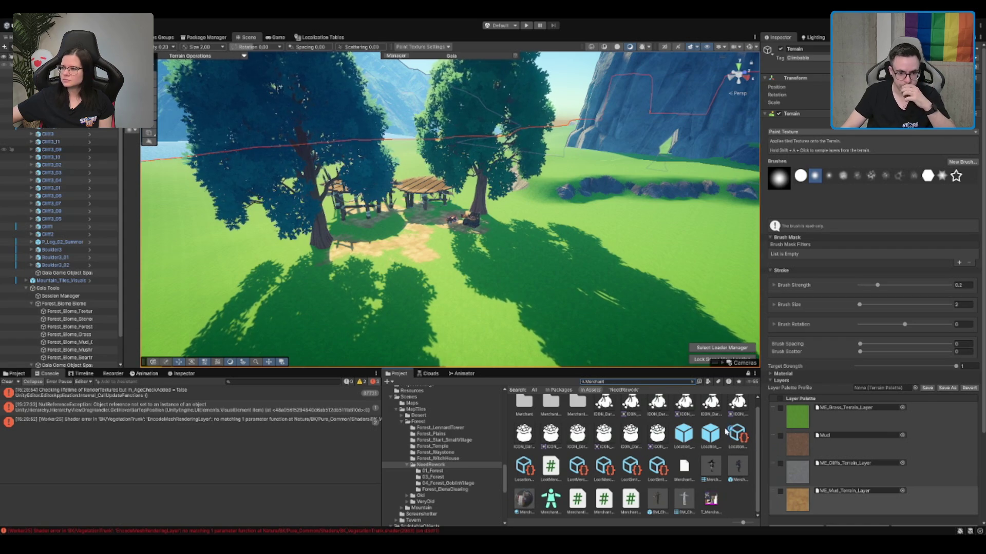
{"action": "left_click", "coordinate": [717, 440]}
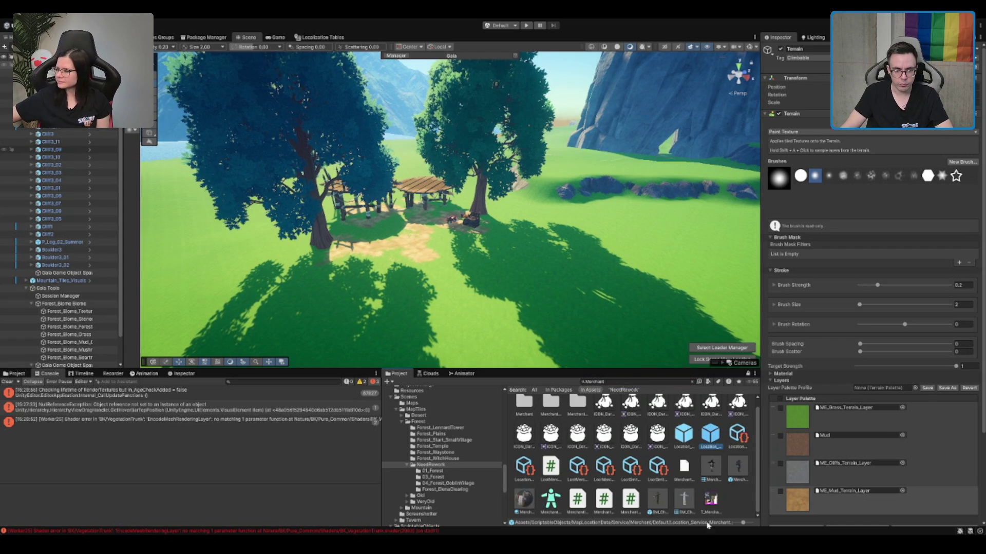
{"action": "key", "text": "Left"}
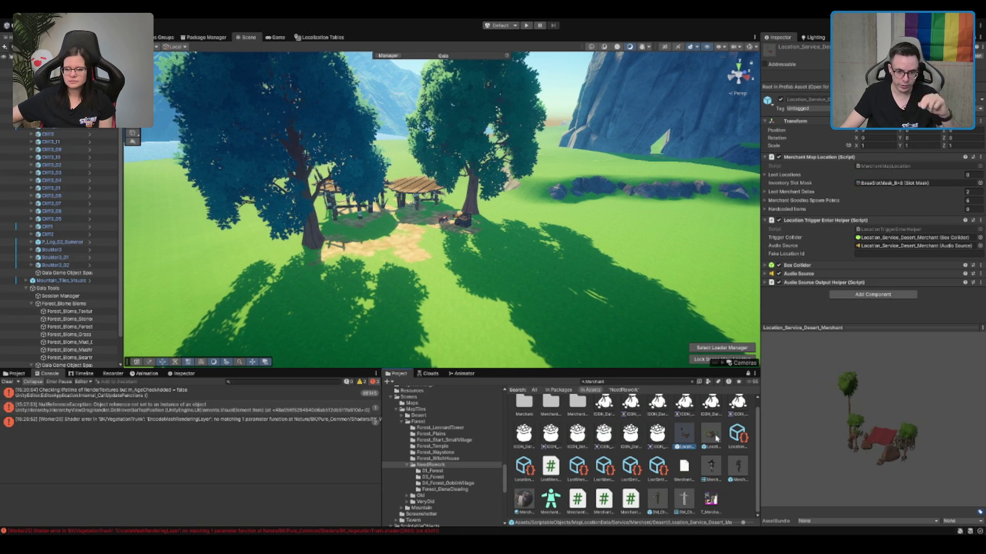
{"action": "left_click", "coordinate": [712, 439]}
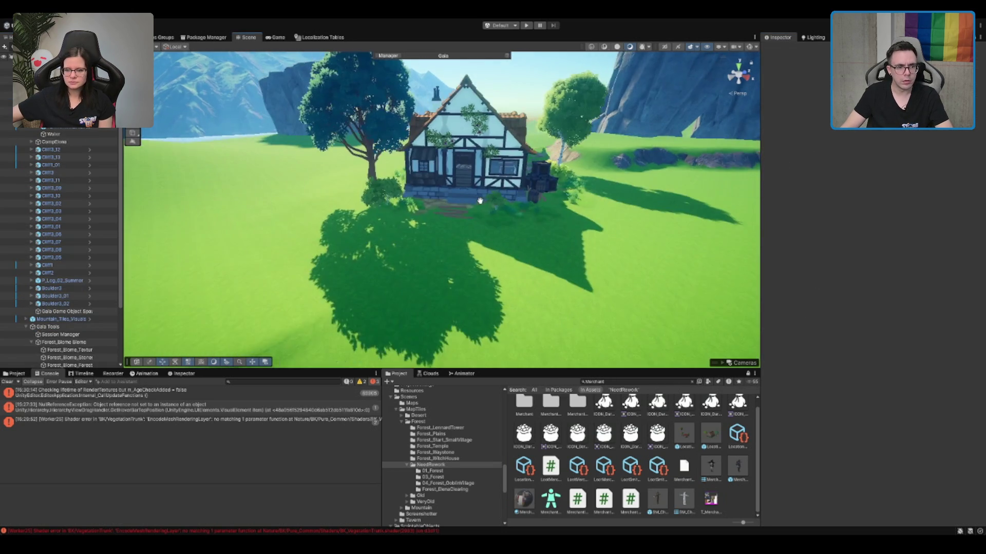
Step: Check the merchant house from above and reselect the Terrain for texture painting
{"action": "mouse_move", "coordinate": [474, 205]}
{"action": "left_mouse_down"}
{"action": "mouse_move", "coordinate": [499, 234]}
{"action": "mouse_move", "coordinate": [431, 222]}
{"action": "mouse_move", "coordinate": [440, 243]}
{"action": "left_mouse_up"}
{"action": "scroll", "coordinate": [441, 244], "scroll_direction": "down", "scroll_amount": 5}
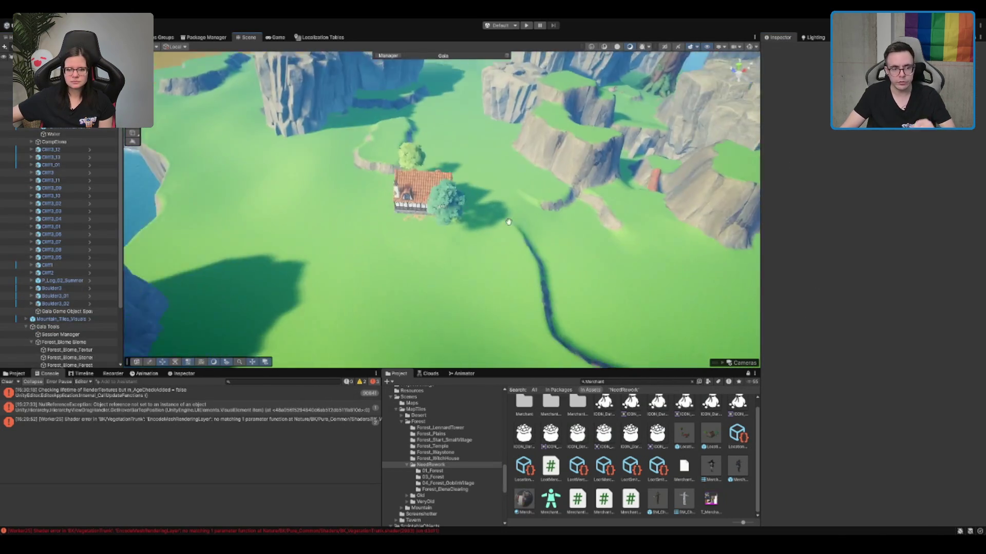
{"action": "scroll", "coordinate": [500, 228], "scroll_direction": "up", "scroll_amount": 8}
{"action": "left_click", "coordinate": [432, 250]}
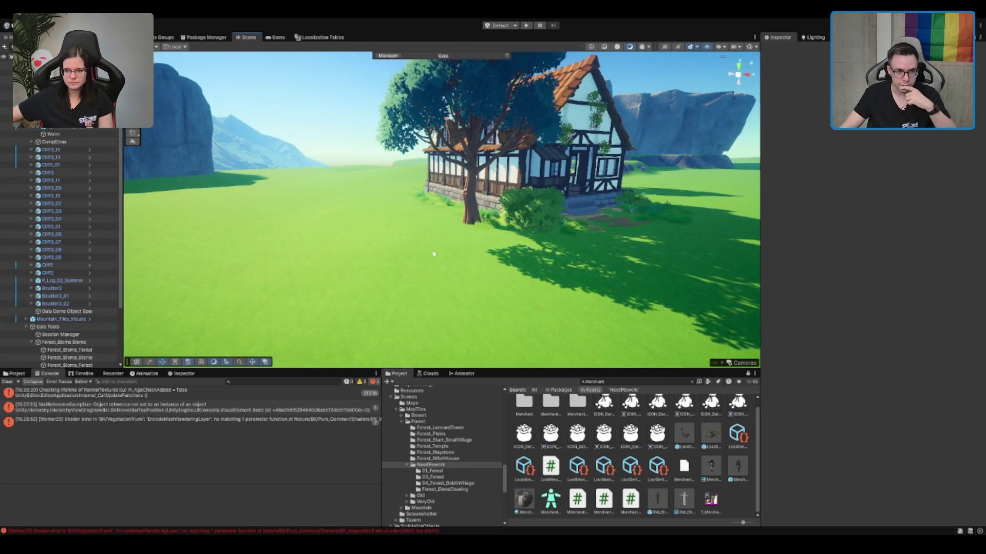
{"action": "scroll", "coordinate": [432, 251], "scroll_direction": "down", "scroll_amount": 3}
{"action": "scroll", "coordinate": [431, 250], "scroll_direction": "up", "scroll_amount": 3}
{"action": "scroll", "coordinate": [418, 214], "scroll_direction": "down", "scroll_amount": 3}
{"action": "scroll", "coordinate": [418, 226], "scroll_direction": "up", "scroll_amount": 3}
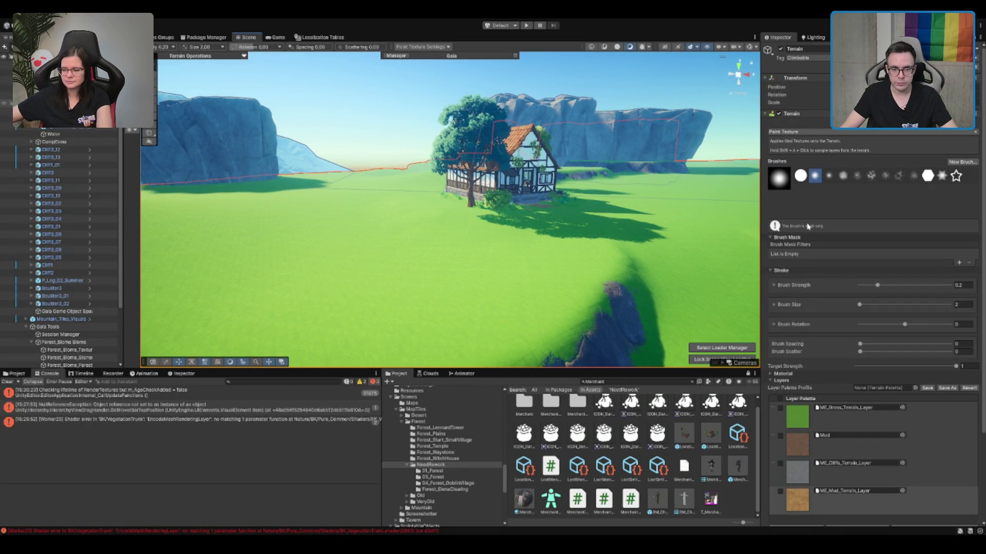
Step: Search 'Cl' and drop the Cliff4 prefab onto the grass beside the merchant house
{"action": "scroll", "coordinate": [538, 209], "scroll_direction": "down", "scroll_amount": 2}
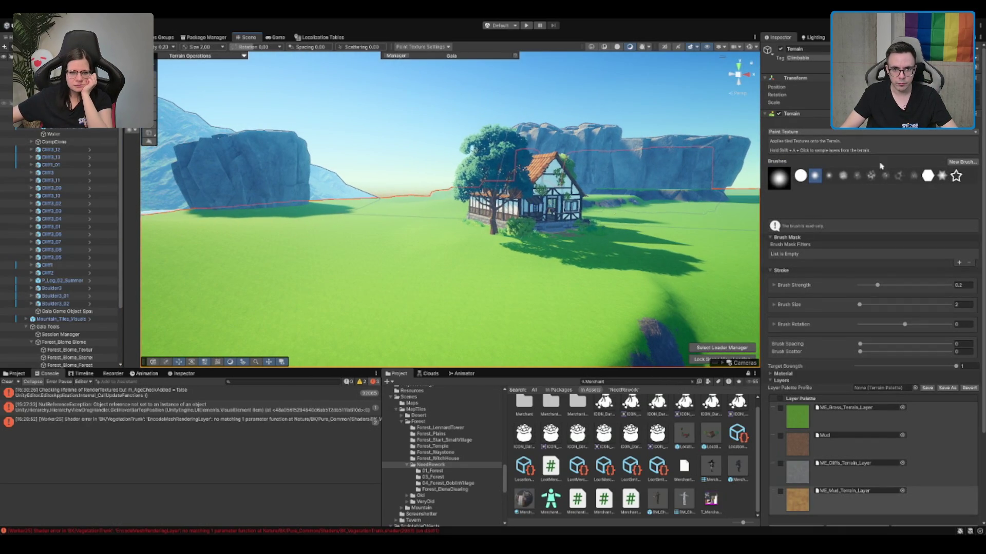
{"action": "left_click_drag", "start_coordinate": [653, 198], "coordinate": [811, 174]}
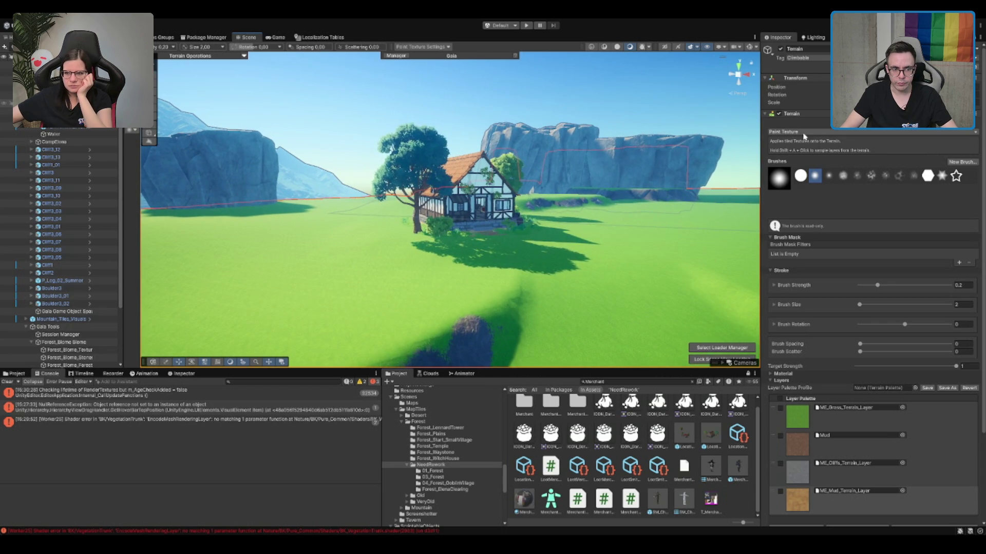
{"action": "scroll", "coordinate": [610, 324], "scroll_direction": "up", "scroll_amount": 5}
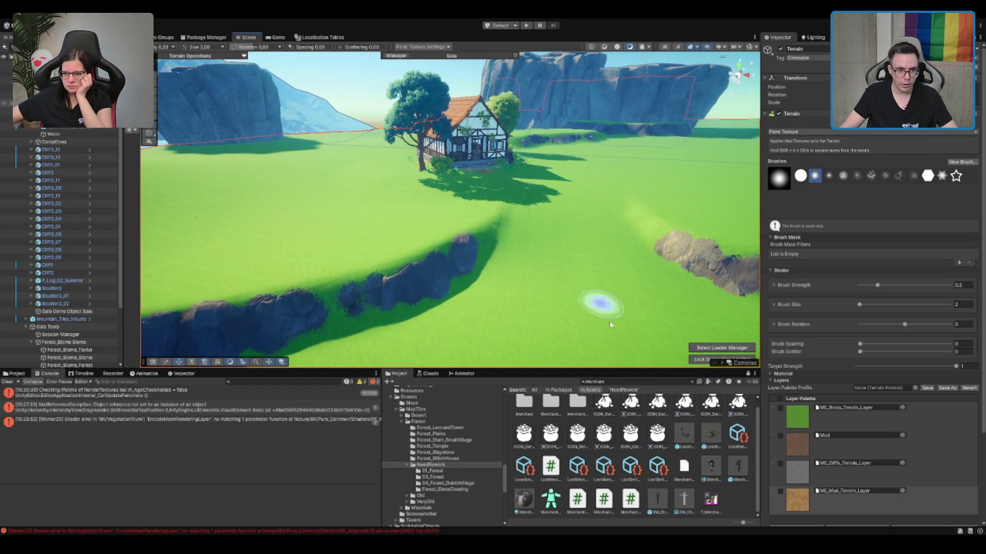
{"action": "double_click", "coordinate": [629, 381]}
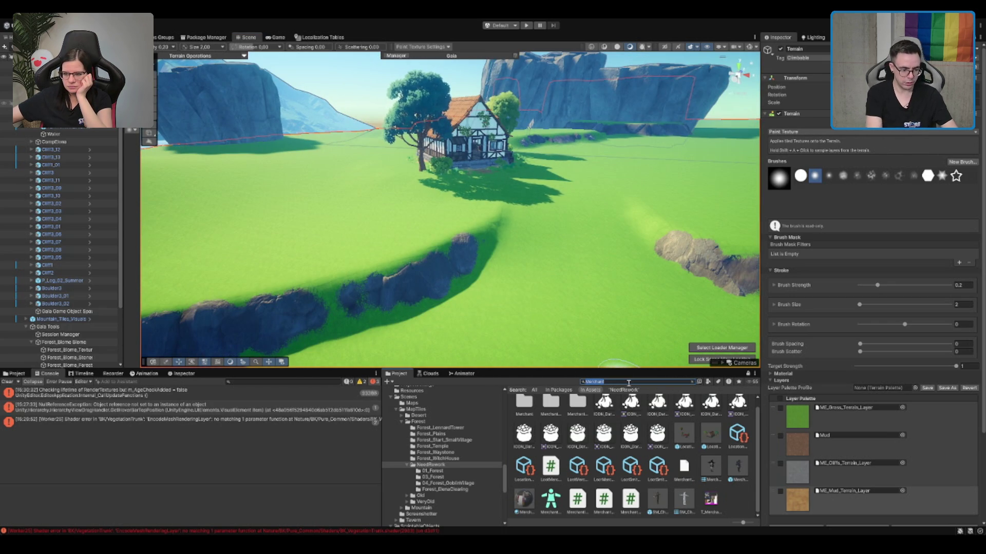
{"action": "type", "text": "Cliff"}
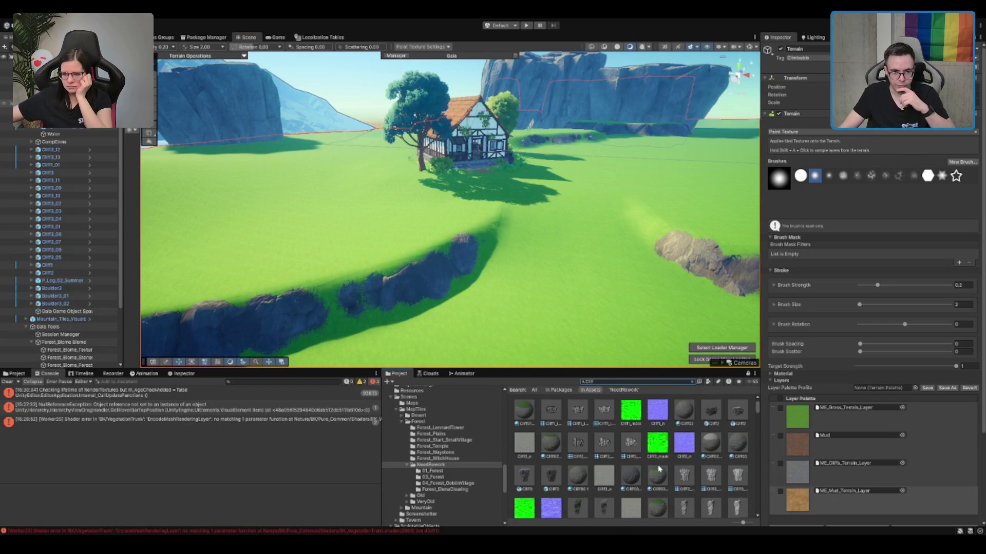
{"action": "scroll", "coordinate": [588, 475], "scroll_direction": "down", "scroll_amount": 1}
{"action": "mouse_move", "coordinate": [579, 468]}
{"action": "left_mouse_down"}
{"action": "mouse_move", "coordinate": [308, 179]}
{"action": "mouse_move", "coordinate": [329, 170]}
{"action": "left_mouse_up"}
{"action": "key", "text": "f"}
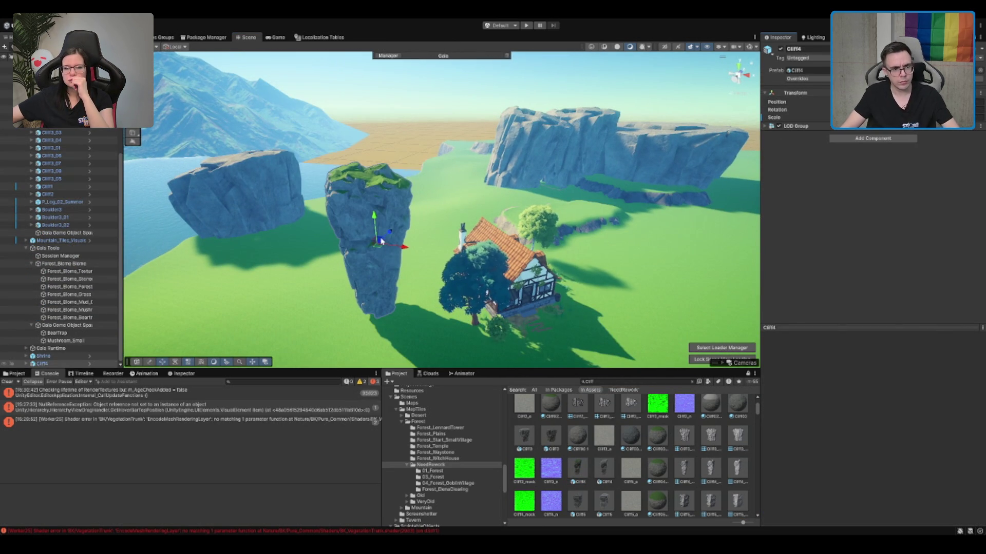
Step: Rotate and tilt Cliff4, moving it closer to the merchant house
{"action": "key", "text": "e"}
{"action": "mouse_move", "coordinate": [368, 250]}
{"action": "left_mouse_down"}
{"action": "mouse_move", "coordinate": [390, 215]}
{"action": "mouse_move", "coordinate": [375, 193]}
{"action": "mouse_move", "coordinate": [379, 205]}
{"action": "left_mouse_up"}
{"action": "key", "text": "w"}
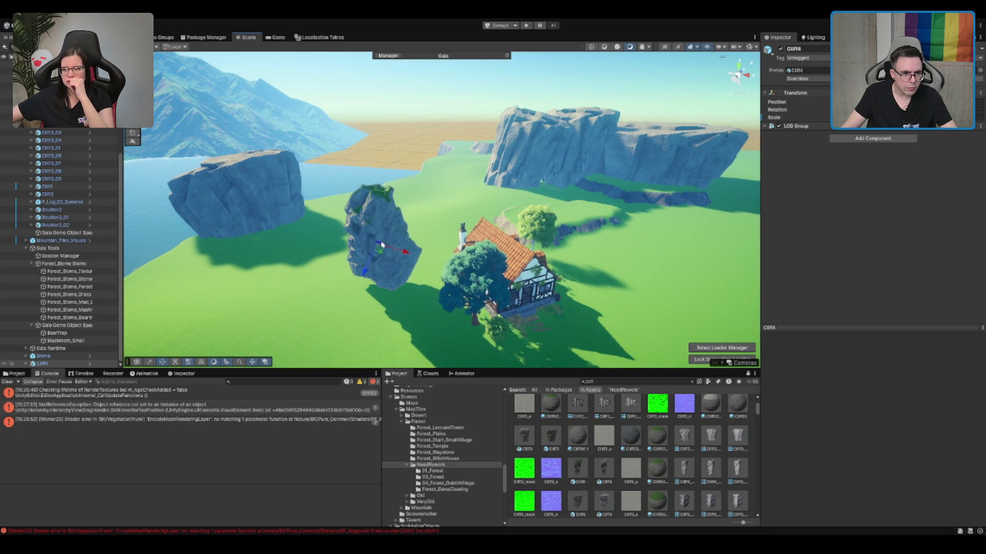
{"action": "left_click_drag", "start_coordinate": [381, 245], "coordinate": [400, 328]}
{"action": "scroll", "coordinate": [408, 327], "scroll_direction": "up", "scroll_amount": 3}
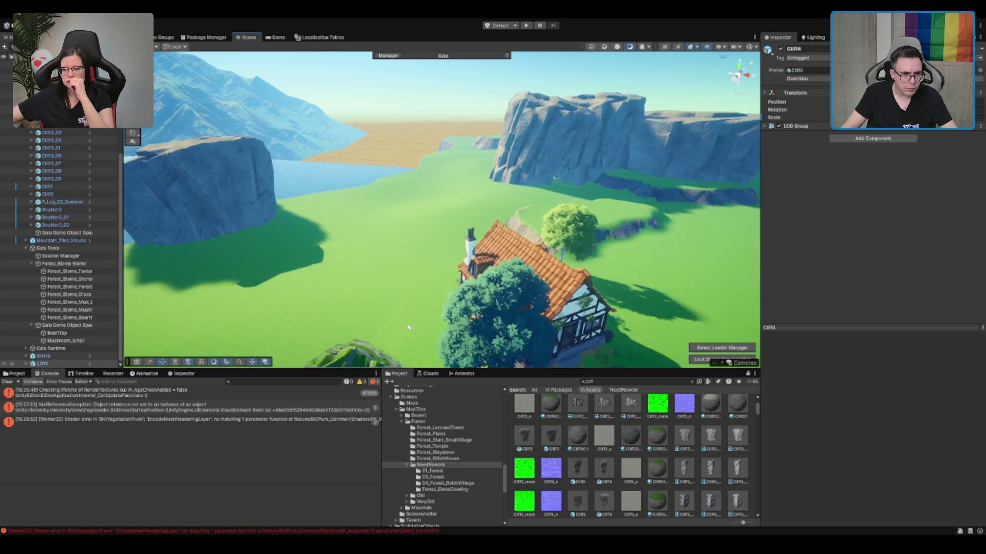
{"action": "key", "text": "f"}
{"action": "key", "text": "e"}
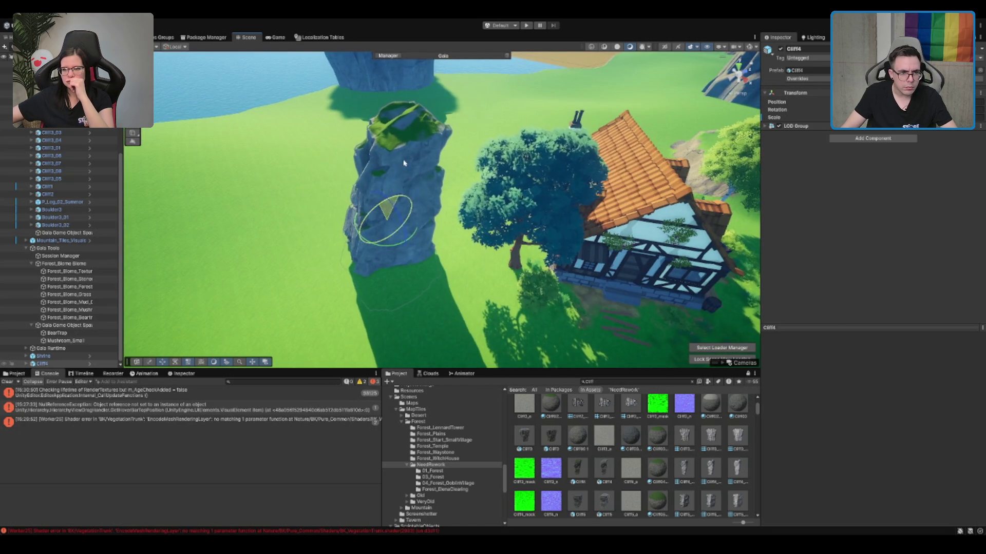
{"action": "mouse_move", "coordinate": [404, 163]}
{"action": "left_mouse_down"}
{"action": "mouse_move", "coordinate": [405, 185]}
{"action": "mouse_move", "coordinate": [492, 205]}
{"action": "mouse_move", "coordinate": [462, 201]}
{"action": "mouse_move", "coordinate": [402, 228]}
{"action": "mouse_move", "coordinate": [401, 251]}
{"action": "mouse_move", "coordinate": [407, 221]}
{"action": "left_mouse_up"}
{"action": "key", "text": "w"}
{"action": "key", "text": "e"}
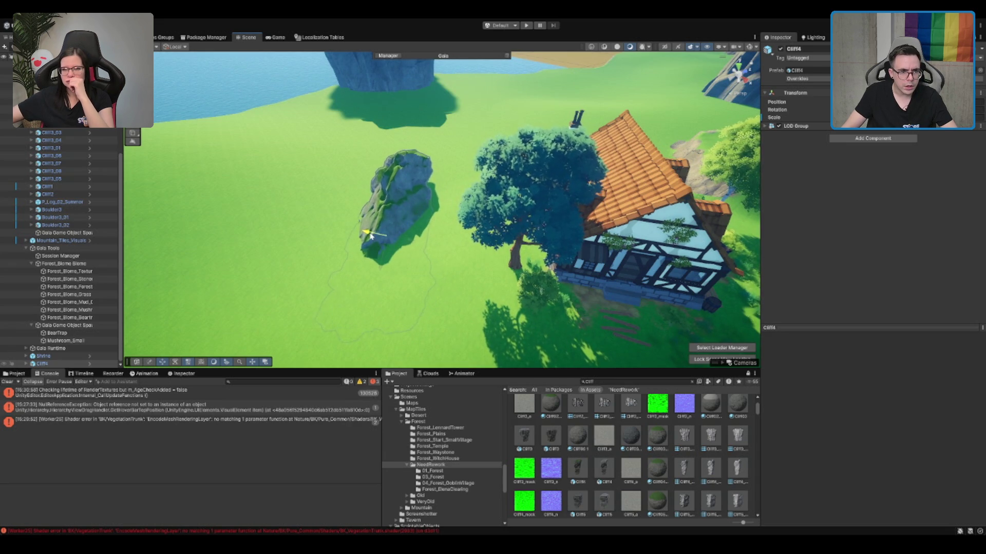
{"action": "mouse_move", "coordinate": [375, 237]}
{"action": "left_mouse_down"}
{"action": "mouse_move", "coordinate": [509, 162]}
{"action": "mouse_move", "coordinate": [477, 176]}
{"action": "mouse_move", "coordinate": [497, 204]}
{"action": "mouse_move", "coordinate": [534, 208]}
{"action": "left_mouse_up"}
Step: Duplicate the rock as Cliff4_01 and rotate it to lie flatter
{"action": "key", "text": "ctrl+d"}
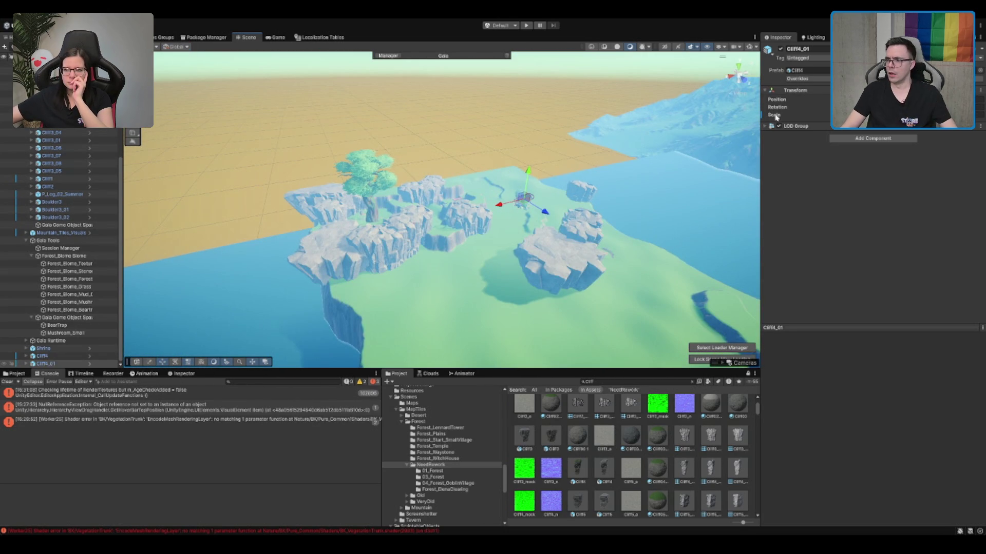
{"action": "left_click_drag", "start_coordinate": [758, 121], "coordinate": [639, 169]}
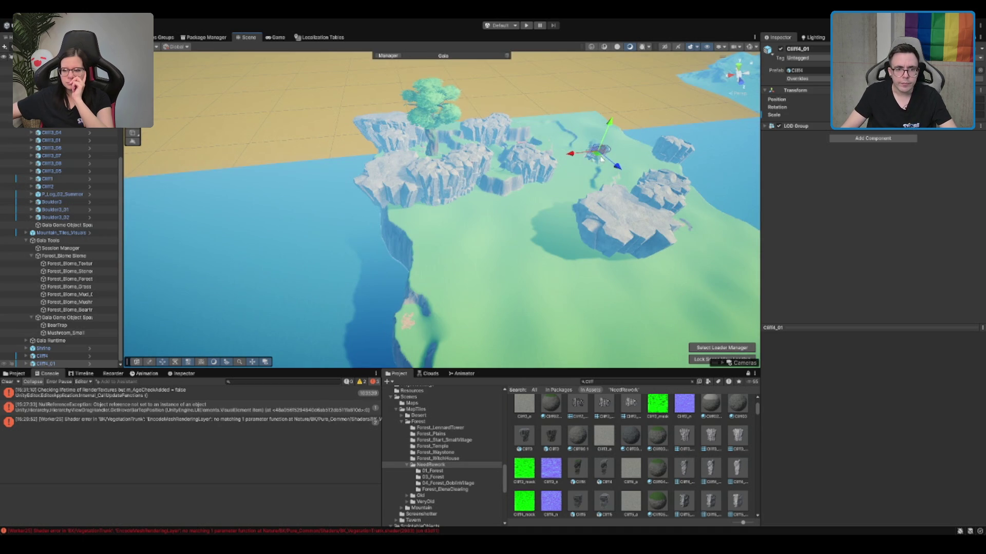
{"action": "scroll", "coordinate": [515, 280], "scroll_direction": "up", "scroll_amount": 5}
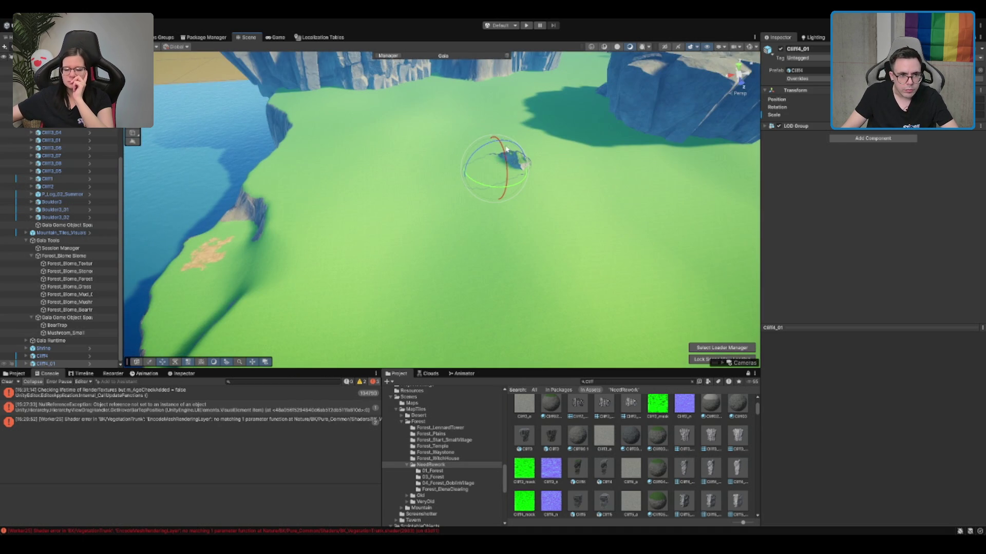
{"action": "mouse_move", "coordinate": [505, 149]}
{"action": "left_mouse_down"}
{"action": "mouse_move", "coordinate": [509, 170]}
{"action": "mouse_move", "coordinate": [206, 107]}
{"action": "left_mouse_up"}
{"action": "key", "text": "f"}
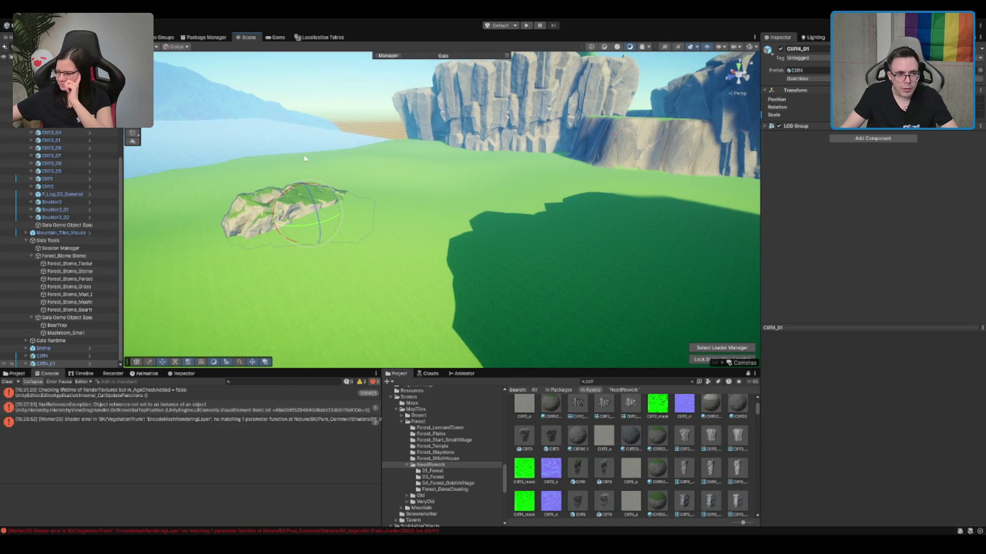
{"action": "key", "text": "w"}
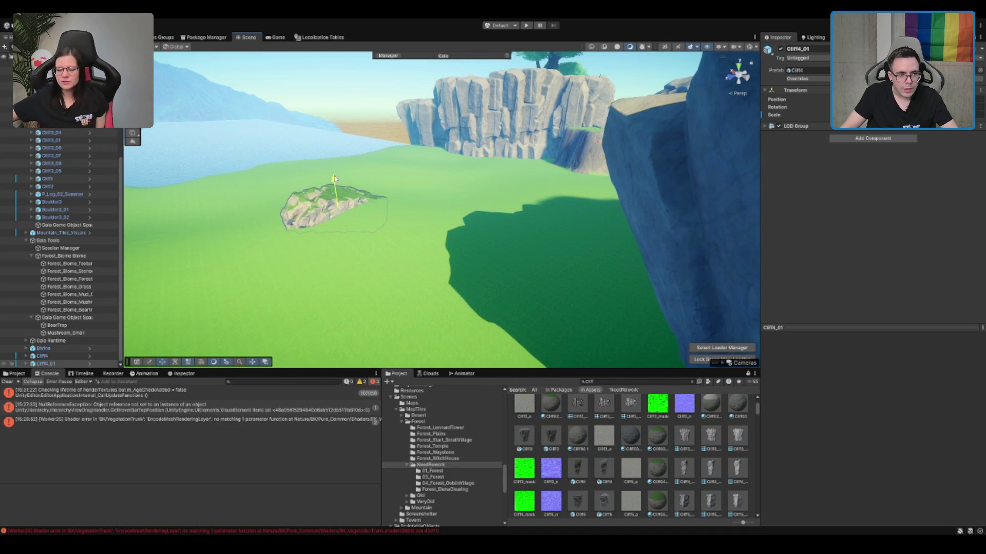
{"action": "mouse_move", "coordinate": [334, 178]}
{"action": "left_mouse_down"}
{"action": "mouse_move", "coordinate": [491, 218]}
{"action": "mouse_move", "coordinate": [475, 171]}
{"action": "mouse_move", "coordinate": [195, 213]}
{"action": "mouse_move", "coordinate": [302, 185]}
{"action": "mouse_move", "coordinate": [358, 155]}
{"action": "left_mouse_up"}
Step: Duplicate it again as Cliff4_02 and move it away from the original near the river
{"action": "key", "text": "ctrl+d"}
{"action": "key", "text": "e"}
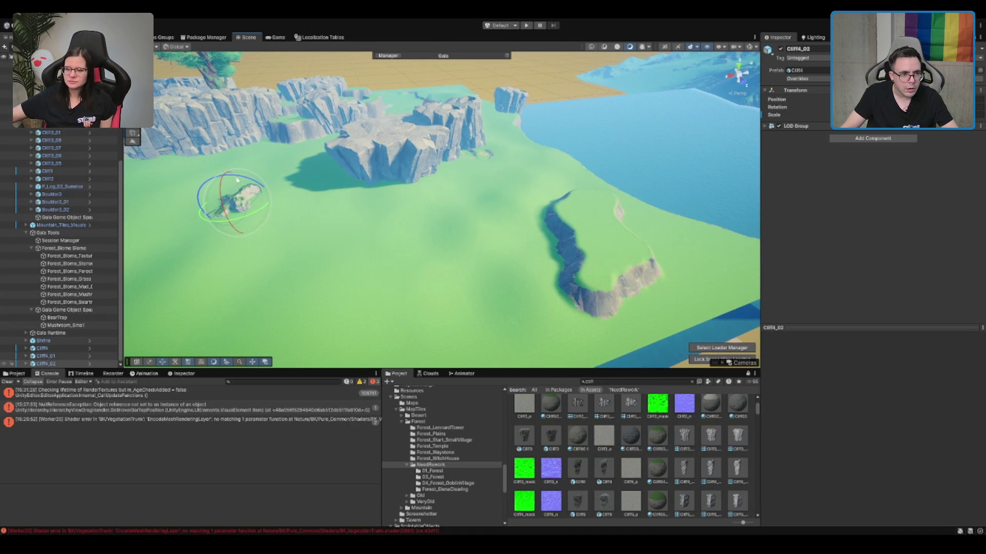
{"action": "key", "text": "w"}
{"action": "mouse_move", "coordinate": [237, 206]}
{"action": "left_mouse_down"}
{"action": "mouse_move", "coordinate": [277, 189]}
{"action": "mouse_move", "coordinate": [282, 199]}
{"action": "mouse_move", "coordinate": [470, 239]}
{"action": "mouse_move", "coordinate": [466, 261]}
{"action": "left_mouse_up"}
{"action": "key", "text": "f"}
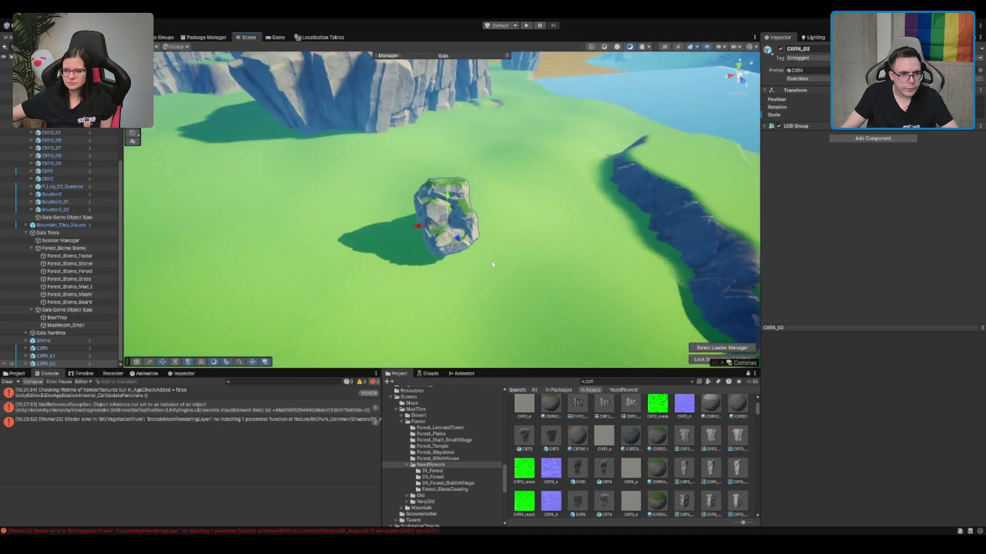
{"action": "mouse_move", "coordinate": [330, 225]}
{"action": "left_mouse_down"}
{"action": "mouse_move", "coordinate": [346, 189]}
{"action": "mouse_move", "coordinate": [332, 191]}
{"action": "left_mouse_up"}
{"action": "scroll", "coordinate": [333, 222], "scroll_direction": "down", "scroll_amount": 10}
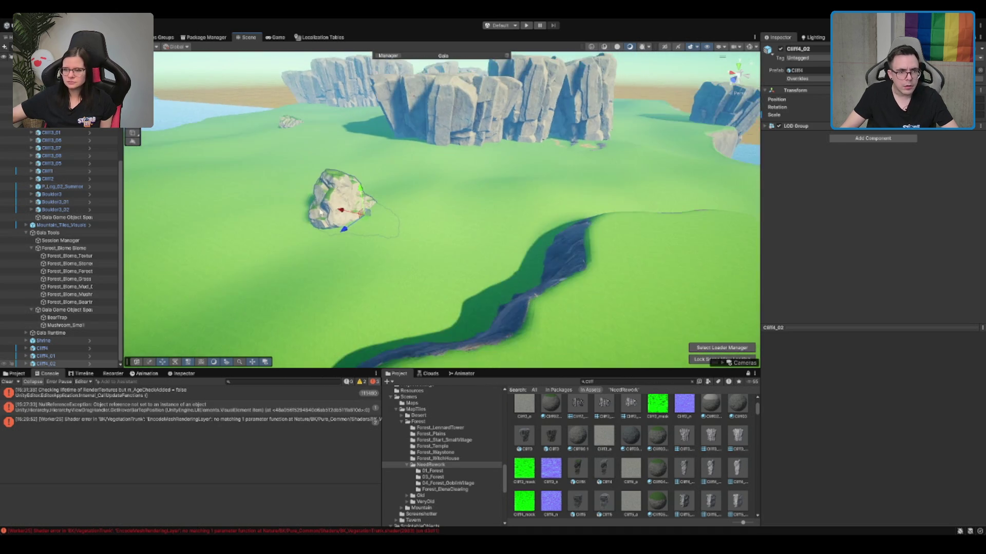
{"action": "mouse_move", "coordinate": [439, 192]}
{"action": "left_mouse_down"}
{"action": "mouse_move", "coordinate": [482, 238]}
{"action": "mouse_move", "coordinate": [492, 231]}
{"action": "mouse_move", "coordinate": [490, 164]}
{"action": "mouse_move", "coordinate": [528, 164]}
{"action": "mouse_move", "coordinate": [482, 204]}
{"action": "mouse_move", "coordinate": [568, 189]}
{"action": "mouse_move", "coordinate": [655, 190]}
{"action": "mouse_move", "coordinate": [472, 223]}
{"action": "mouse_move", "coordinate": [482, 228]}
{"action": "left_mouse_up"}
Step: Paint ME_Cliffs_Terrain_Layer along the cliff band and grass over its tip
{"action": "left_click", "coordinate": [471, 223]}
{"action": "left_click", "coordinate": [842, 463]}
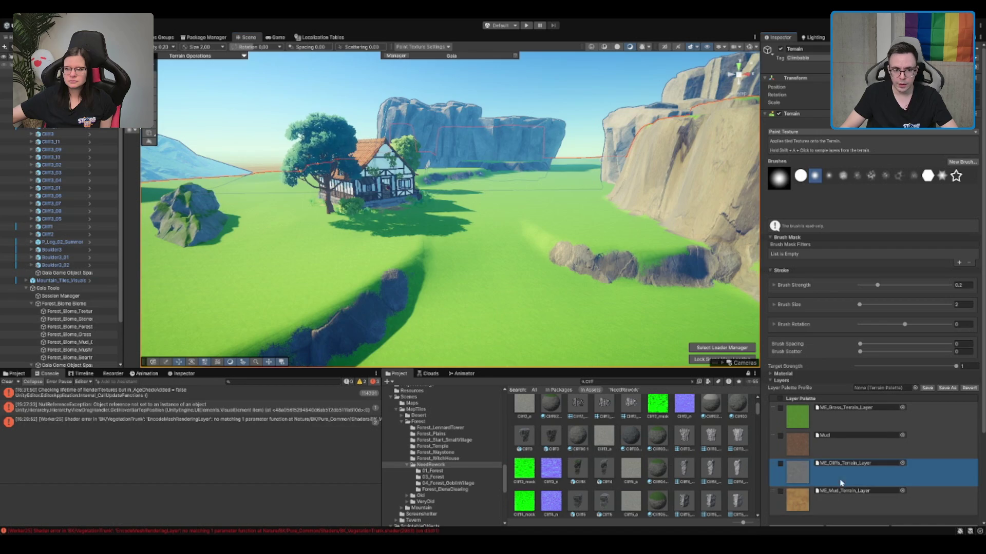
{"action": "left_click_drag", "start_coordinate": [513, 266], "coordinate": [538, 295]}
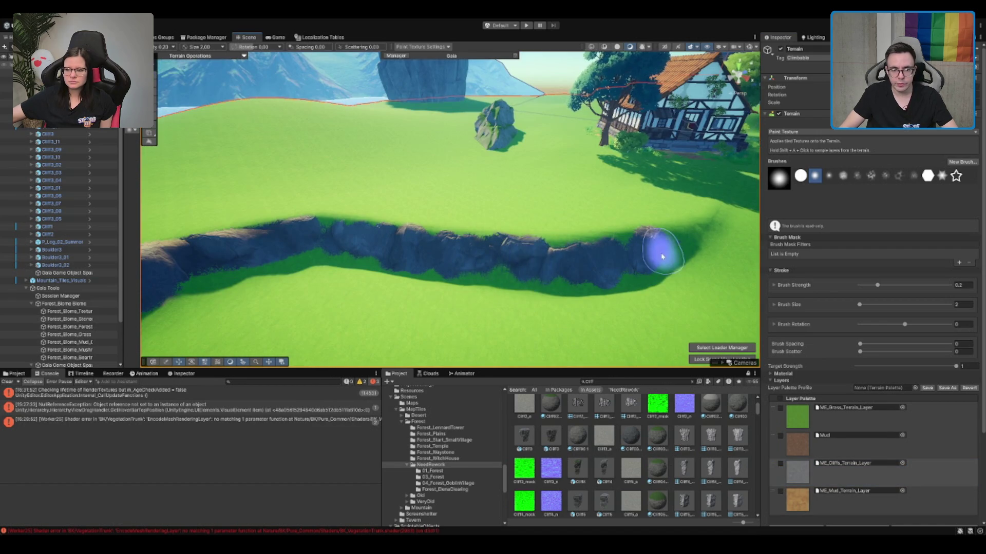
{"action": "mouse_move", "coordinate": [656, 248]}
{"action": "left_mouse_down"}
{"action": "mouse_move", "coordinate": [615, 192]}
{"action": "mouse_move", "coordinate": [541, 215]}
{"action": "left_mouse_up"}
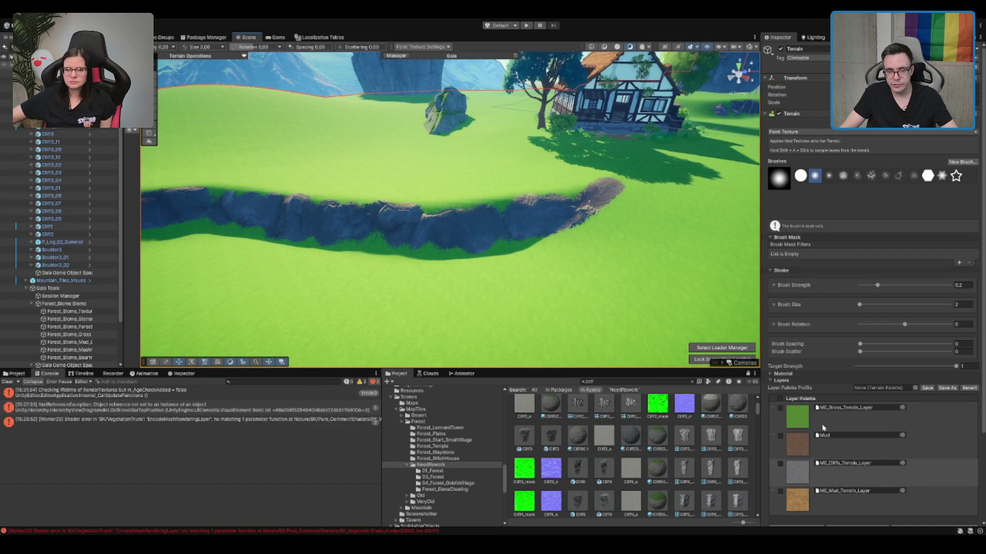
{"action": "left_click", "coordinate": [797, 416]}
{"action": "left_click_drag", "start_coordinate": [668, 209], "coordinate": [598, 181]}
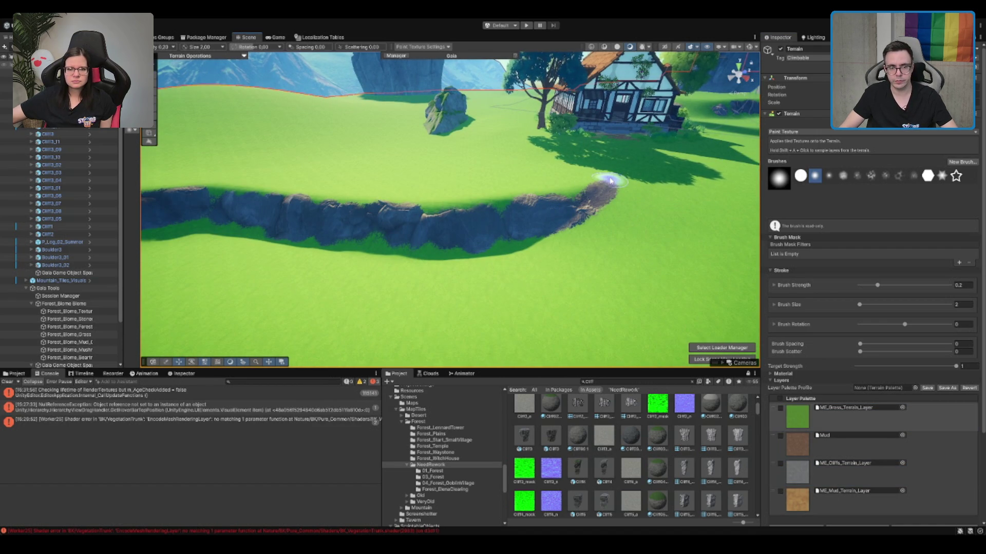
Step: Paint an ME_Mud_Terrain_Layer path across the grass toward the merchant house
{"action": "left_click", "coordinate": [847, 500]}
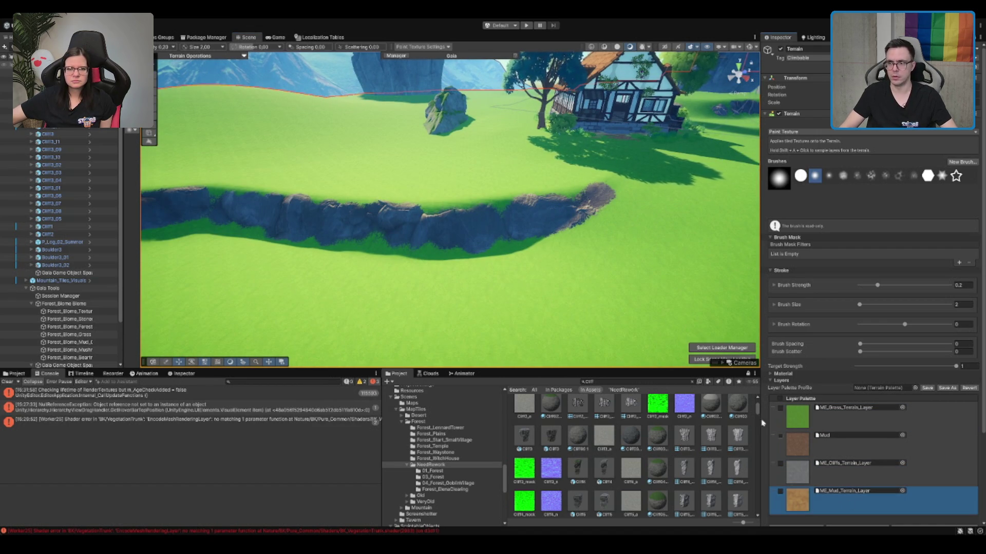
{"action": "scroll", "coordinate": [552, 200], "scroll_direction": "down", "scroll_amount": 5}
{"action": "scroll", "coordinate": [428, 265], "scroll_direction": "up", "scroll_amount": 5}
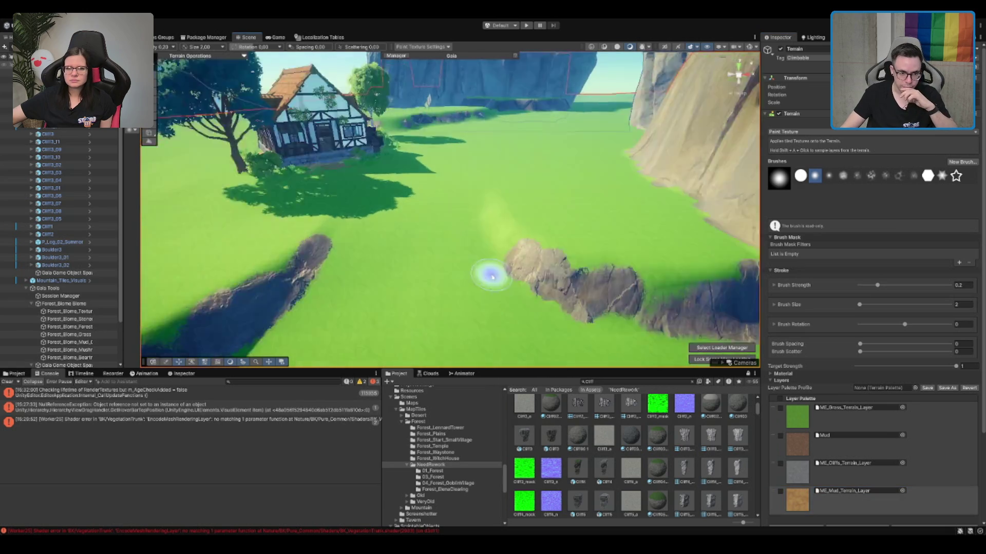
{"action": "mouse_move", "coordinate": [393, 287]}
{"action": "left_mouse_down"}
{"action": "mouse_move", "coordinate": [385, 330]}
{"action": "mouse_move", "coordinate": [396, 183]}
{"action": "left_mouse_up"}
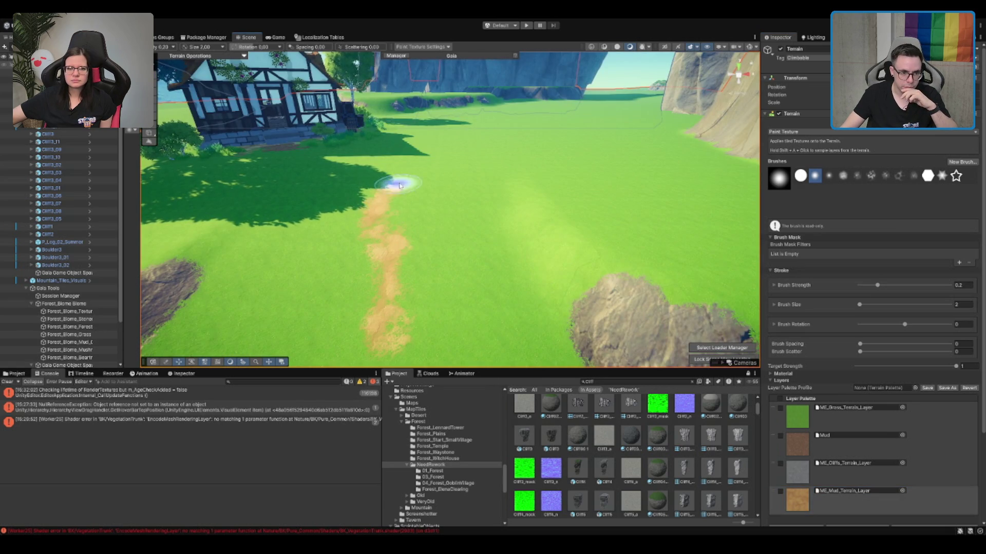
{"action": "scroll", "coordinate": [431, 158], "scroll_direction": "down", "scroll_amount": 10}
Step: Create a Cube and move it down to the shoreline where grass meets water
{"action": "scroll", "coordinate": [496, 204], "scroll_direction": "down", "scroll_amount": 5}
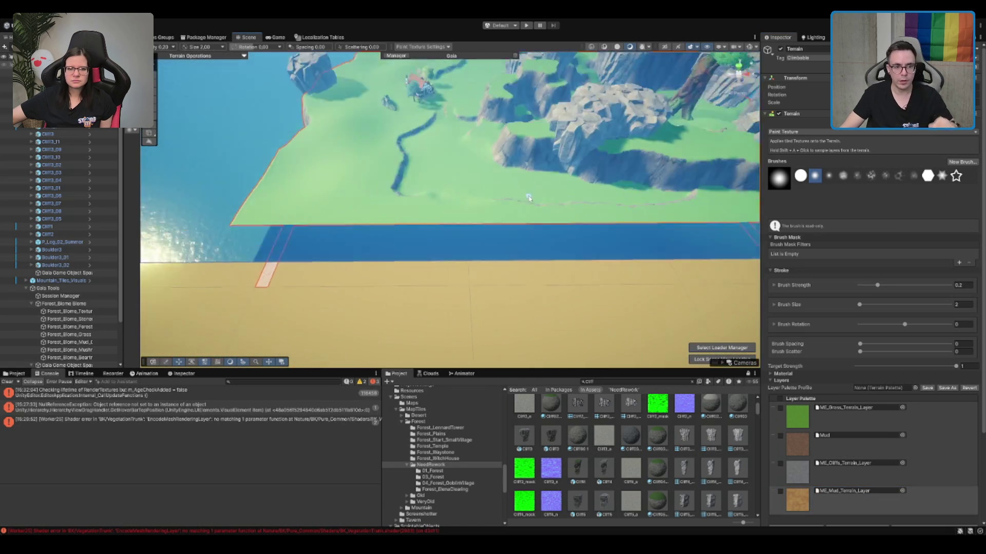
{"action": "scroll", "coordinate": [593, 233], "scroll_direction": "up", "scroll_amount": 6}
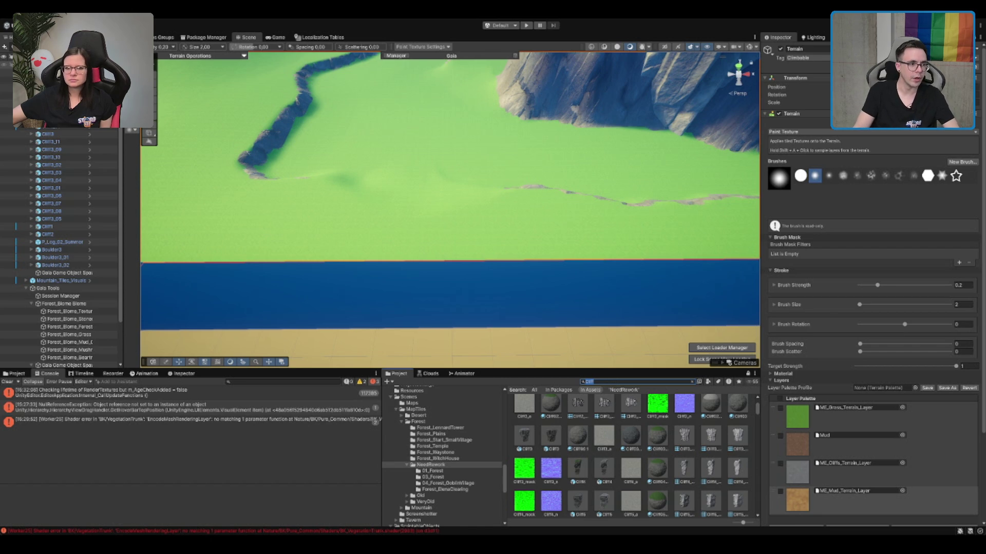
{"action": "scroll", "coordinate": [61, 226], "scroll_direction": "down", "scroll_amount": 8}
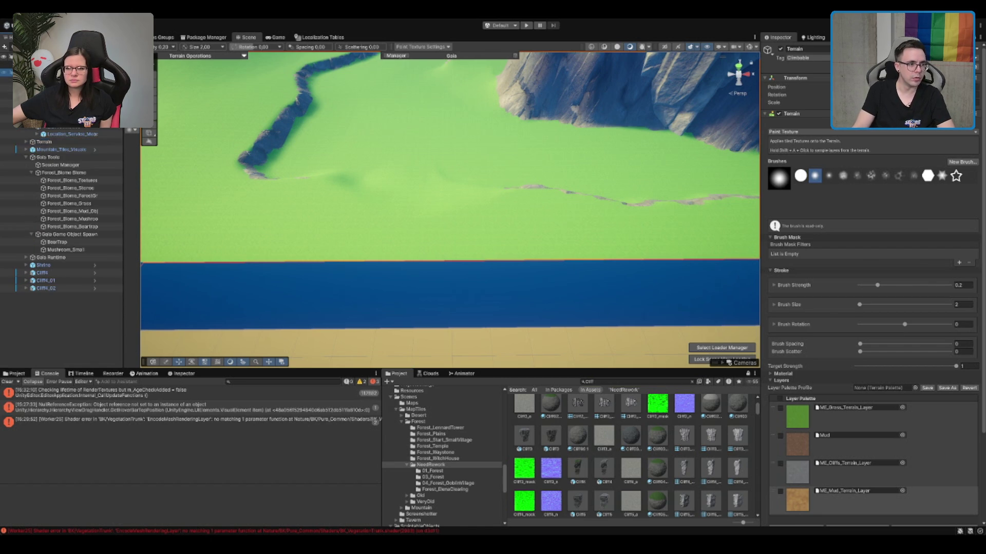
{"action": "left_click", "coordinate": [51, 196]}
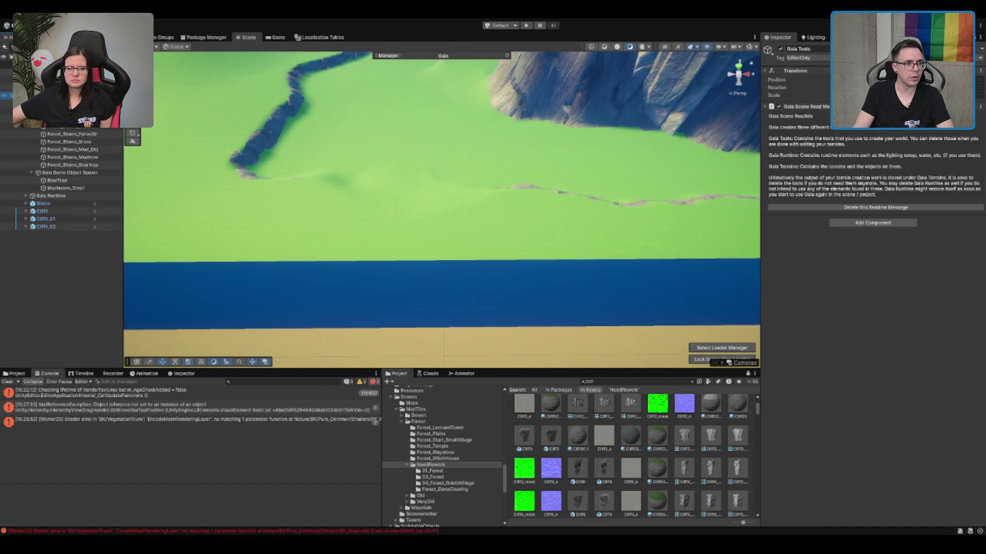
{"action": "left_click", "coordinate": [68, 189]}
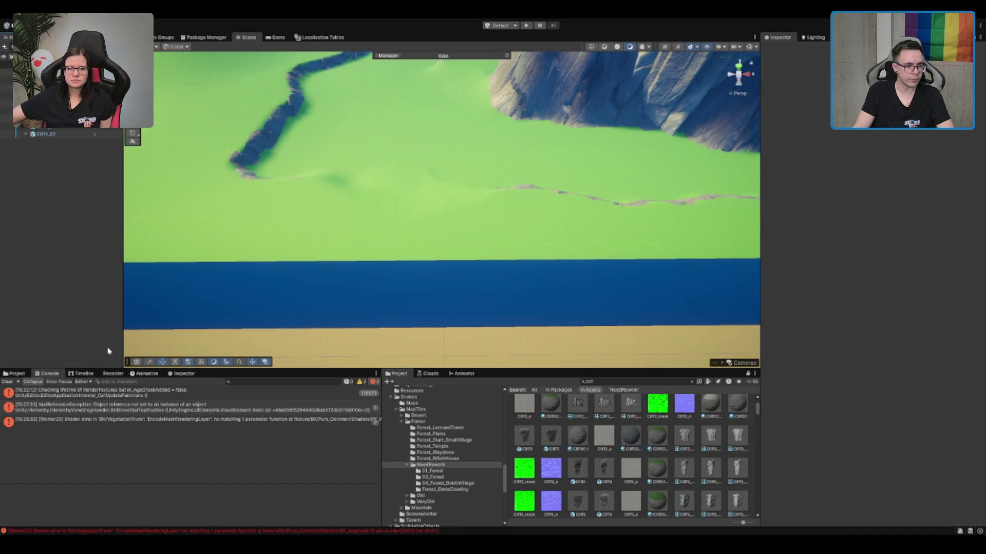
{"action": "left_click", "coordinate": [237, 361]}
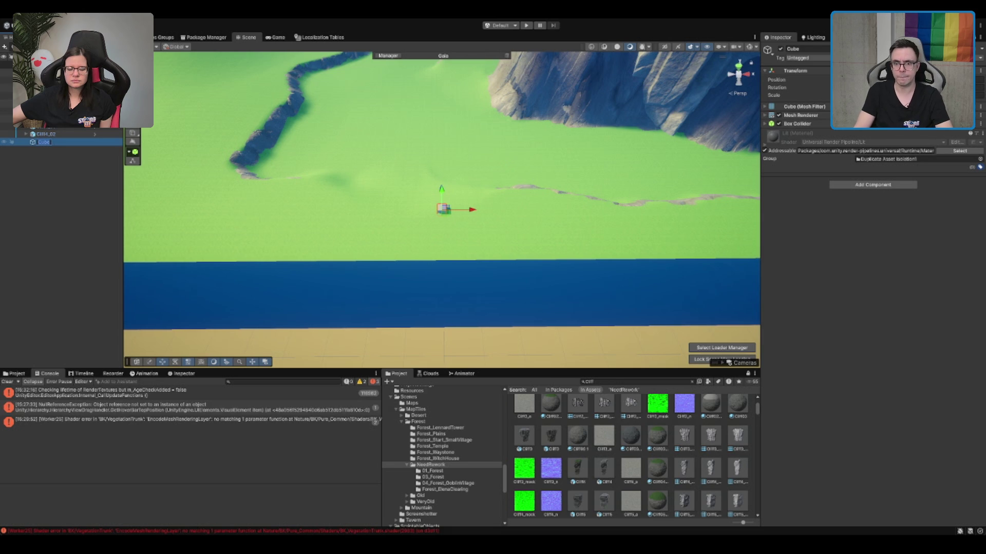
{"action": "key", "text": "Return"}
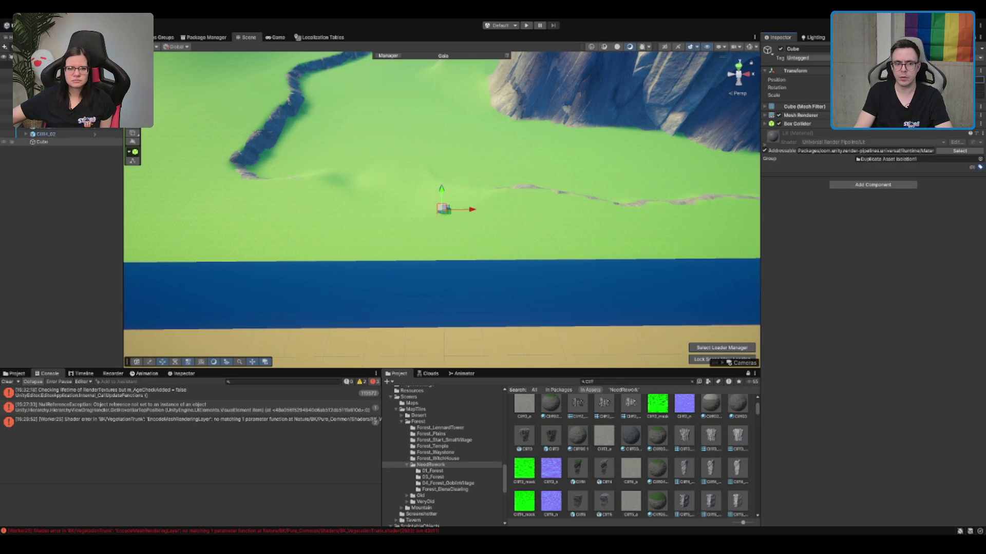
{"action": "left_click_drag", "start_coordinate": [442, 198], "coordinate": [441, 248]}
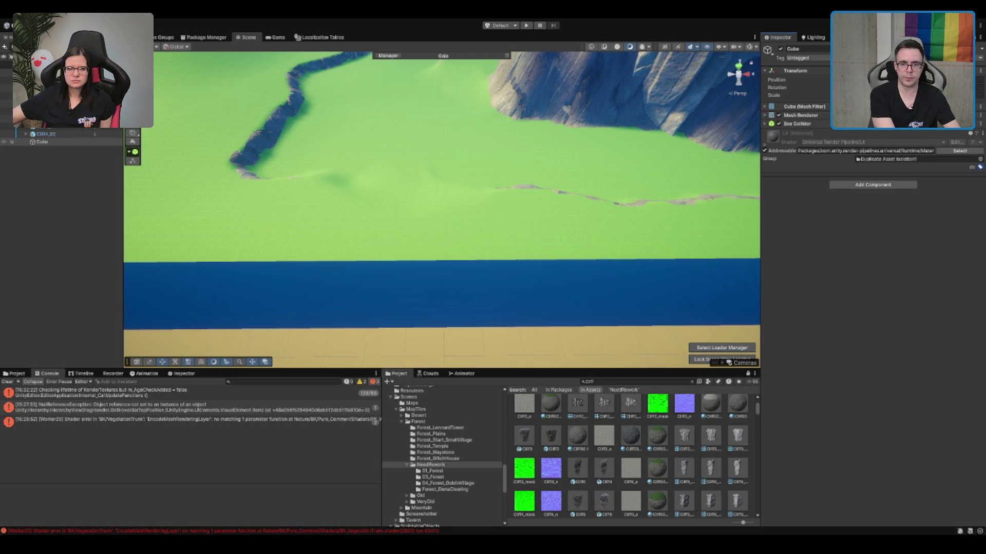
Step: Duplicate the cube as Cube_01
{"action": "key", "text": "f"}
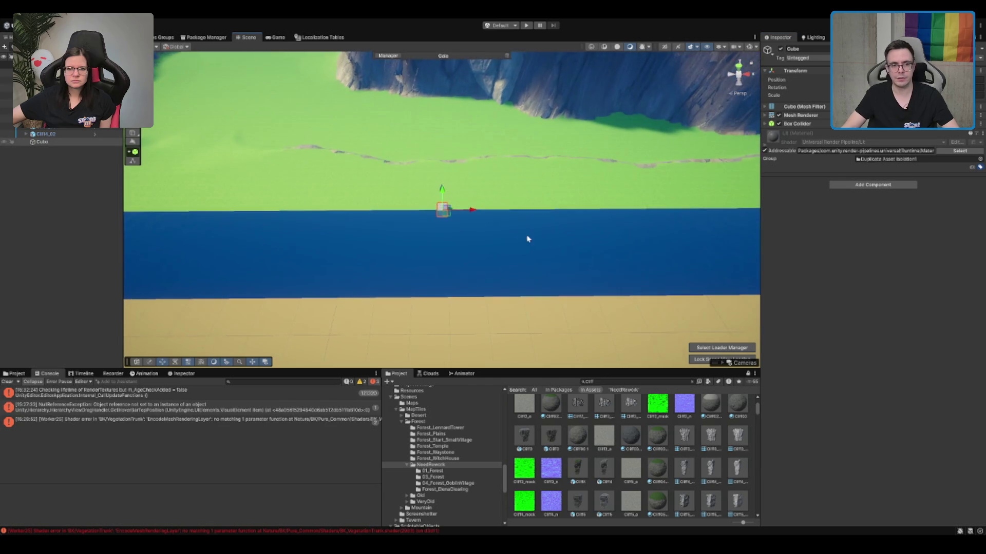
{"action": "scroll", "coordinate": [497, 164], "scroll_direction": "down", "scroll_amount": 10}
{"action": "key", "text": "ctrl+d"}
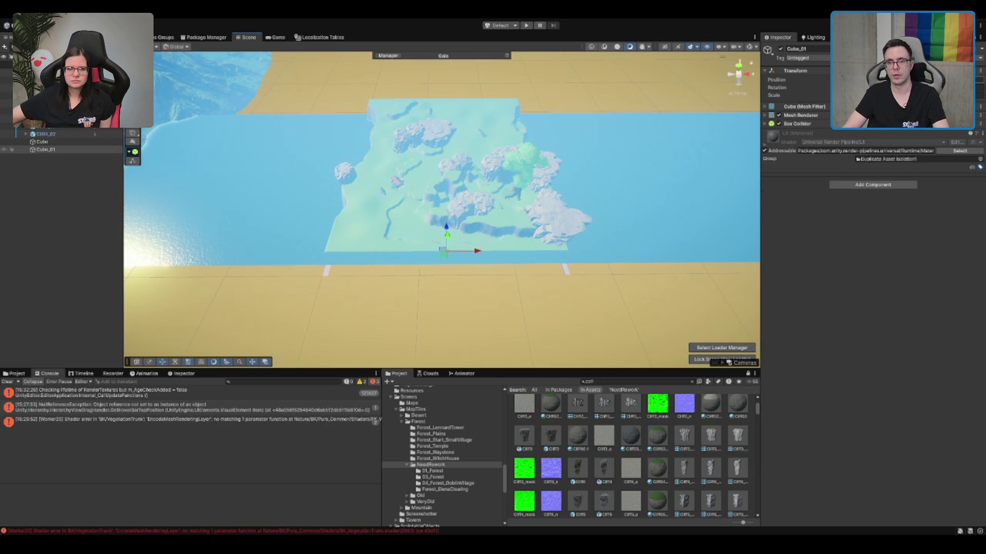
{"action": "scroll", "coordinate": [462, 194], "scroll_direction": "up", "scroll_amount": 5}
Step: Select the Terrain and choose ME_Mud_Terrain_Layer for painting
{"action": "left_click", "coordinate": [462, 193]}
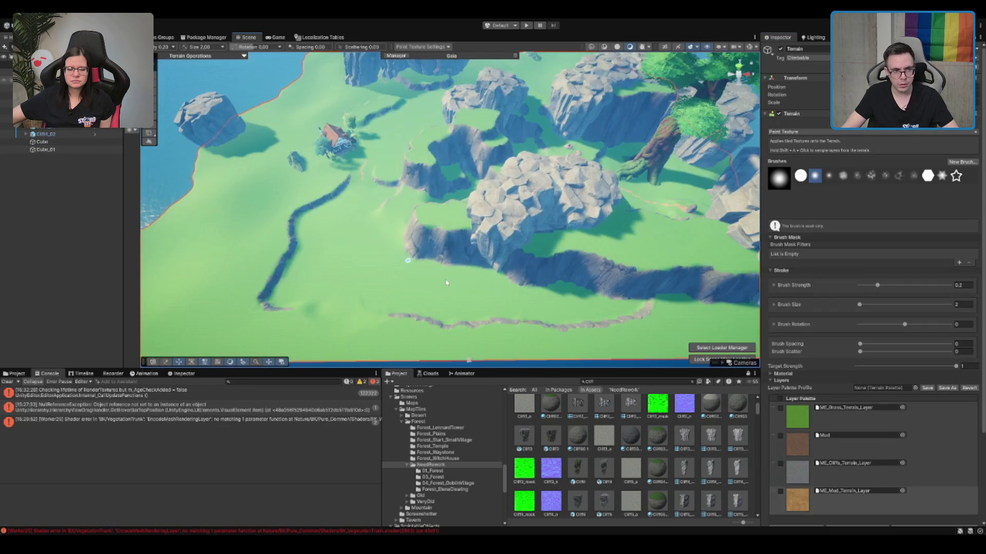
{"action": "scroll", "coordinate": [462, 194], "scroll_direction": "up", "scroll_amount": 3}
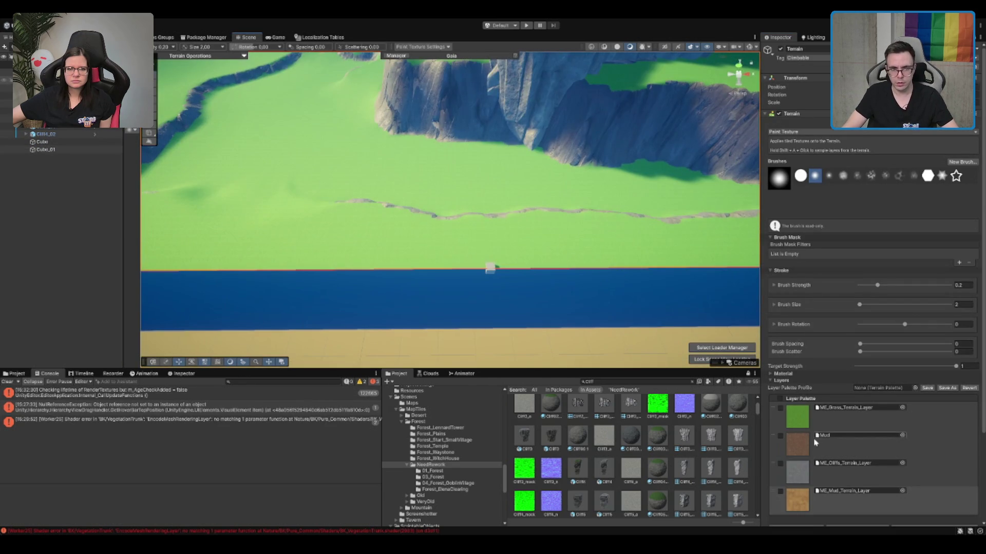
{"action": "left_click", "coordinate": [846, 495]}
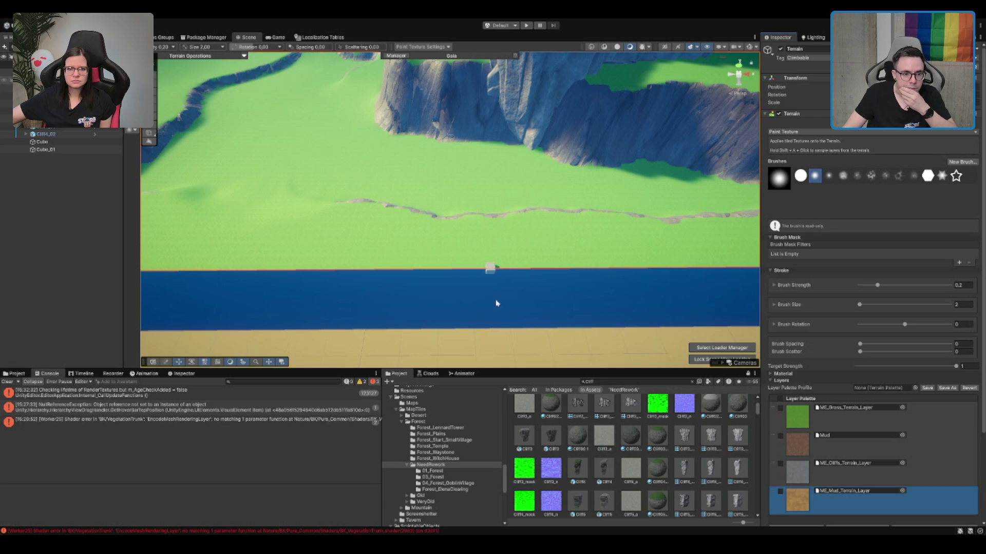
Step: Paint a winding mud stroke from the shoreline cube past the merchant house toward the cliffs
{"action": "left_click", "coordinate": [486, 248]}
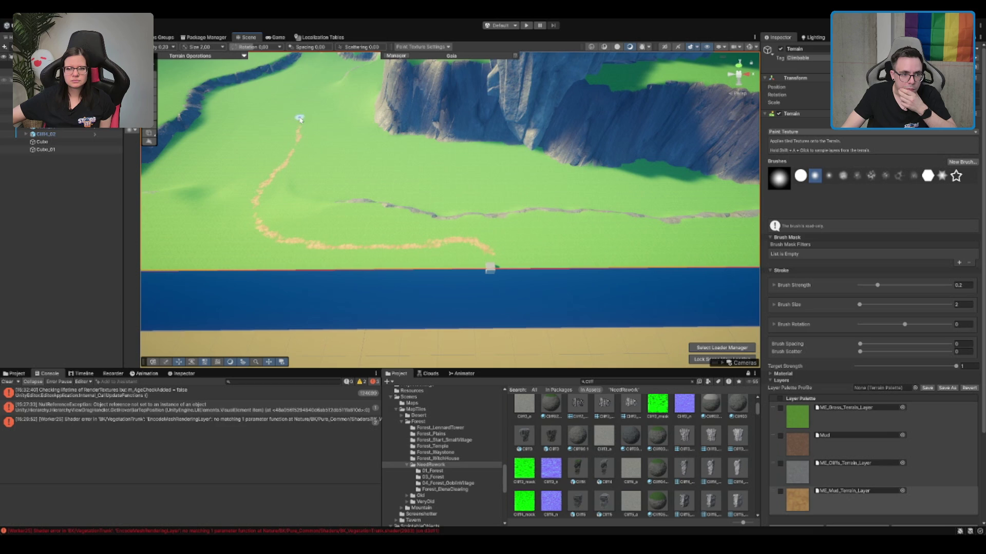
{"action": "scroll", "coordinate": [306, 114], "scroll_direction": "up", "scroll_amount": 10}
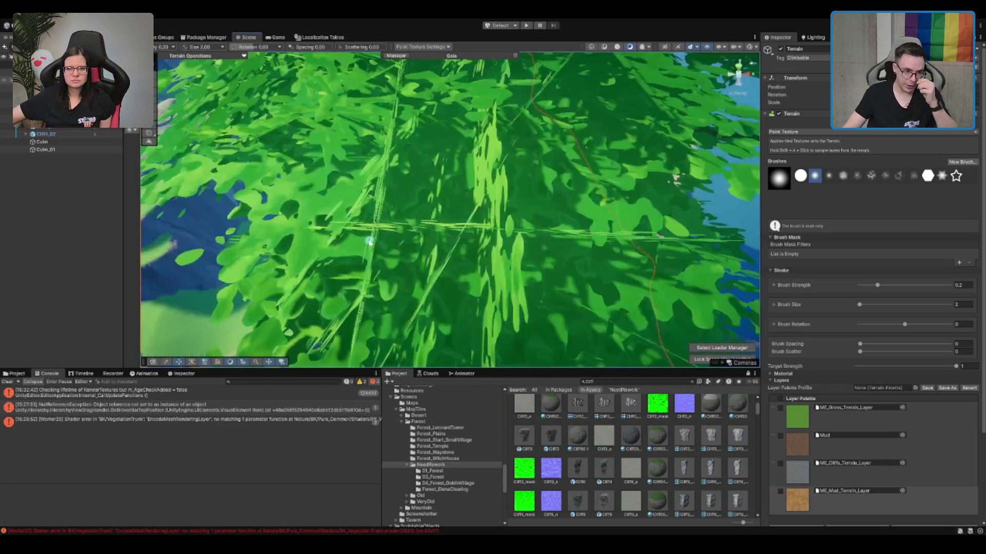
{"action": "mouse_move", "coordinate": [370, 243]}
{"action": "left_mouse_down"}
{"action": "mouse_move", "coordinate": [568, 219]}
{"action": "mouse_move", "coordinate": [502, 170]}
{"action": "mouse_move", "coordinate": [539, 251]}
{"action": "mouse_move", "coordinate": [563, 262]}
{"action": "left_mouse_up"}
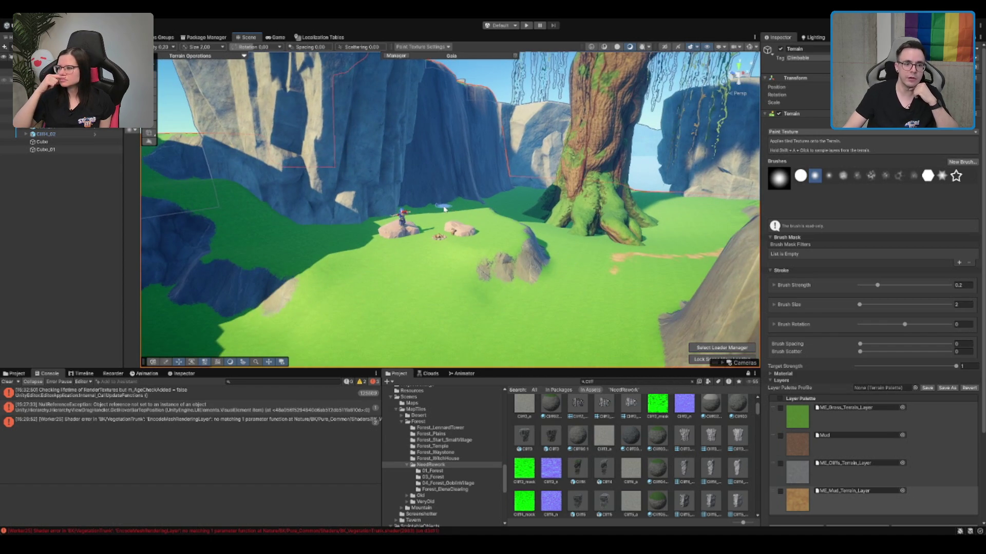
{"action": "mouse_move", "coordinate": [445, 209]}
{"action": "left_mouse_down"}
{"action": "mouse_move", "coordinate": [450, 230]}
{"action": "mouse_move", "coordinate": [567, 256]}
{"action": "mouse_move", "coordinate": [540, 263]}
{"action": "mouse_move", "coordinate": [482, 235]}
{"action": "mouse_move", "coordinate": [440, 233]}
{"action": "mouse_move", "coordinate": [453, 168]}
{"action": "left_mouse_up"}
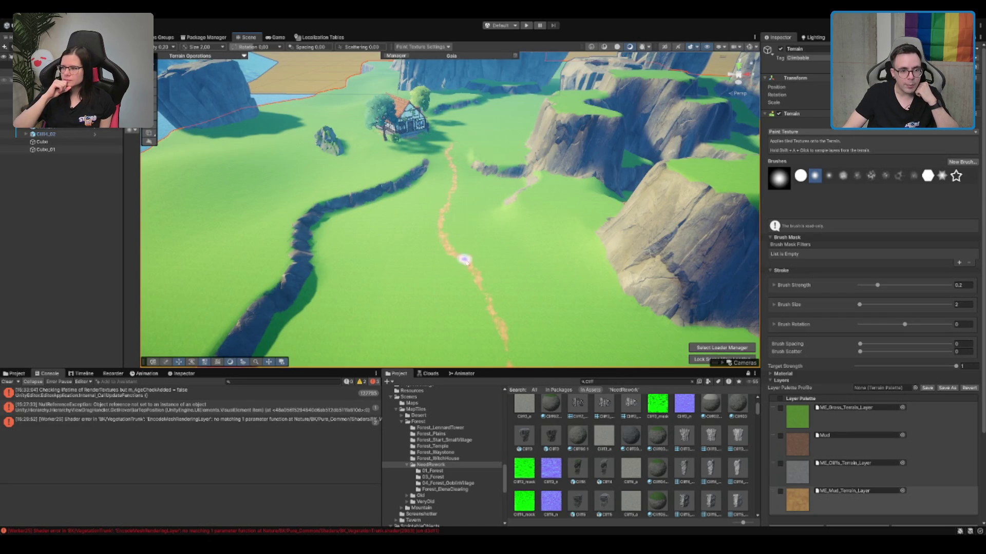
{"action": "left_click_drag", "start_coordinate": [539, 283], "coordinate": [467, 286]}
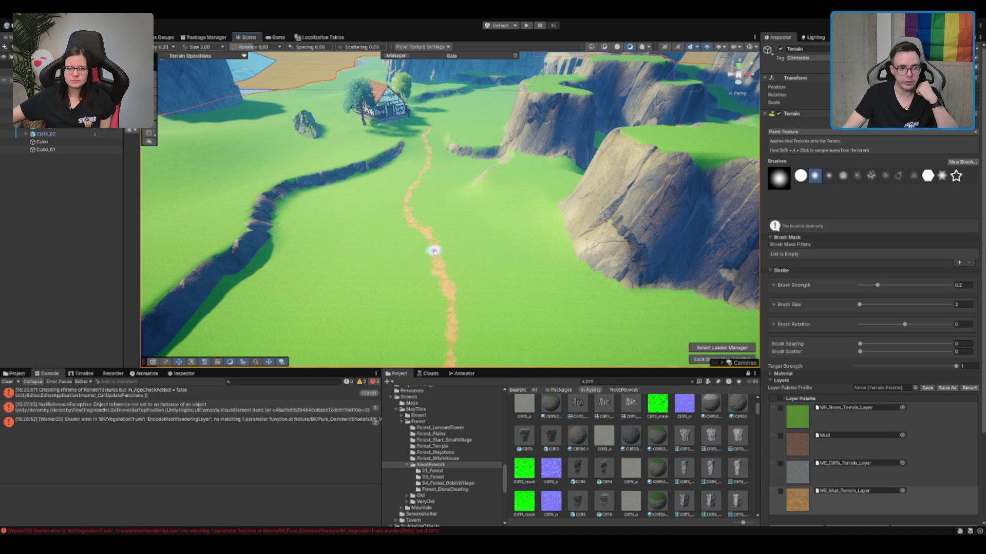
{"action": "scroll", "coordinate": [433, 251], "scroll_direction": "down", "scroll_amount": 5}
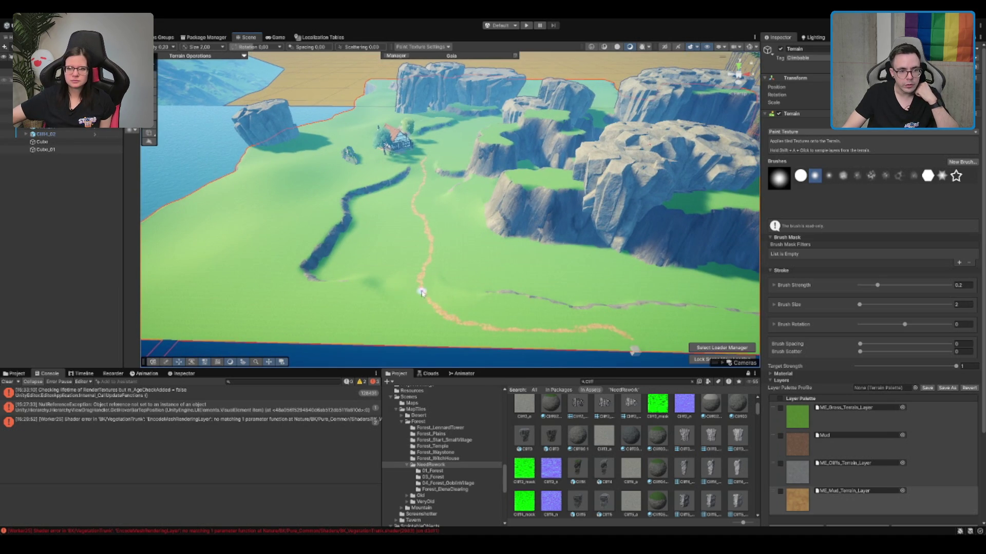
{"action": "scroll", "coordinate": [519, 276], "scroll_direction": "up", "scroll_amount": 5}
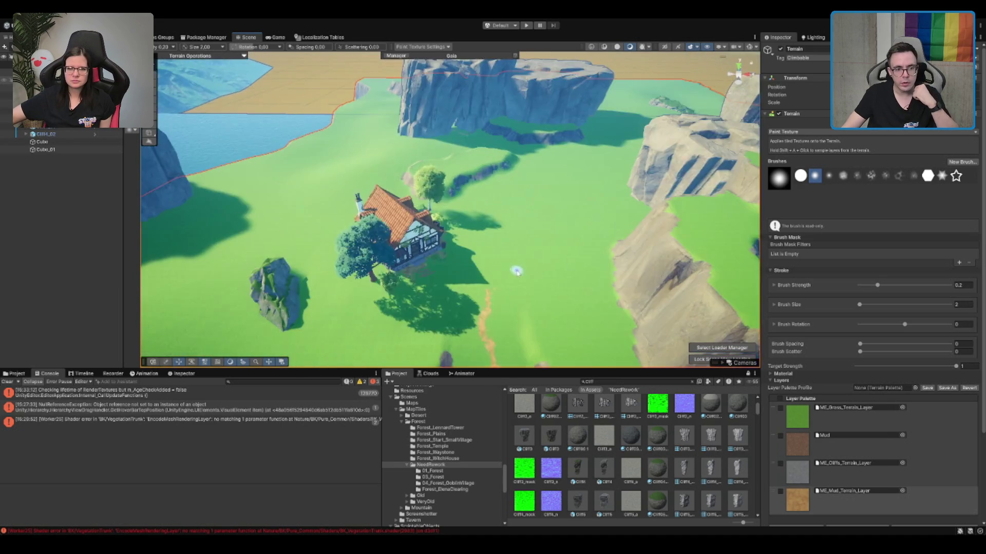
{"action": "scroll", "coordinate": [519, 275], "scroll_direction": "down", "scroll_amount": 4}
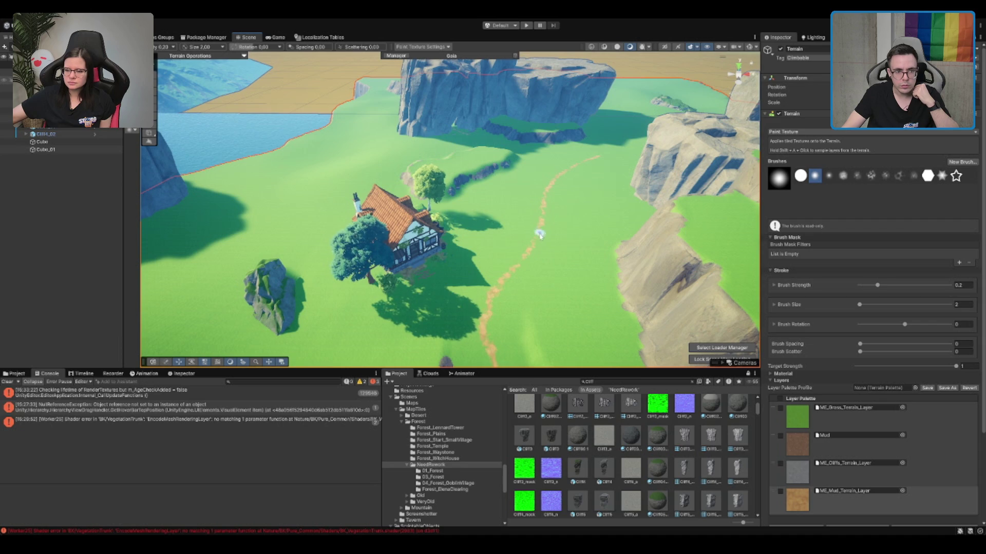
{"action": "mouse_move", "coordinate": [531, 246]}
{"action": "left_mouse_down"}
{"action": "mouse_move", "coordinate": [532, 226]}
{"action": "mouse_move", "coordinate": [510, 242]}
{"action": "mouse_move", "coordinate": [583, 159]}
{"action": "mouse_move", "coordinate": [564, 175]}
{"action": "left_mouse_up"}
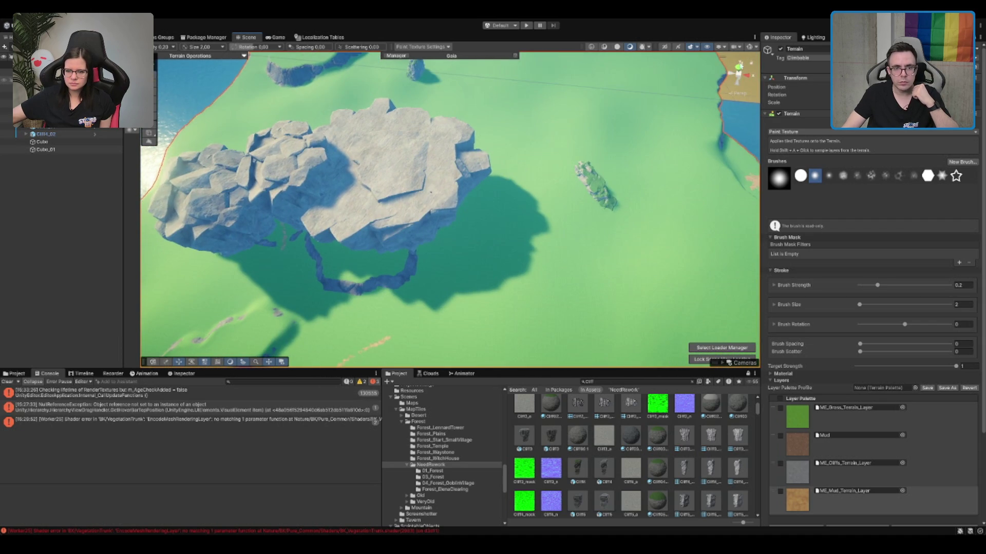
Step: In top view, paint two mud strokes onto the shaded terrain beside the large rock cliff
{"action": "left_click", "coordinate": [738, 76]}
{"action": "scroll", "coordinate": [528, 301], "scroll_direction": "up", "scroll_amount": 5}
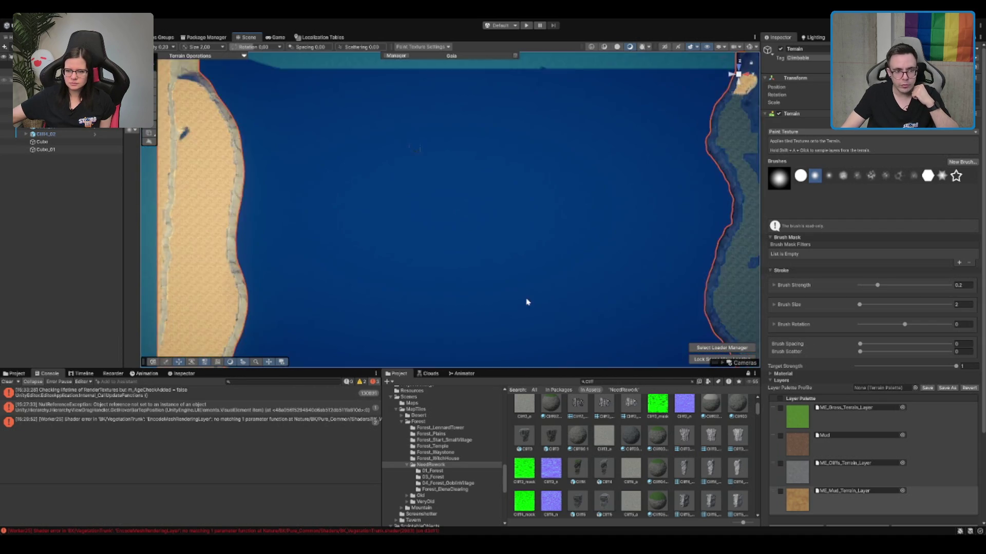
{"action": "scroll", "coordinate": [510, 221], "scroll_direction": "up", "scroll_amount": 5}
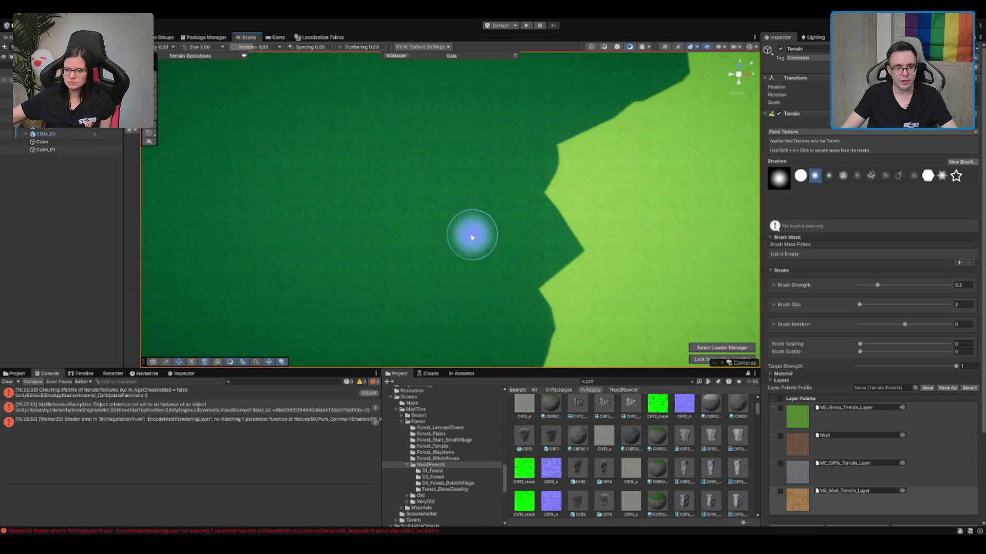
{"action": "scroll", "coordinate": [473, 231], "scroll_direction": "down", "scroll_amount": 4}
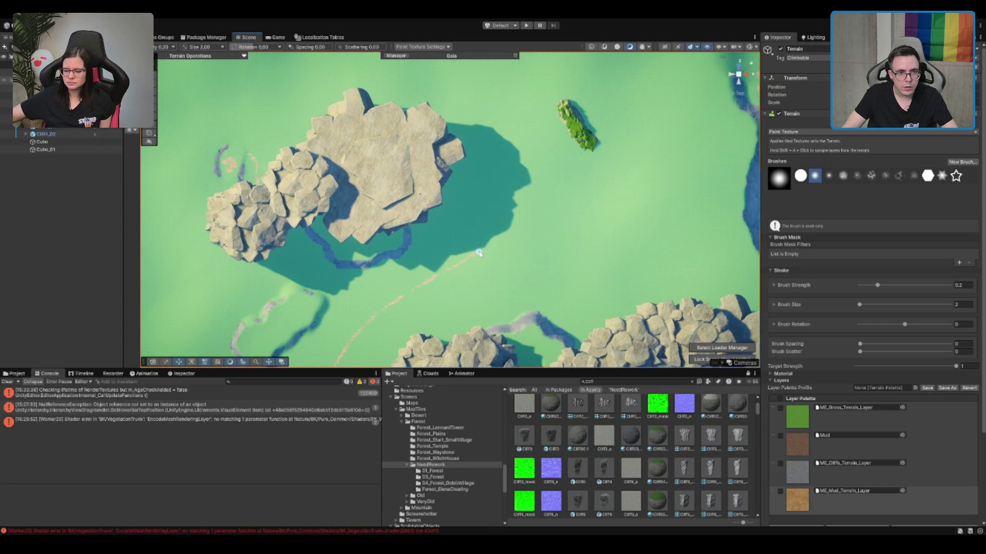
{"action": "left_click_drag", "start_coordinate": [490, 245], "coordinate": [515, 203]}
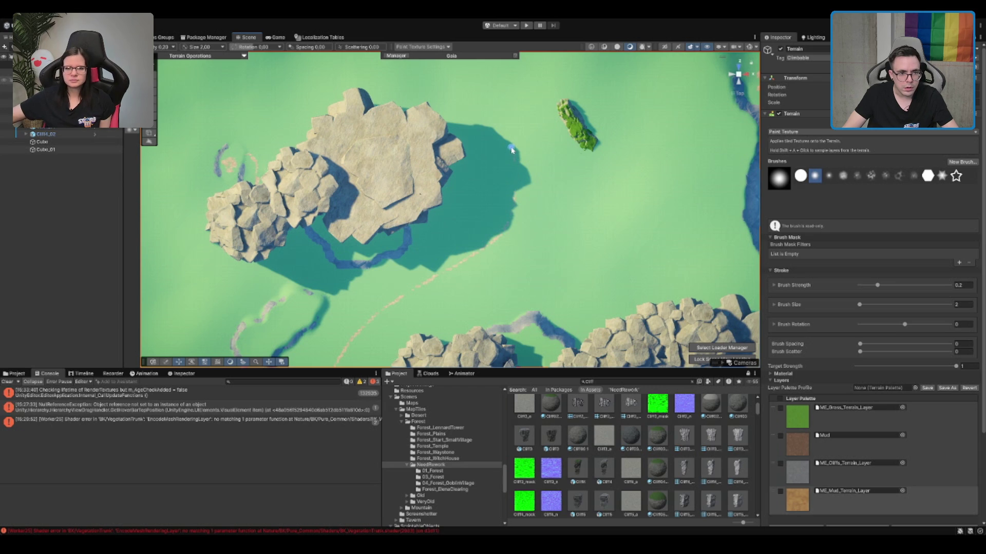
{"action": "left_click_drag", "start_coordinate": [515, 165], "coordinate": [516, 186]}
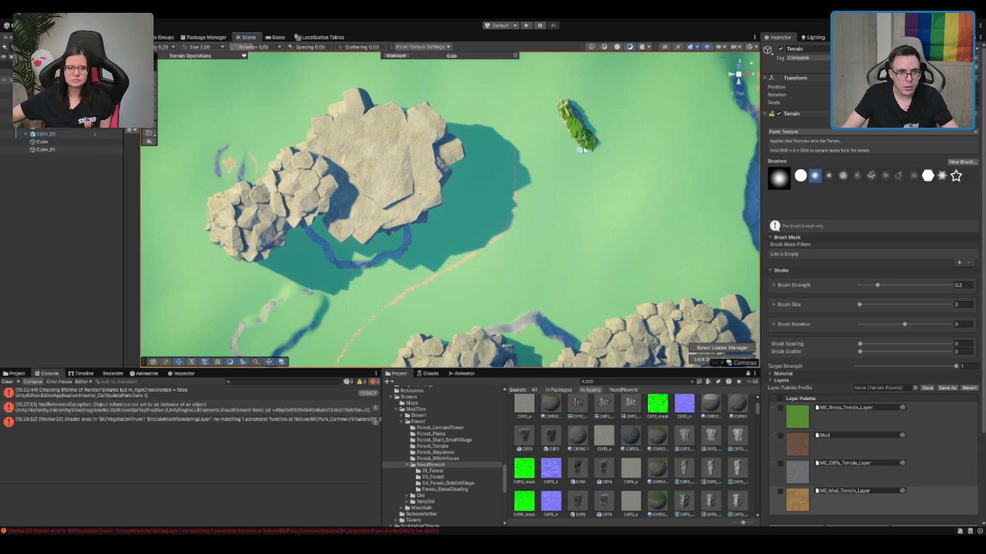
{"action": "mouse_move", "coordinate": [584, 150]}
{"action": "left_mouse_down"}
{"action": "mouse_move", "coordinate": [508, 231]}
{"action": "mouse_move", "coordinate": [503, 267]}
{"action": "left_mouse_up"}
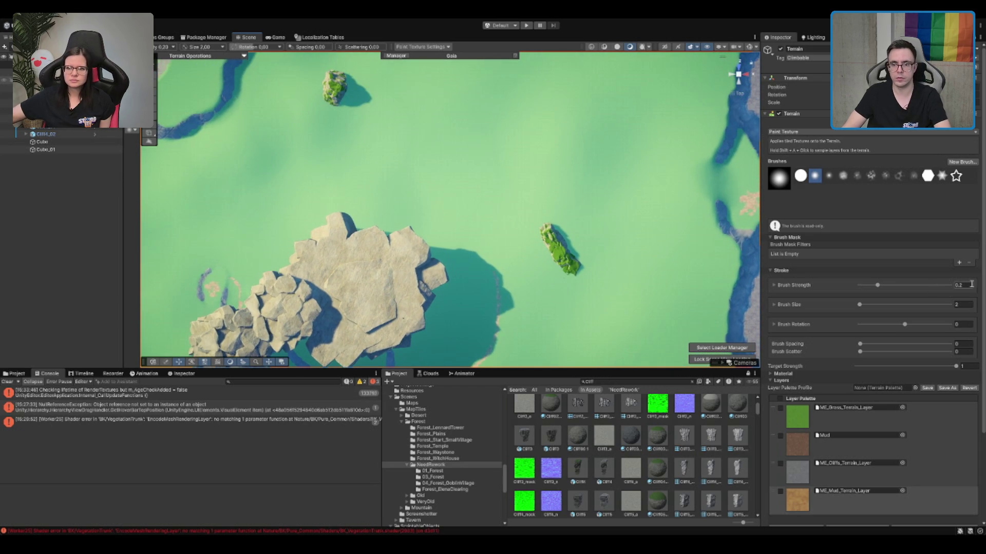
Step: Set the terrain paint brush strength to 0.3
{"action": "type", "text": "0.3"}
{"action": "scroll", "coordinate": [498, 156], "scroll_direction": "up", "scroll_amount": 1}
{"action": "scroll", "coordinate": [493, 162], "scroll_direction": "up", "scroll_amount": 1}
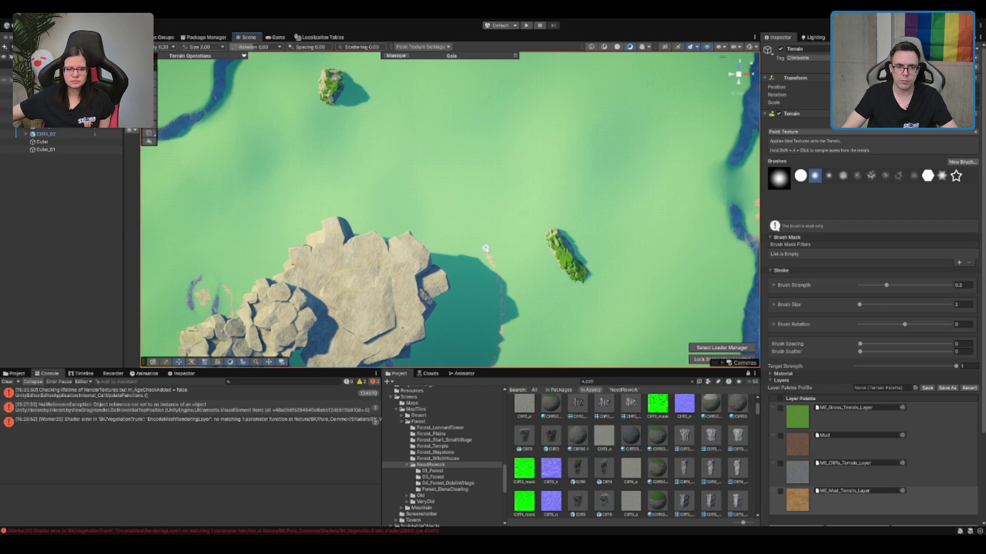
{"action": "mouse_move", "coordinate": [480, 185]}
{"action": "left_mouse_down"}
{"action": "mouse_move", "coordinate": [489, 330]}
{"action": "mouse_move", "coordinate": [476, 288]}
{"action": "left_mouse_up"}
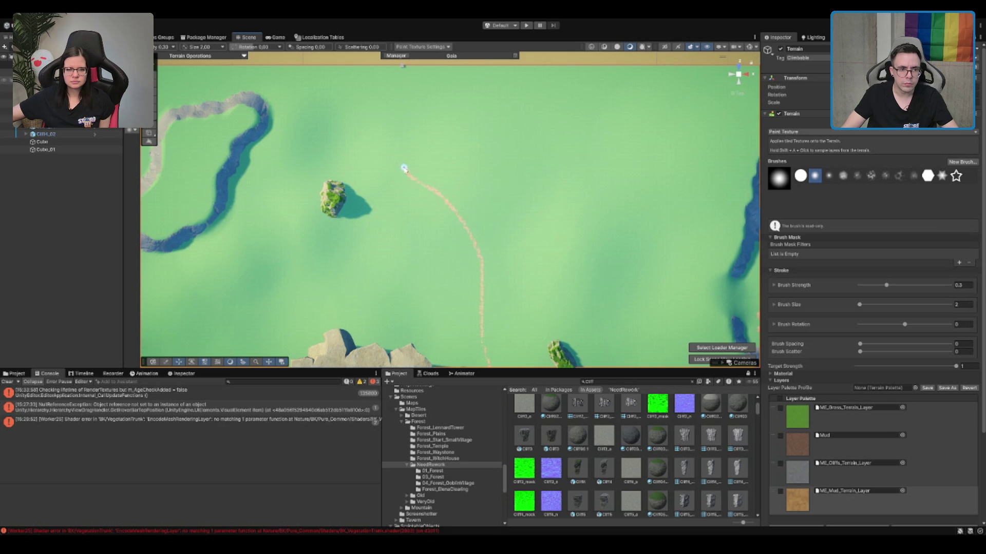
{"action": "left_click_drag", "start_coordinate": [407, 146], "coordinate": [426, 217]}
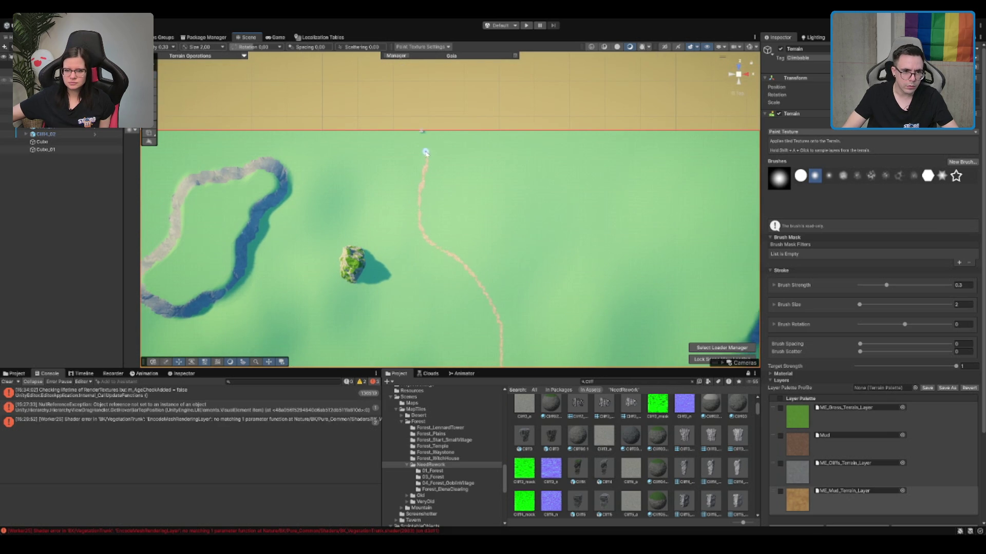
{"action": "mouse_move", "coordinate": [422, 138]}
{"action": "left_mouse_down"}
{"action": "mouse_move", "coordinate": [511, 226]}
{"action": "mouse_move", "coordinate": [529, 171]}
{"action": "left_mouse_up"}
{"action": "scroll", "coordinate": [529, 171], "scroll_direction": "up", "scroll_amount": 10}
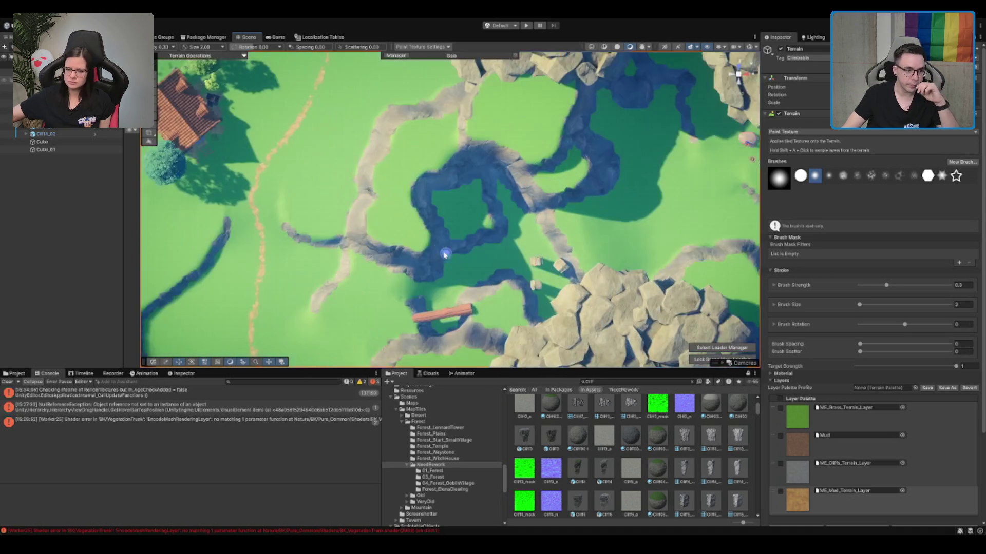
{"action": "left_click_drag", "start_coordinate": [207, 168], "coordinate": [444, 233]}
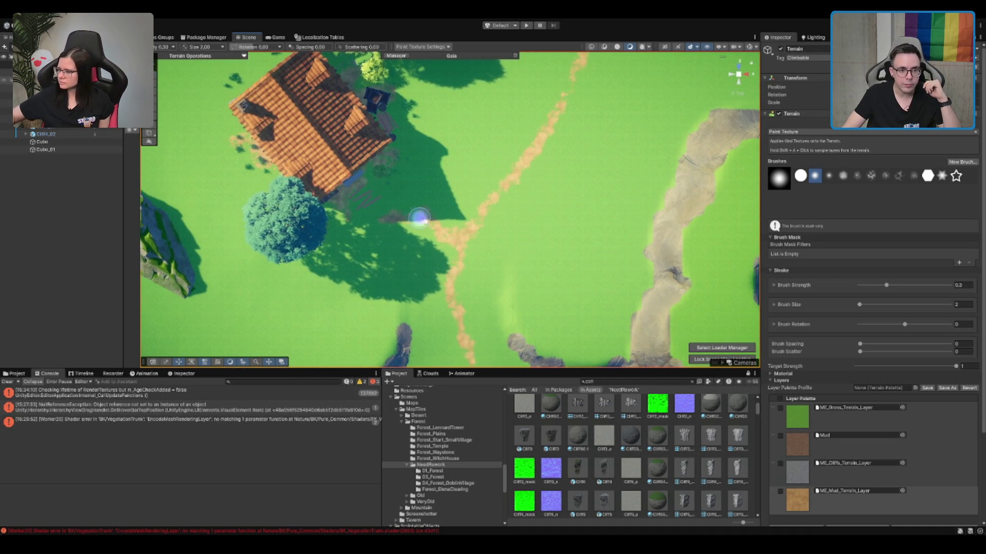
{"action": "left_click_drag", "start_coordinate": [439, 211], "coordinate": [506, 351]}
Step: Paint a brown dirt spur below the cliffs toward the merchant house's tree
{"action": "scroll", "coordinate": [506, 351], "scroll_direction": "down", "scroll_amount": 5}
{"action": "scroll", "coordinate": [492, 253], "scroll_direction": "up", "scroll_amount": 6}
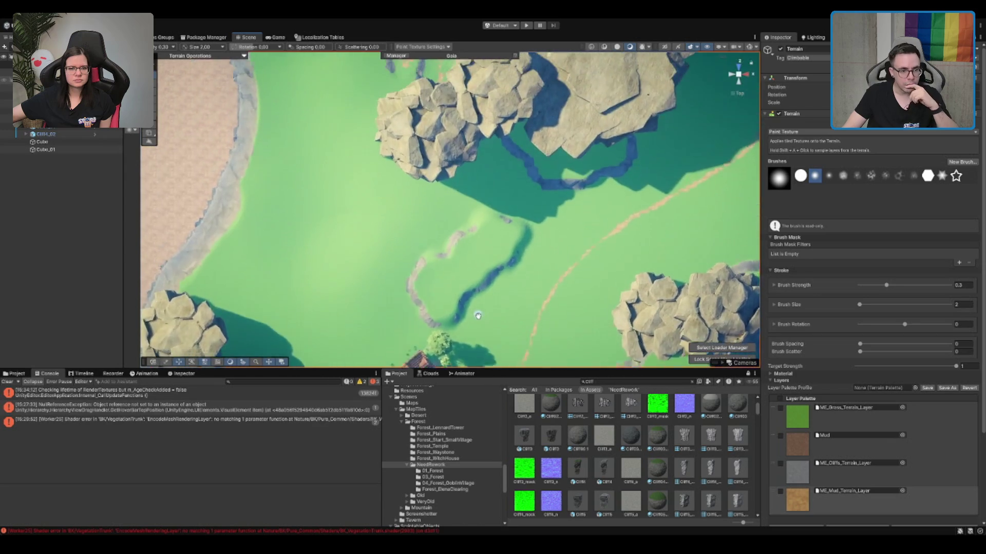
{"action": "scroll", "coordinate": [529, 218], "scroll_direction": "down", "scroll_amount": 4}
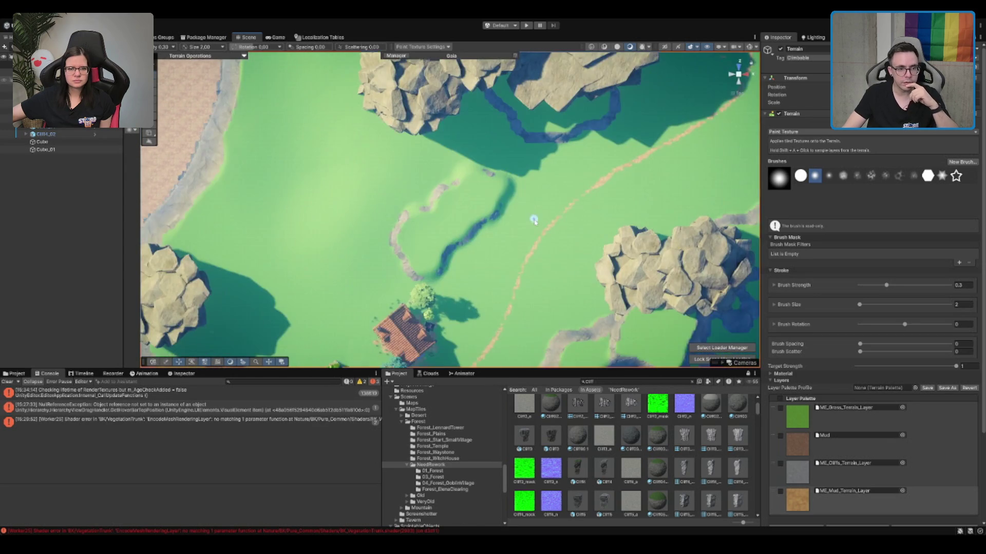
{"action": "scroll", "coordinate": [459, 144], "scroll_direction": "up", "scroll_amount": 5}
{"action": "left_click_drag", "start_coordinate": [458, 143], "coordinate": [534, 250]}
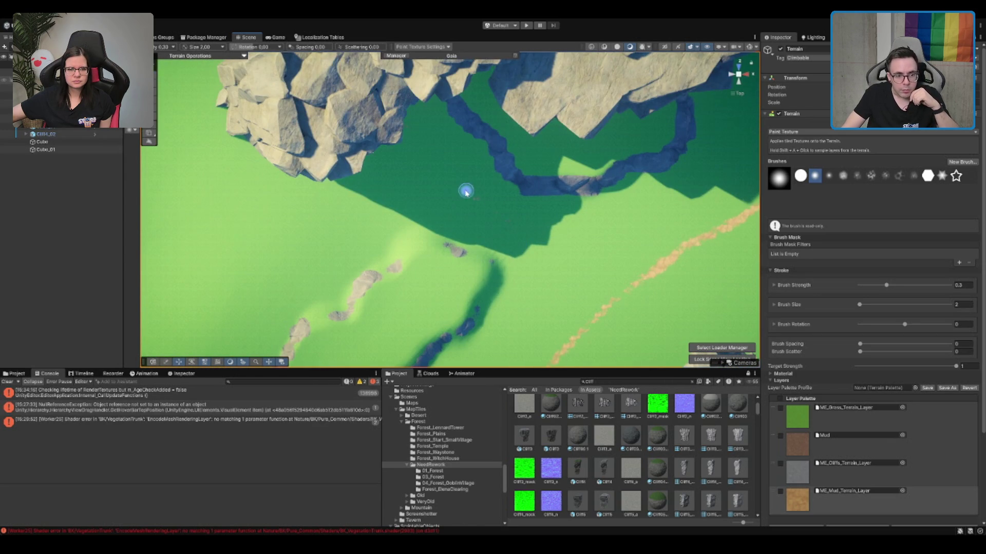
{"action": "mouse_move", "coordinate": [447, 161]}
{"action": "left_mouse_down"}
{"action": "mouse_move", "coordinate": [437, 151]}
{"action": "mouse_move", "coordinate": [501, 216]}
{"action": "left_mouse_up"}
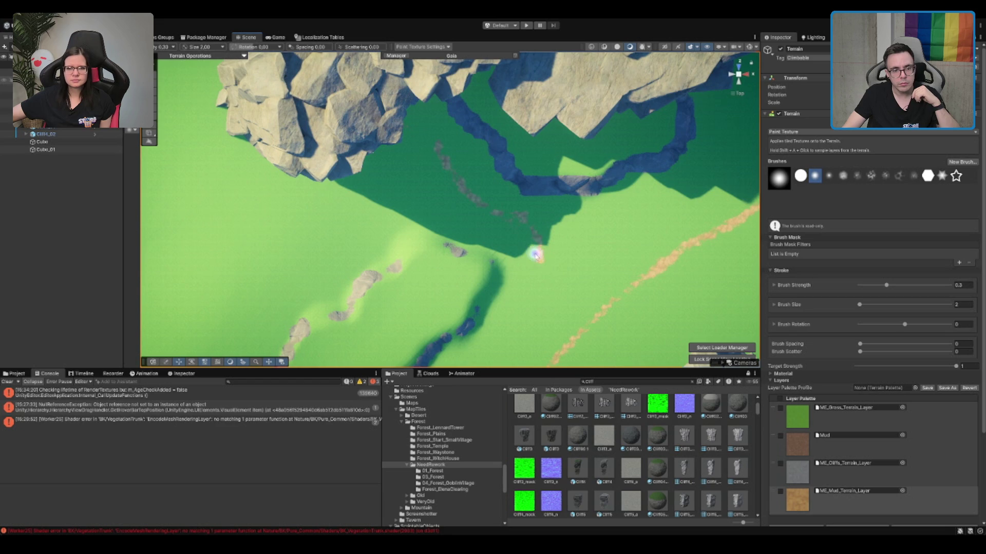
{"action": "scroll", "coordinate": [560, 271], "scroll_direction": "down", "scroll_amount": 10}
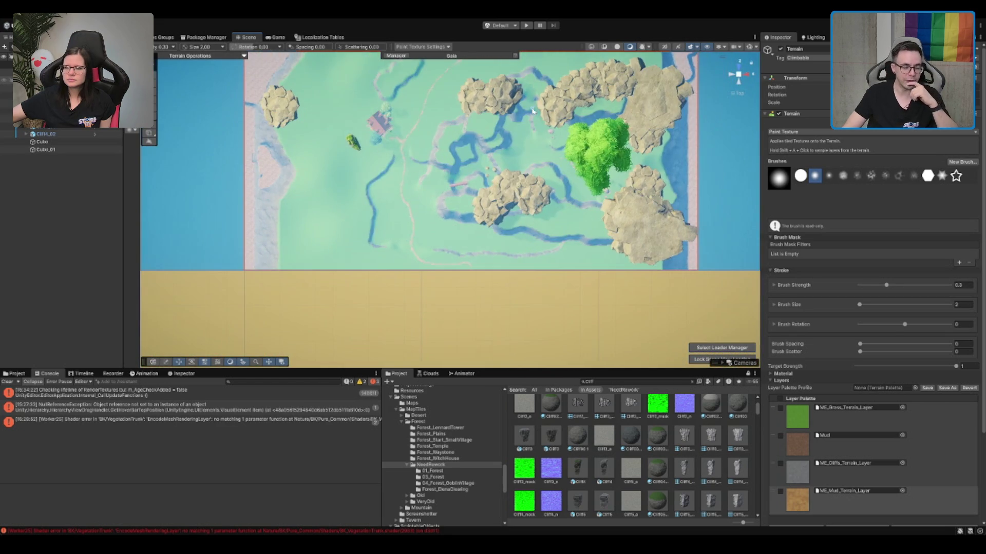
Step: Paint mud strokes across the meadow near the tree, with a branch curving toward two small rocks
{"action": "scroll", "coordinate": [505, 106], "scroll_direction": "up", "scroll_amount": 5}
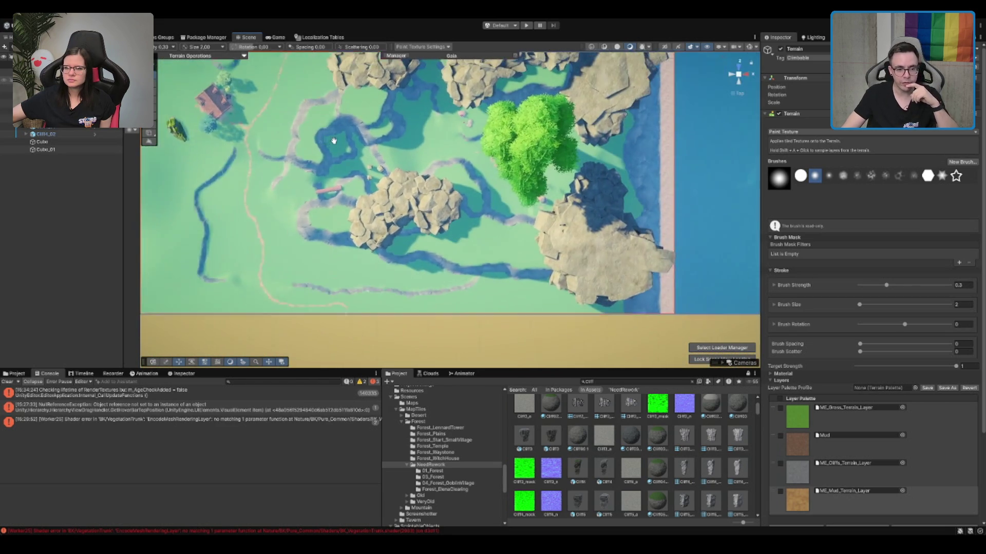
{"action": "scroll", "coordinate": [321, 161], "scroll_direction": "up", "scroll_amount": 6}
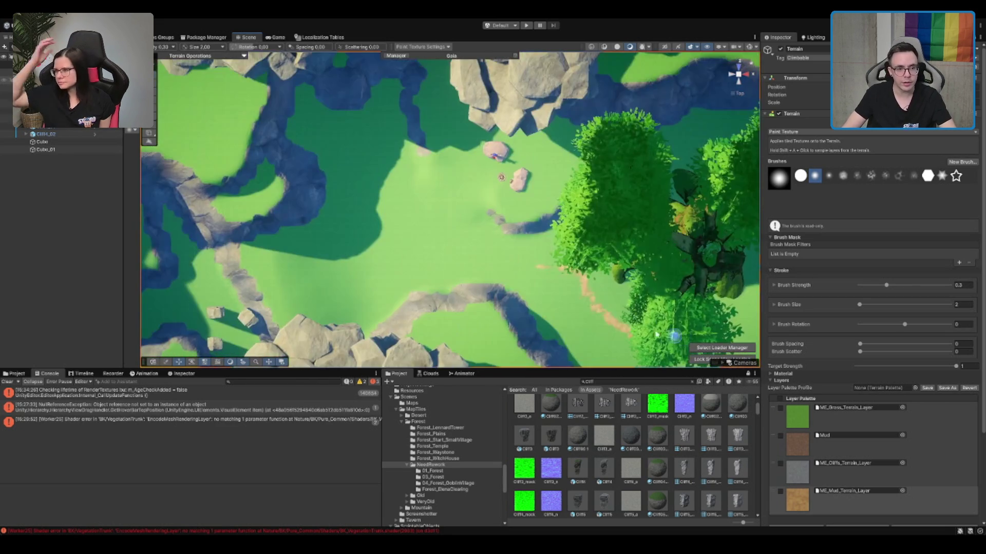
{"action": "left_click_drag", "start_coordinate": [453, 227], "coordinate": [414, 241]}
{"action": "mouse_move", "coordinate": [374, 267]}
{"action": "left_mouse_down"}
{"action": "mouse_move", "coordinate": [319, 259]}
{"action": "mouse_move", "coordinate": [412, 250]}
{"action": "left_mouse_up"}
{"action": "scroll", "coordinate": [467, 245], "scroll_direction": "up", "scroll_amount": 1}
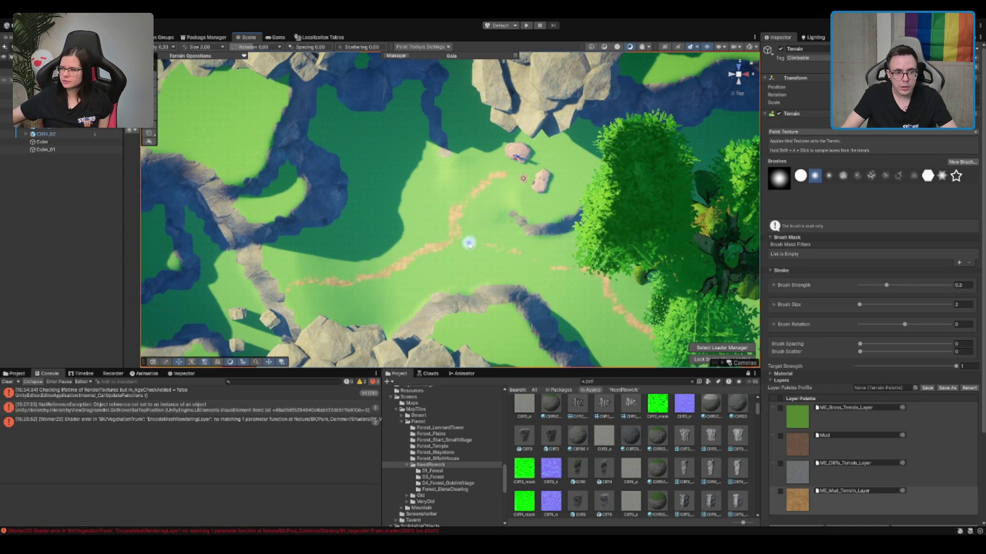
{"action": "key", "text": "Right"}
{"action": "key", "text": "Right"}
{"action": "key", "text": "Right"}
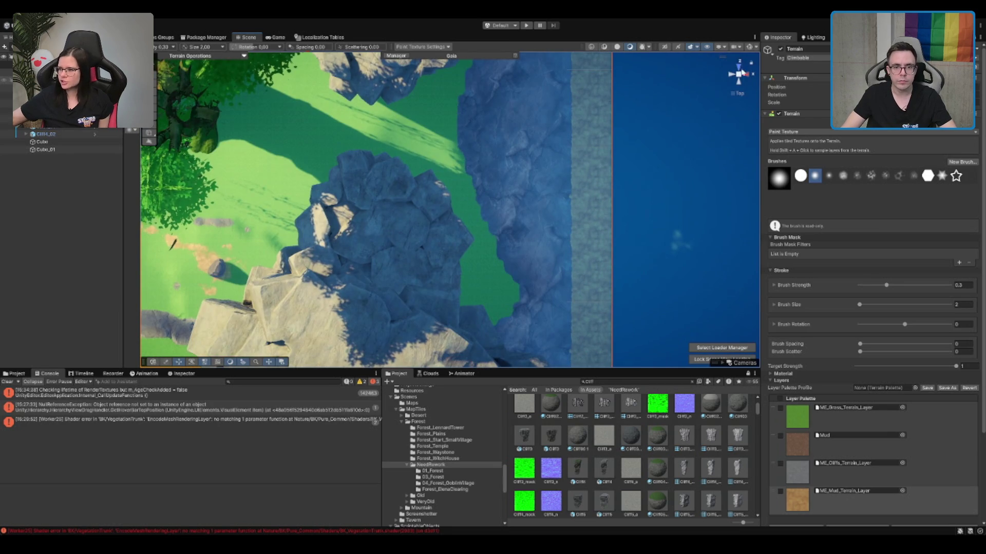
Step: In perspective view, paint mud onto the grass strip between the cliffs toward the small rocks
{"action": "left_click", "coordinate": [742, 73]}
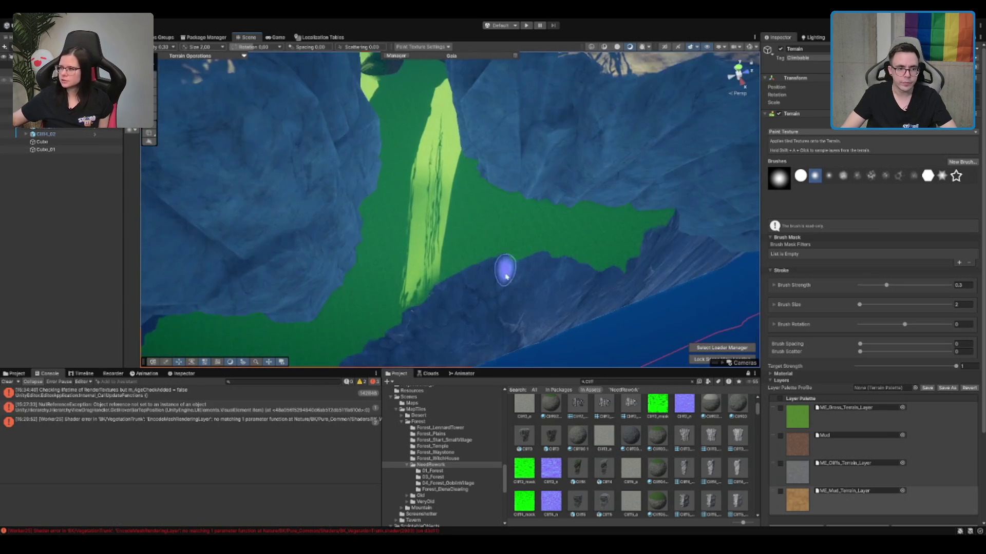
{"action": "mouse_move", "coordinate": [385, 214]}
{"action": "left_mouse_down"}
{"action": "mouse_move", "coordinate": [370, 226]}
{"action": "mouse_move", "coordinate": [369, 259]}
{"action": "mouse_move", "coordinate": [392, 238]}
{"action": "mouse_move", "coordinate": [341, 239]}
{"action": "left_mouse_up"}
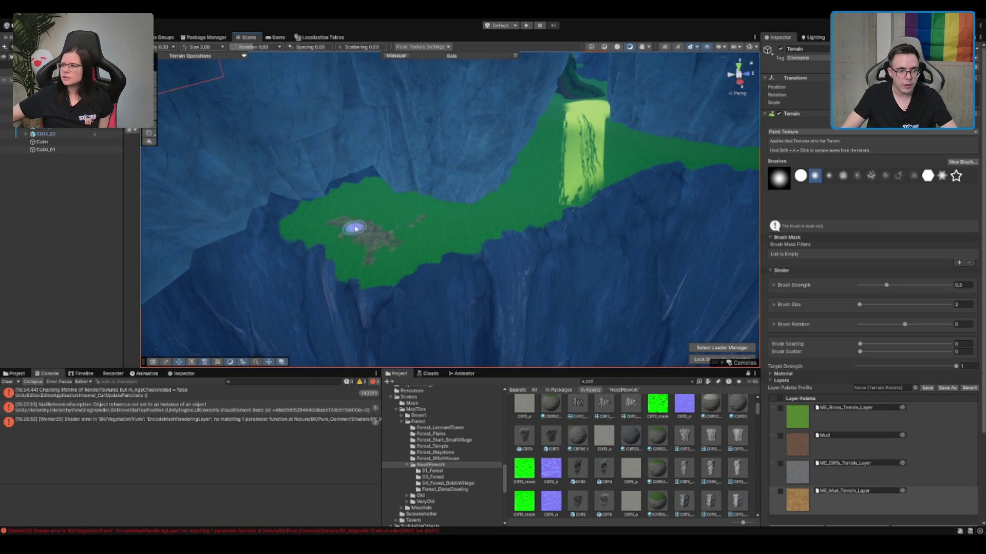
{"action": "scroll", "coordinate": [414, 244], "scroll_direction": "up", "scroll_amount": 5}
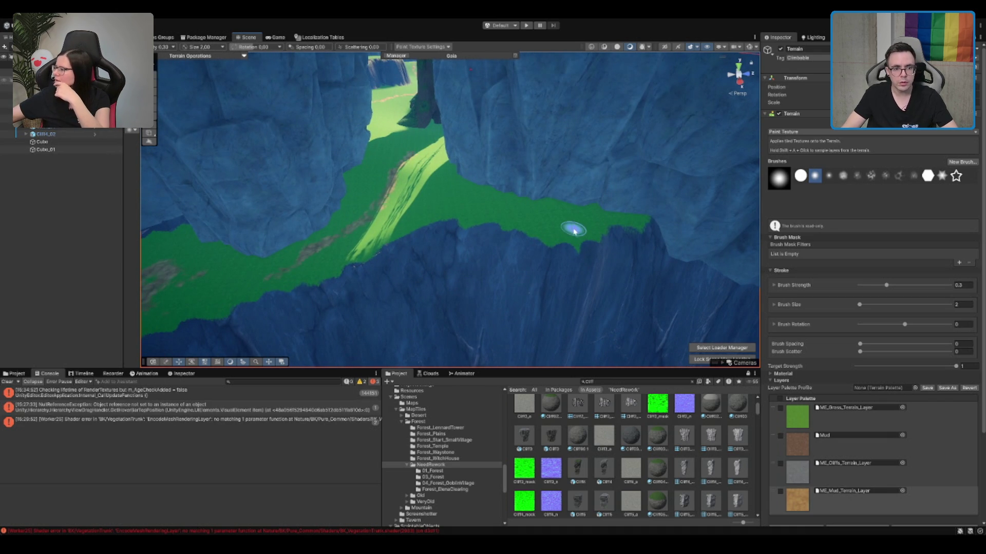
{"action": "scroll", "coordinate": [568, 224], "scroll_direction": "up", "scroll_amount": 2}
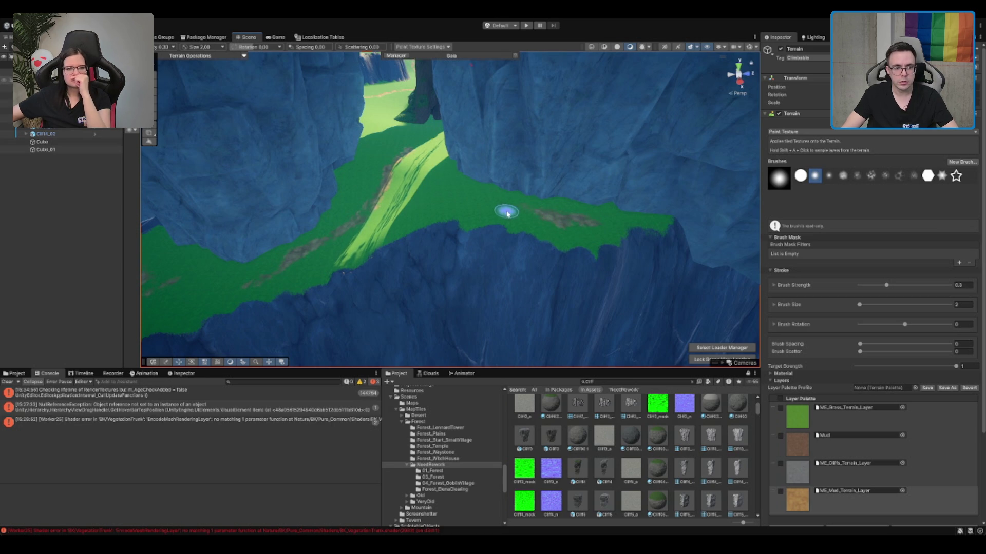
{"action": "scroll", "coordinate": [517, 193], "scroll_direction": "down", "scroll_amount": 10}
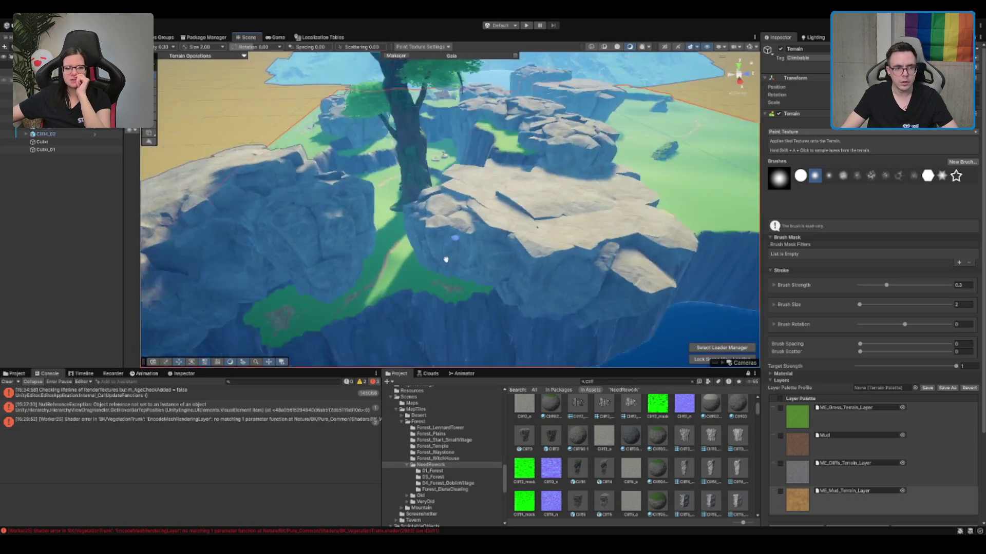
{"action": "scroll", "coordinate": [514, 169], "scroll_direction": "up", "scroll_amount": 10}
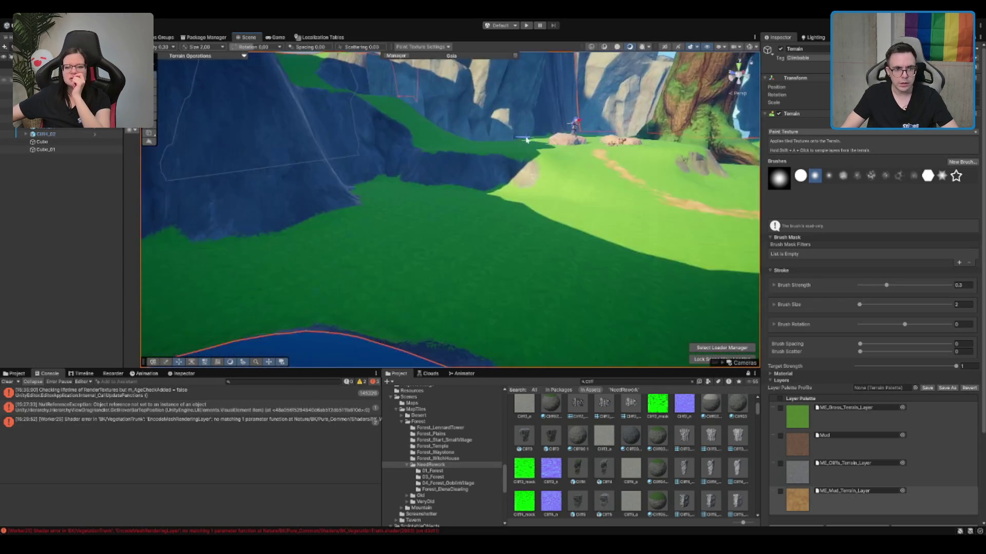
Step: Extend the dirt path up past the campfire to the two small rocks
{"action": "scroll", "coordinate": [513, 170], "scroll_direction": "up", "scroll_amount": 5}
{"action": "scroll", "coordinate": [513, 170], "scroll_direction": "down", "scroll_amount": 6}
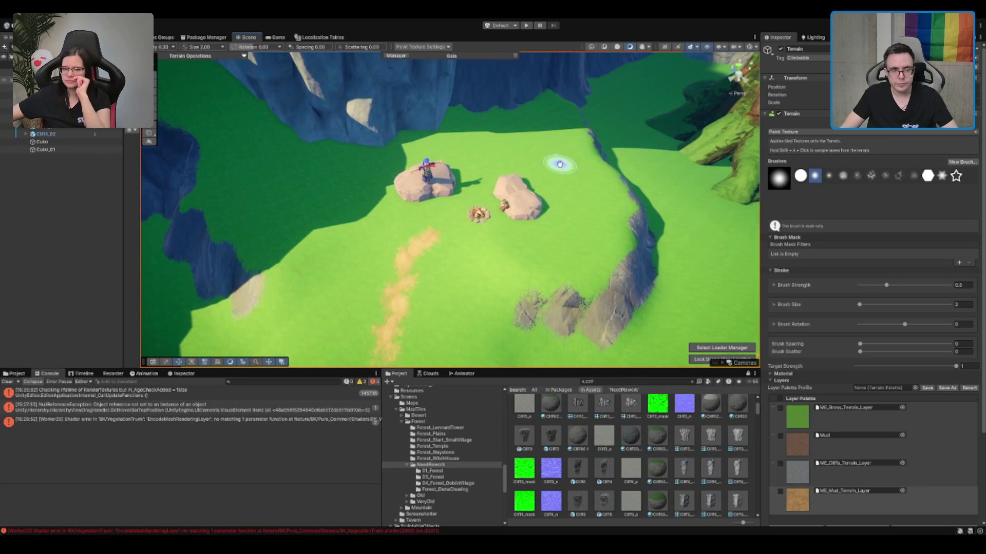
{"action": "mouse_move", "coordinate": [486, 202]}
{"action": "left_mouse_down"}
{"action": "mouse_move", "coordinate": [462, 235]}
{"action": "mouse_move", "coordinate": [452, 209]}
{"action": "mouse_move", "coordinate": [409, 172]}
{"action": "mouse_move", "coordinate": [463, 180]}
{"action": "left_mouse_up"}
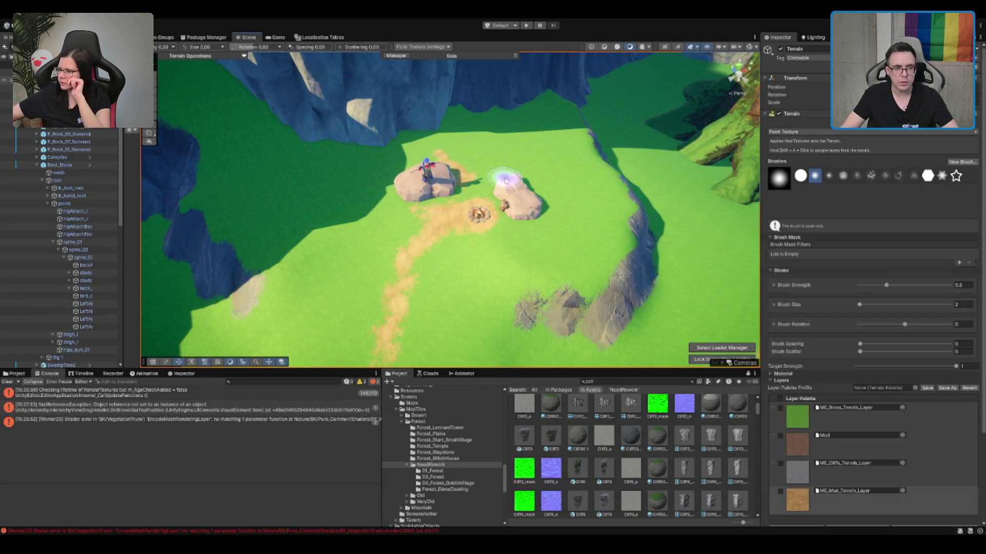
Step: Reselect the Terrain and paint extra mud streaks on the grass beside the cliffs
{"action": "key", "text": "w"}
{"action": "left_click", "coordinate": [510, 157]}
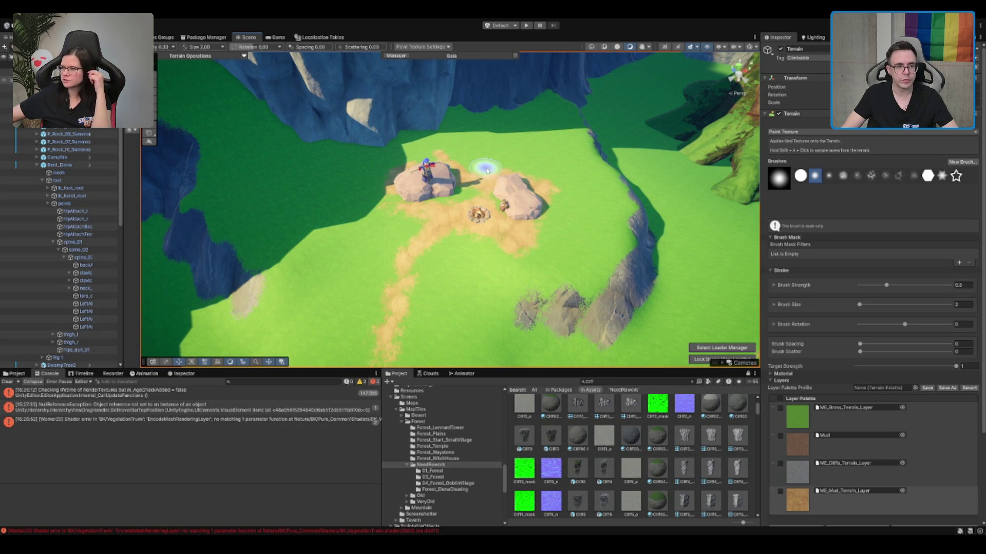
{"action": "mouse_move", "coordinate": [417, 205]}
{"action": "left_mouse_down"}
{"action": "mouse_move", "coordinate": [346, 161]}
{"action": "mouse_move", "coordinate": [413, 200]}
{"action": "left_mouse_up"}
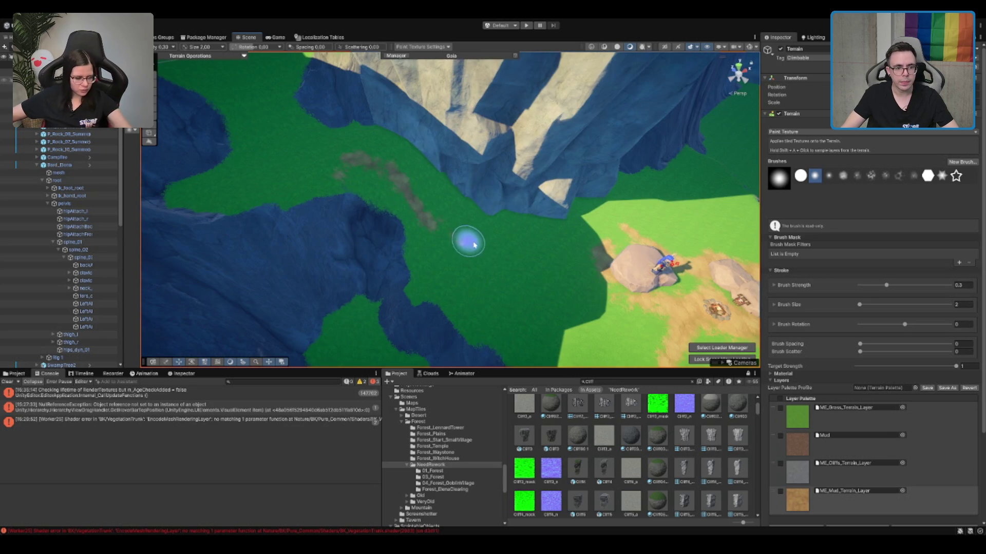
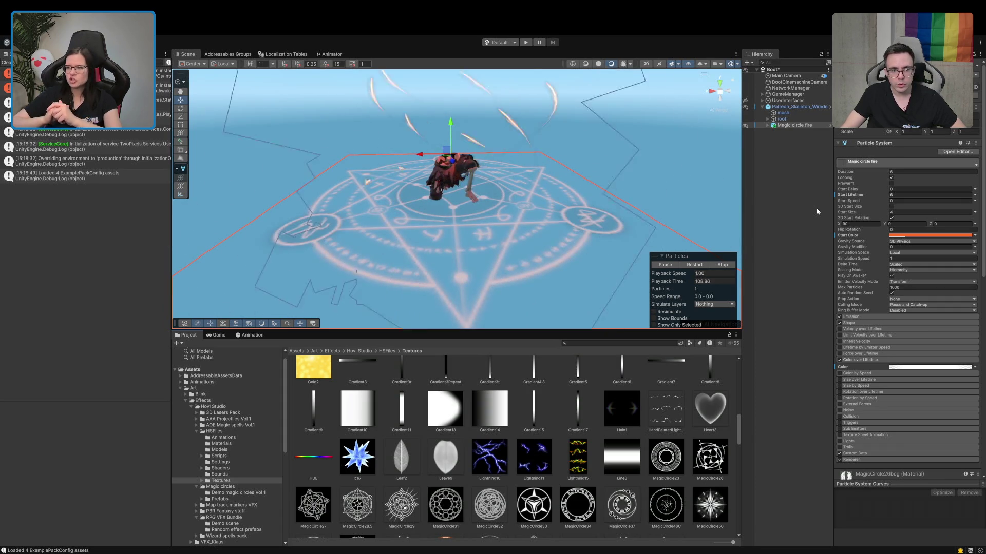
Step: Hide the Fire and Glow children of Magic circle fire, then zoom in on the circle
{"action": "left_click", "coordinate": [766, 125]}
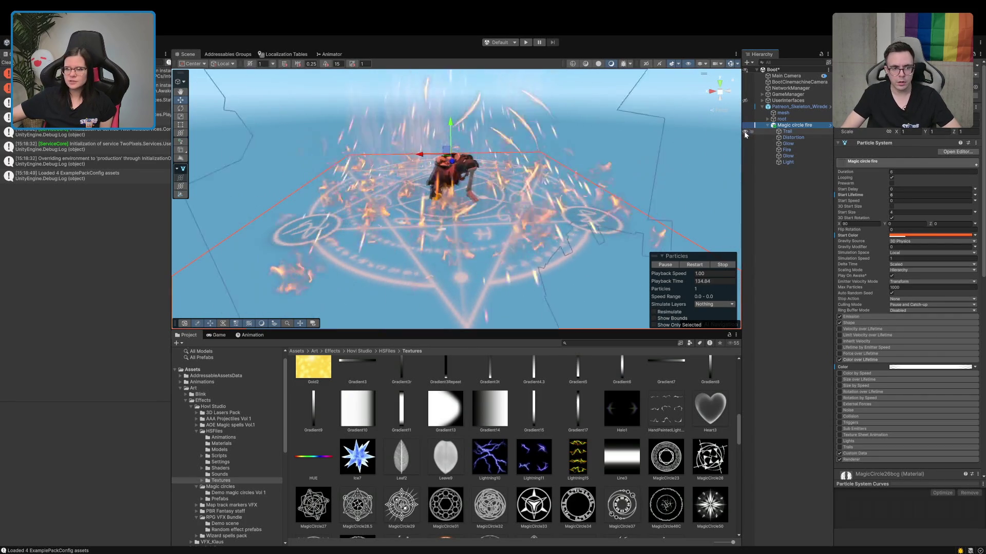
{"action": "left_click", "coordinate": [745, 150]}
{"action": "left_click", "coordinate": [747, 155]}
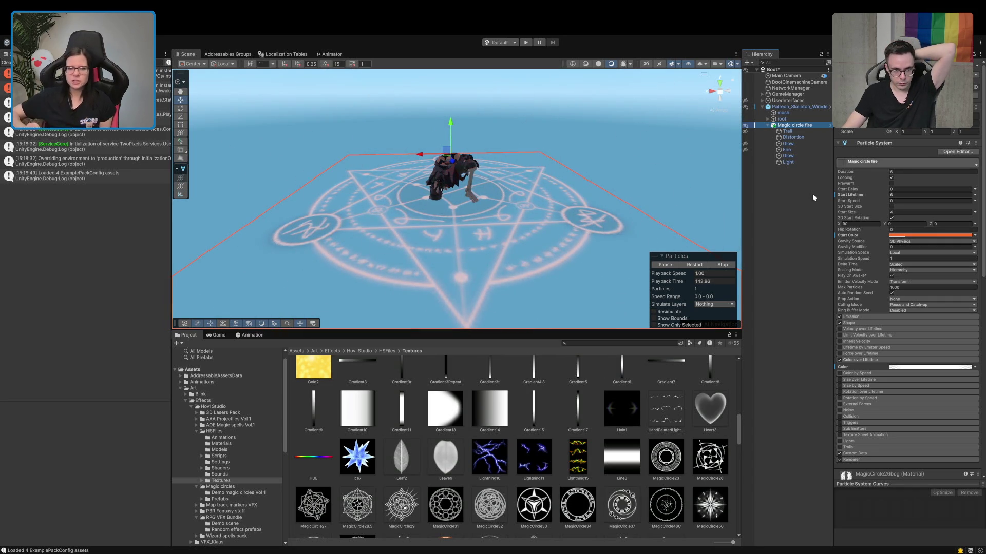
{"action": "mouse_move", "coordinate": [668, 102]}
{"action": "left_mouse_down"}
{"action": "mouse_move", "coordinate": [588, 144]}
{"action": "mouse_move", "coordinate": [660, 130]}
{"action": "mouse_move", "coordinate": [591, 139]}
{"action": "mouse_move", "coordinate": [569, 128]}
{"action": "left_mouse_up"}
{"action": "scroll", "coordinate": [591, 139], "scroll_direction": "up", "scroll_amount": 5}
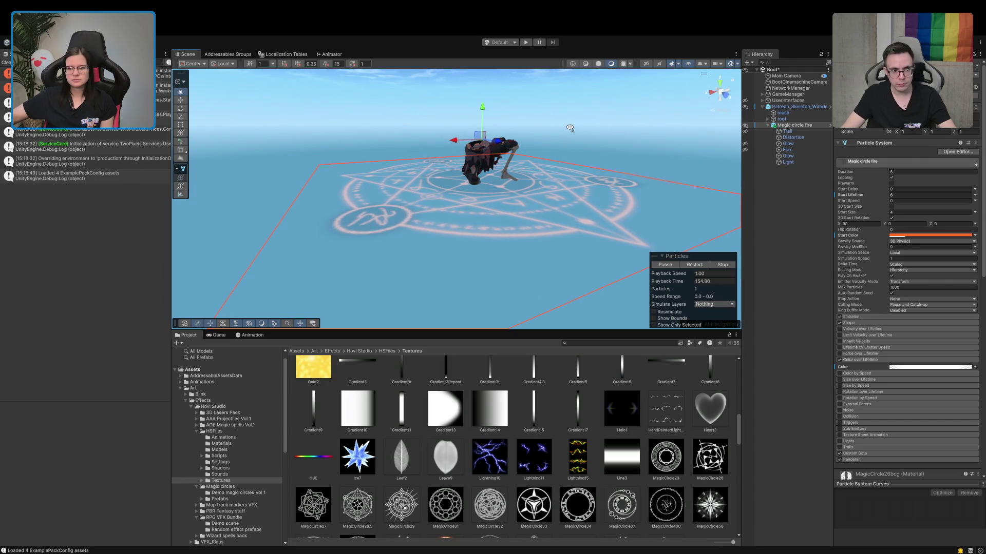
{"action": "left_click_drag", "start_coordinate": [570, 128], "coordinate": [592, 132]}
{"action": "scroll", "coordinate": [592, 135], "scroll_direction": "up", "scroll_amount": 3}
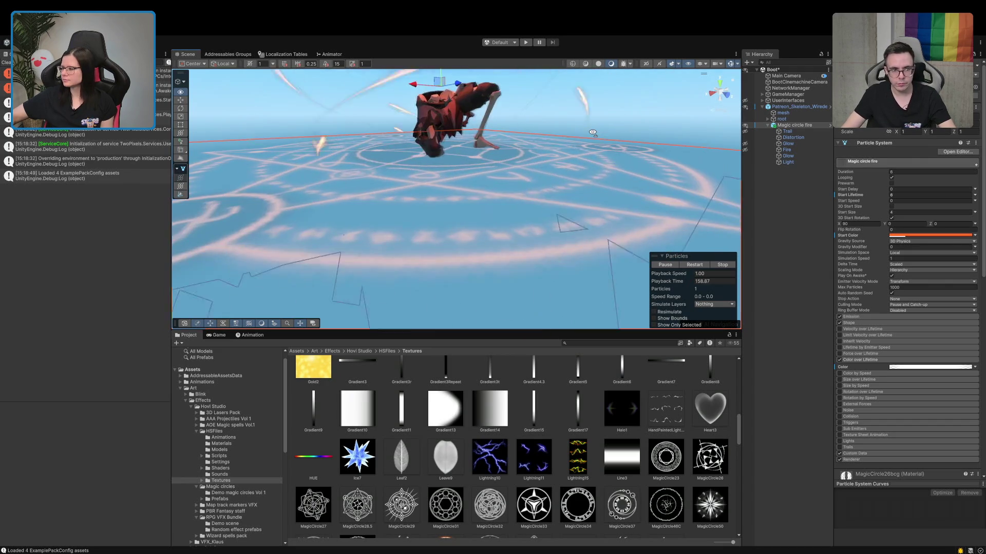
{"action": "scroll", "coordinate": [591, 138], "scroll_direction": "up", "scroll_amount": 2}
{"action": "scroll", "coordinate": [590, 137], "scroll_direction": "down", "scroll_amount": 5}
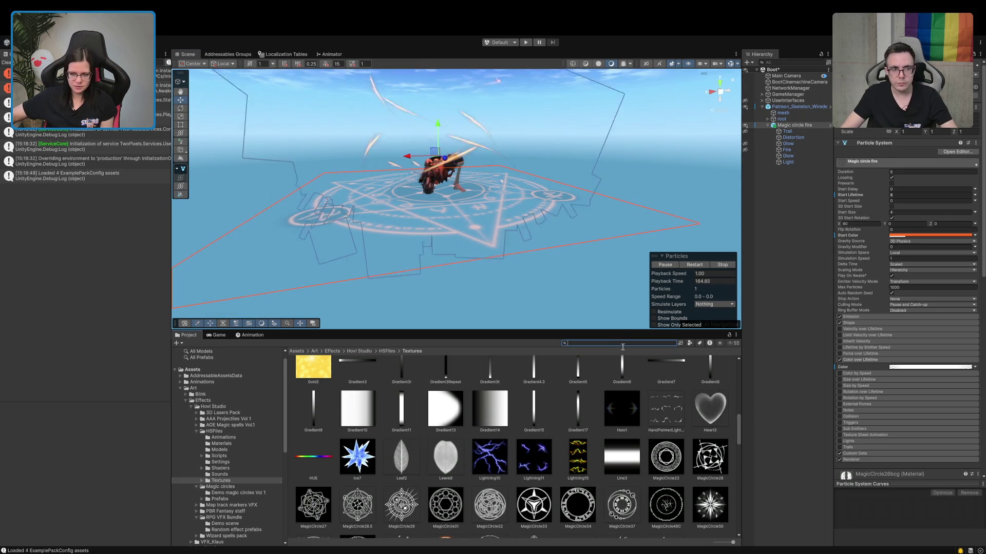
Step: Search assets for 'visual', drag Forest_Tiles_Visuals into the Hierarchy, and select the skeleton
{"action": "left_click_drag", "start_coordinate": [725, 544], "coordinate": [715, 544]}
{"action": "left_click", "coordinate": [571, 343]}
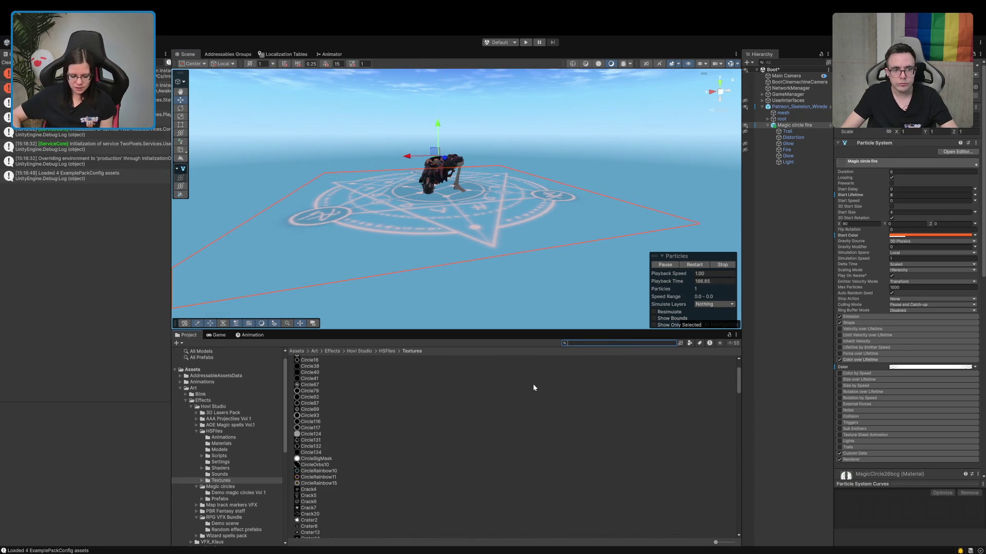
{"action": "type", "text": "visual"}
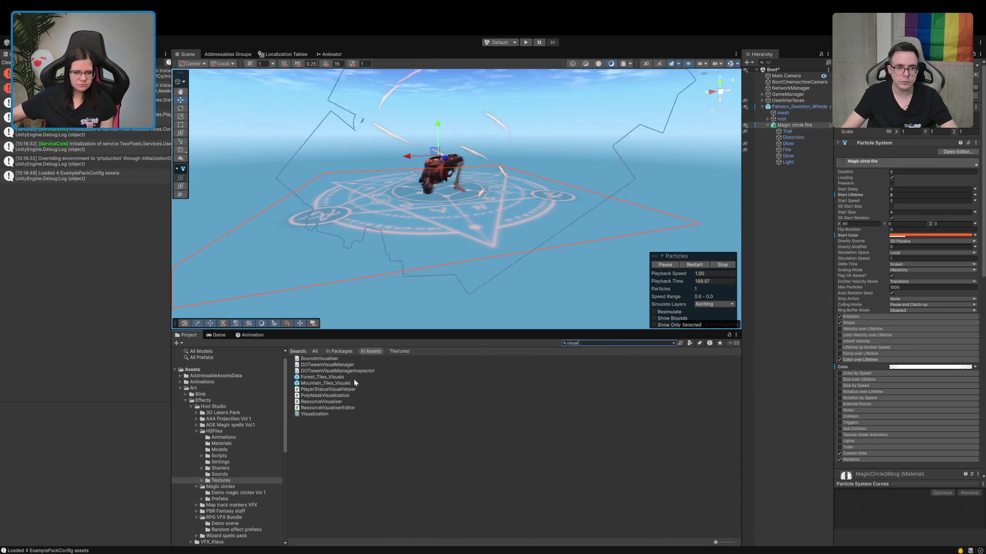
{"action": "left_click_drag", "start_coordinate": [353, 379], "coordinate": [780, 306]}
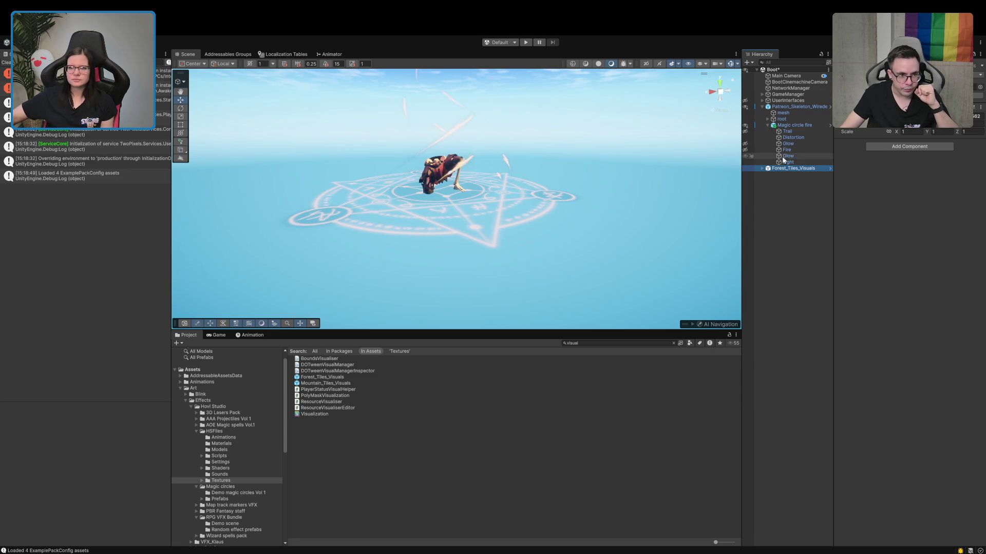
{"action": "left_click", "coordinate": [768, 126]}
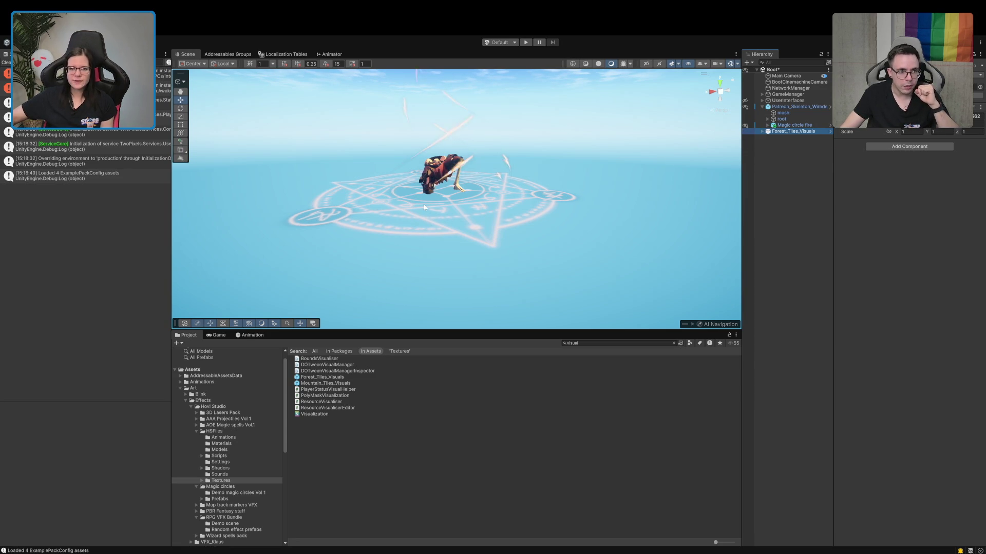
{"action": "mouse_move", "coordinate": [423, 207]}
{"action": "left_mouse_down"}
{"action": "mouse_move", "coordinate": [504, 236]}
{"action": "mouse_move", "coordinate": [514, 261]}
{"action": "left_mouse_up"}
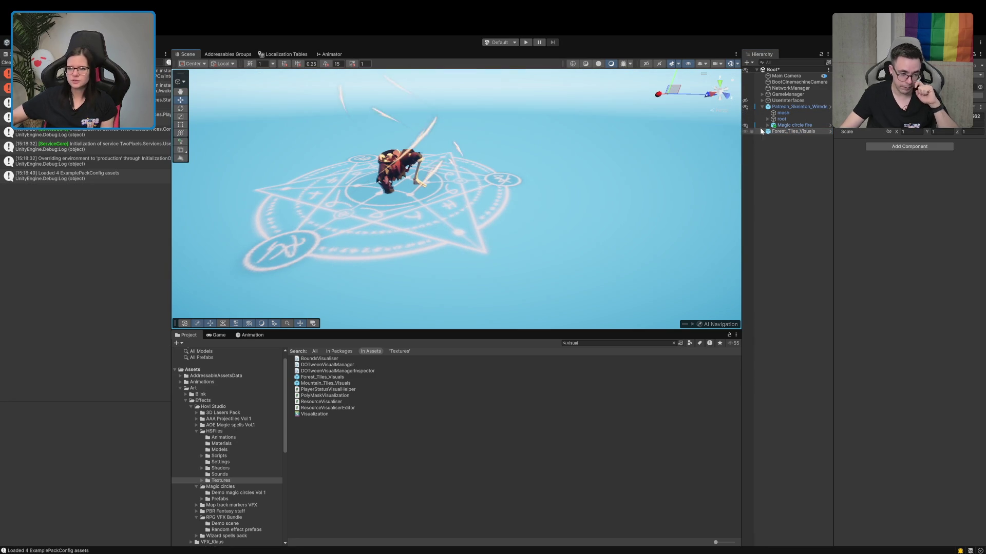
{"action": "left_click", "coordinate": [780, 107]}
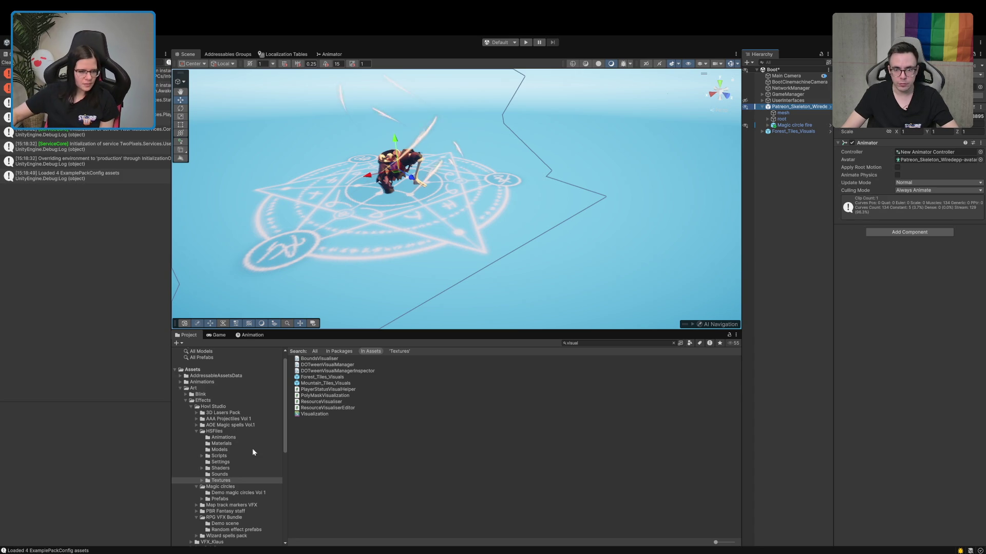
Step: Search the Project for 't:prefab table' and show the results as large thumbnails
{"action": "left_click", "coordinate": [180, 389]}
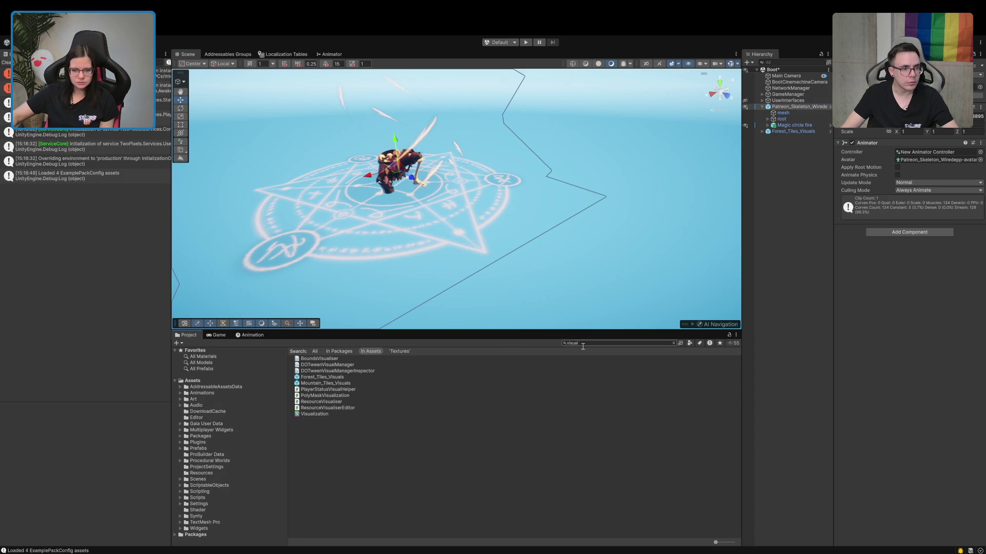
{"action": "type", "text": "t:prefab"}
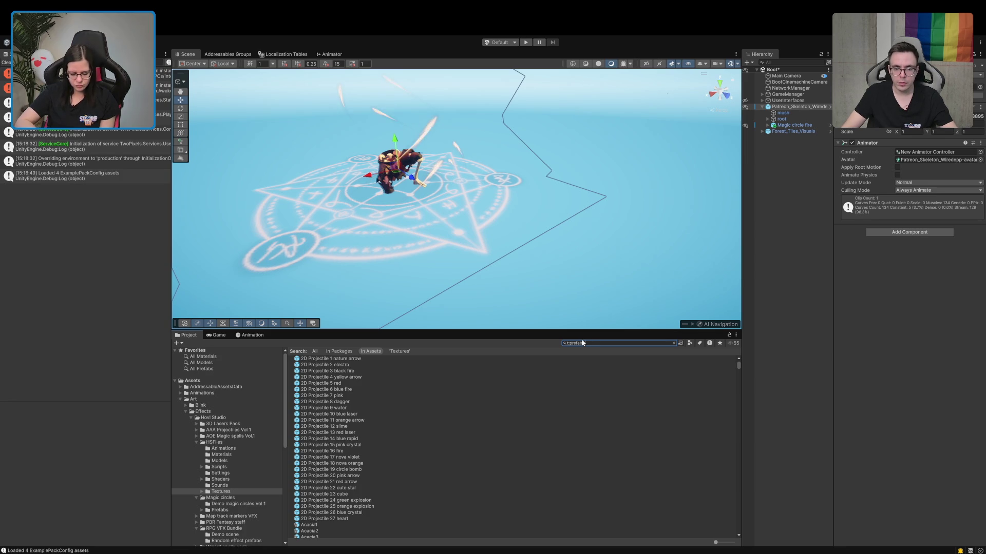
{"action": "type", "text": " tisch"}
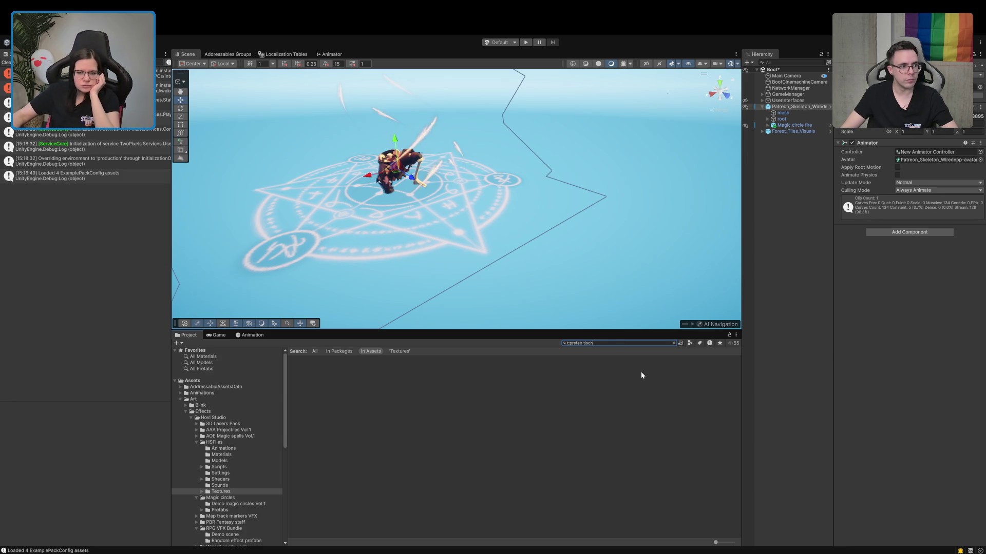
{"action": "key", "text": "BackSpace"}
{"action": "key", "text": "BackSpace"}
{"action": "key", "text": "BackSpace"}
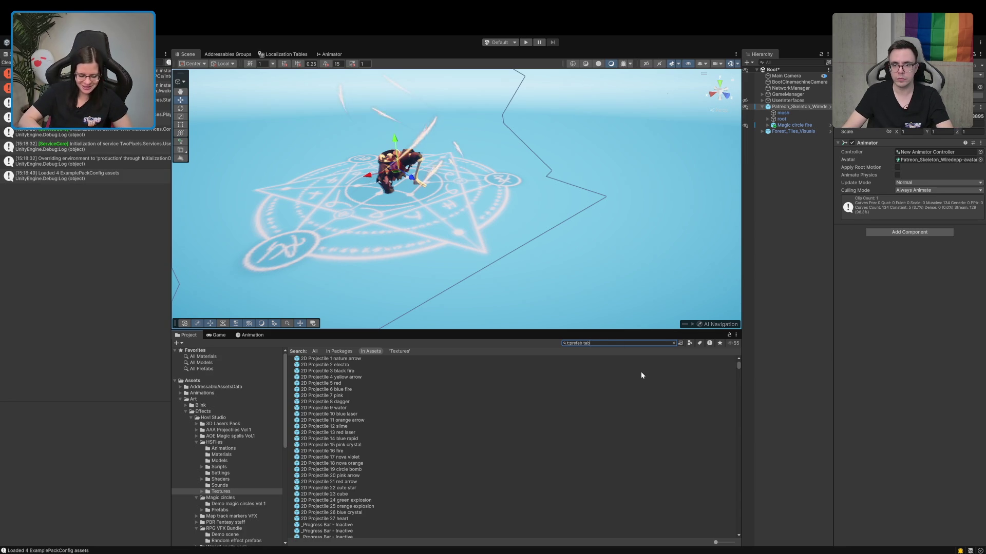
{"action": "type", "text": "le"}
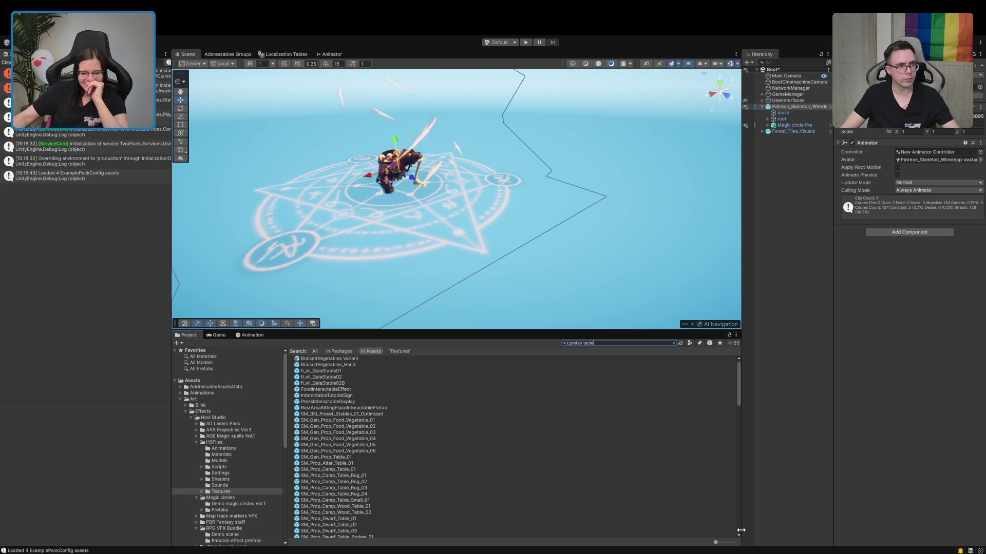
{"action": "left_click_drag", "start_coordinate": [715, 542], "coordinate": [734, 542]}
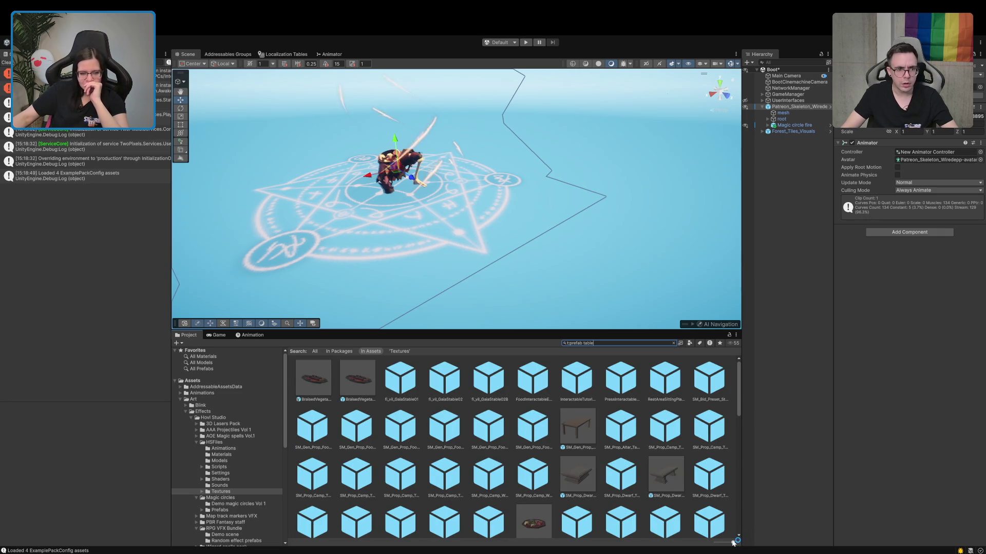
{"action": "left_click_drag", "start_coordinate": [519, 330], "coordinate": [520, 261]}
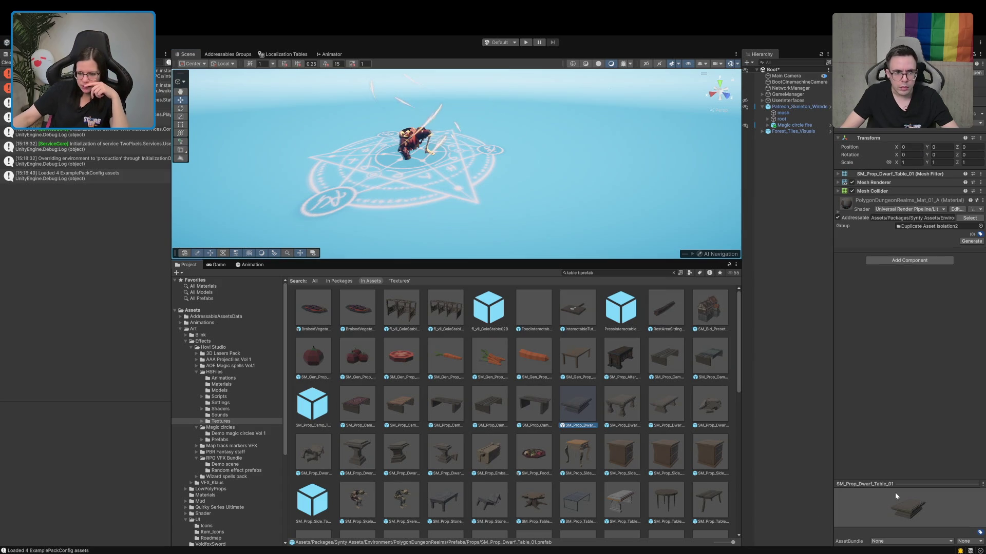
Step: Preview the dwarf table prefabs, then place SM_Prop_Table_01 beside the skeleton
{"action": "mouse_move", "coordinate": [895, 492]}
{"action": "left_mouse_down"}
{"action": "mouse_move", "coordinate": [880, 482]}
{"action": "mouse_move", "coordinate": [880, 317]}
{"action": "left_mouse_up"}
{"action": "left_click_drag", "start_coordinate": [872, 380], "coordinate": [863, 421]}
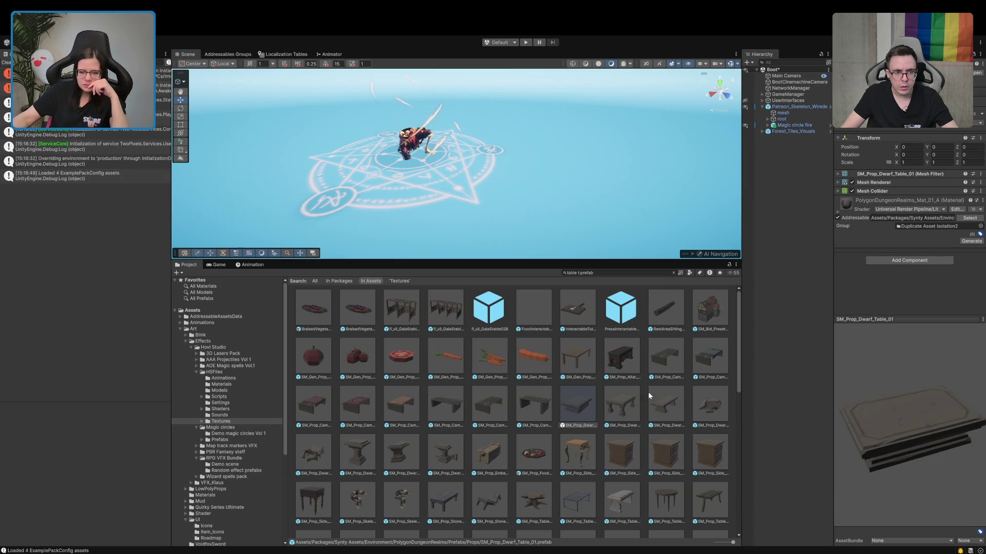
{"action": "left_click", "coordinate": [624, 405]}
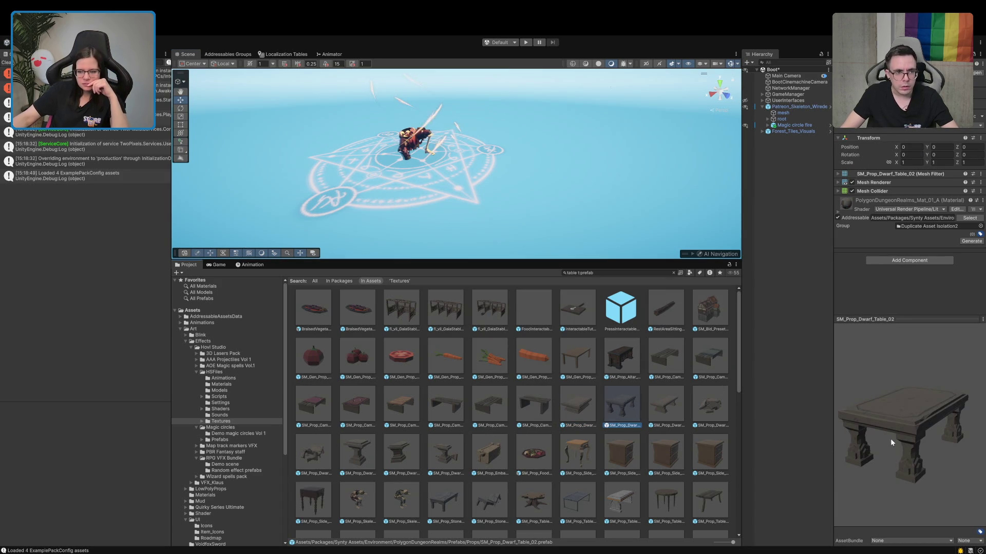
{"action": "left_click_drag", "start_coordinate": [890, 438], "coordinate": [824, 426]}
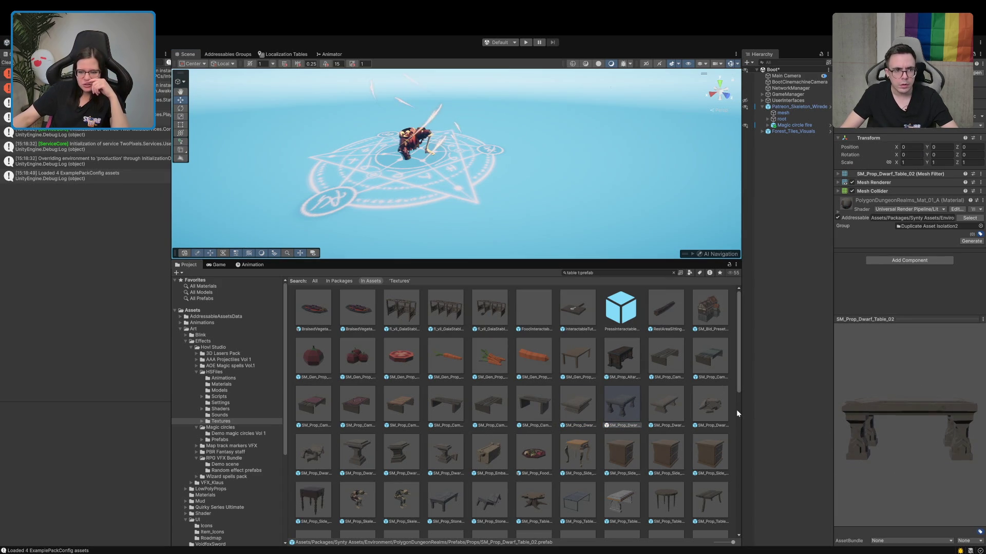
{"action": "scroll", "coordinate": [442, 494], "scroll_direction": "down", "scroll_amount": 1}
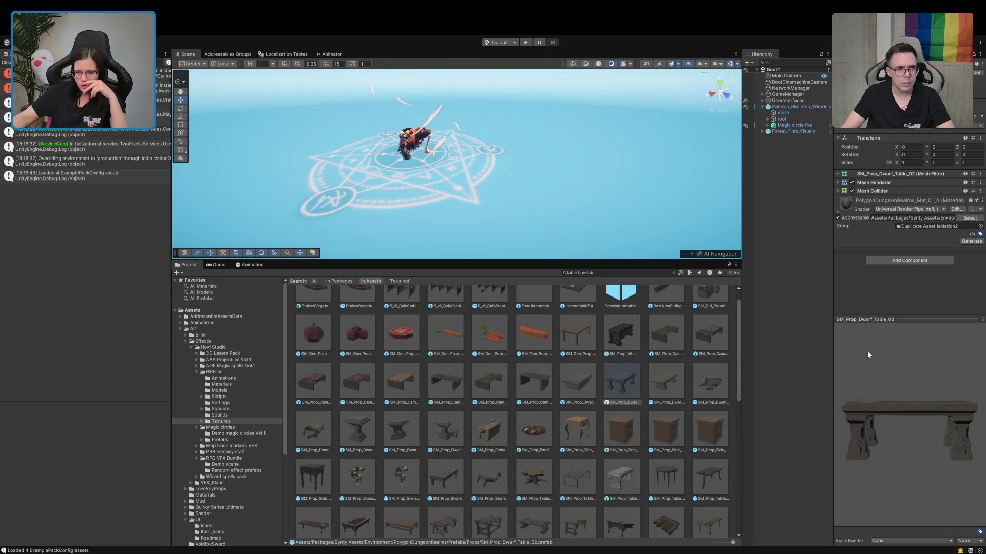
{"action": "scroll", "coordinate": [545, 522], "scroll_direction": "down", "scroll_amount": 2}
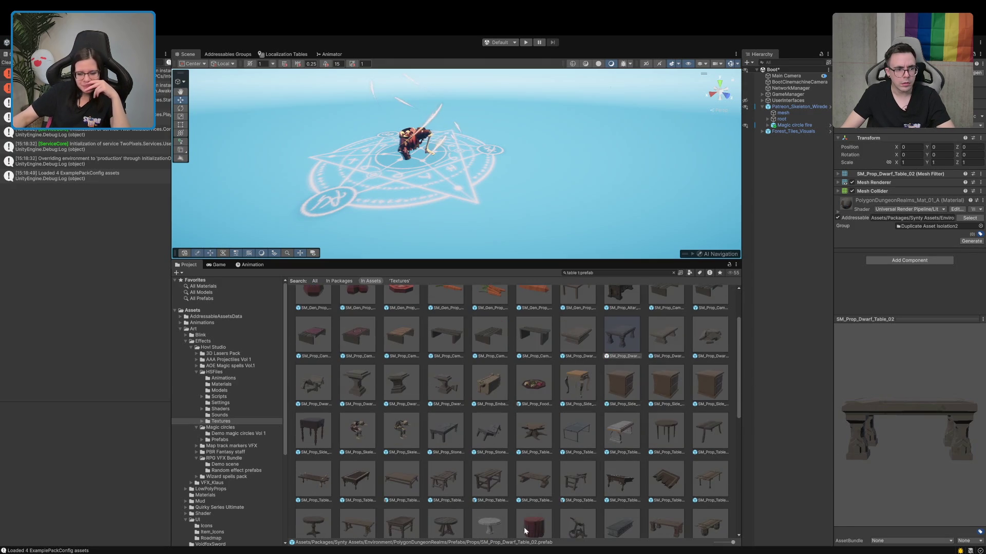
{"action": "left_click", "coordinate": [622, 434]}
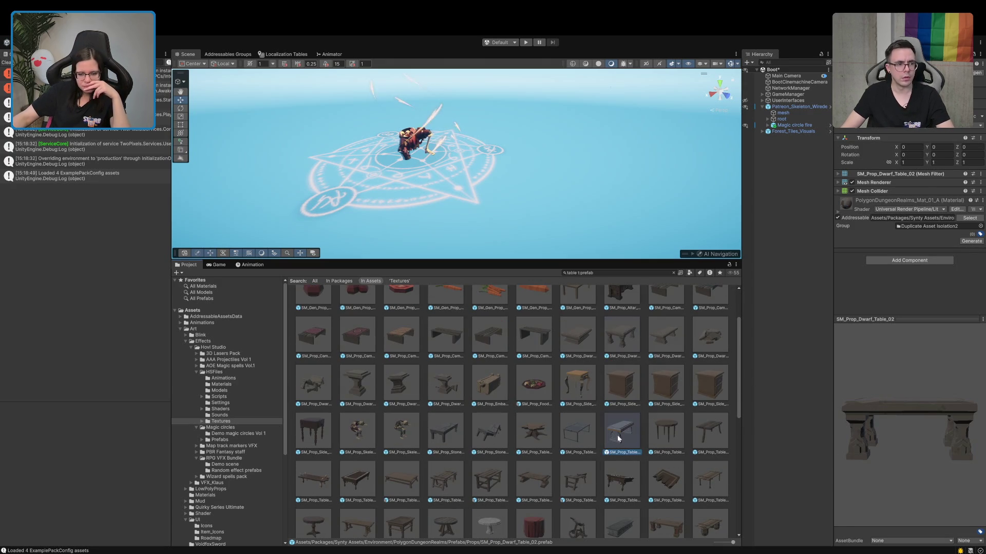
{"action": "mouse_move", "coordinate": [893, 442]}
{"action": "left_mouse_down"}
{"action": "mouse_move", "coordinate": [926, 448]}
{"action": "mouse_move", "coordinate": [901, 415]}
{"action": "mouse_move", "coordinate": [845, 417]}
{"action": "mouse_move", "coordinate": [792, 435]}
{"action": "left_mouse_up"}
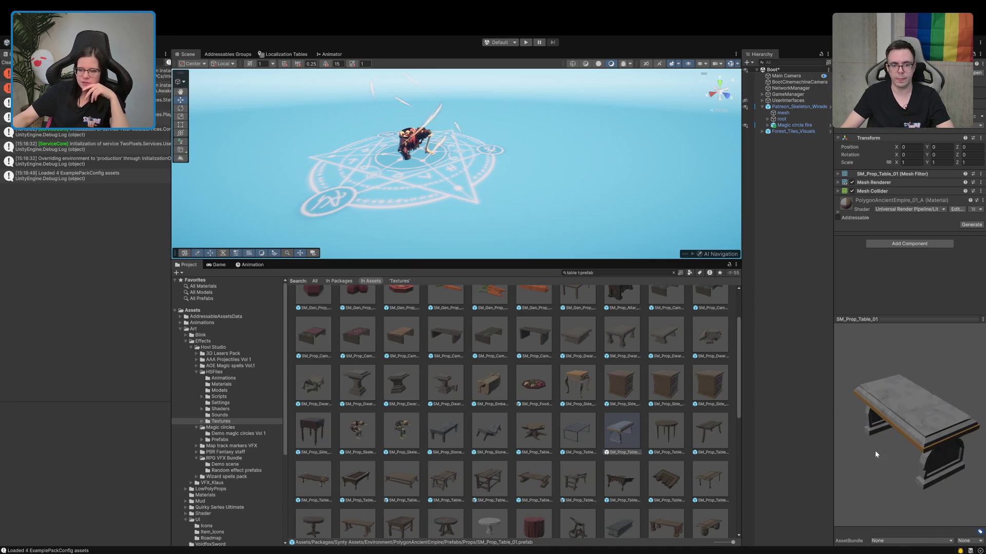
{"action": "mouse_move", "coordinate": [623, 434]}
{"action": "left_mouse_down"}
{"action": "mouse_move", "coordinate": [487, 165]}
{"action": "mouse_move", "coordinate": [516, 148]}
{"action": "mouse_move", "coordinate": [493, 132]}
{"action": "mouse_move", "coordinate": [779, 108]}
{"action": "mouse_move", "coordinate": [798, 134]}
{"action": "mouse_move", "coordinate": [789, 149]}
{"action": "left_mouse_up"}
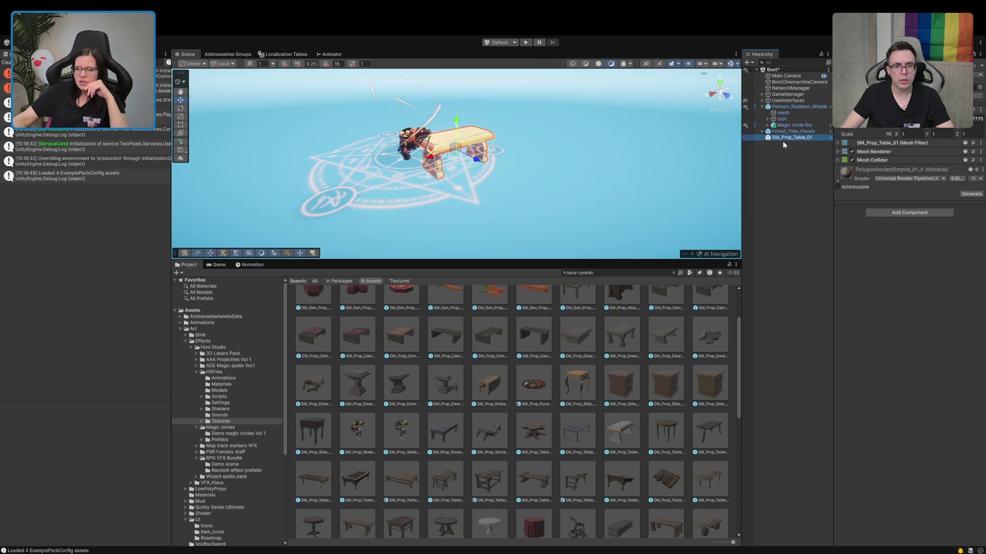
Step: Select the skeleton instance and show its prefab folder as a compact list
{"action": "left_click", "coordinate": [775, 143]}
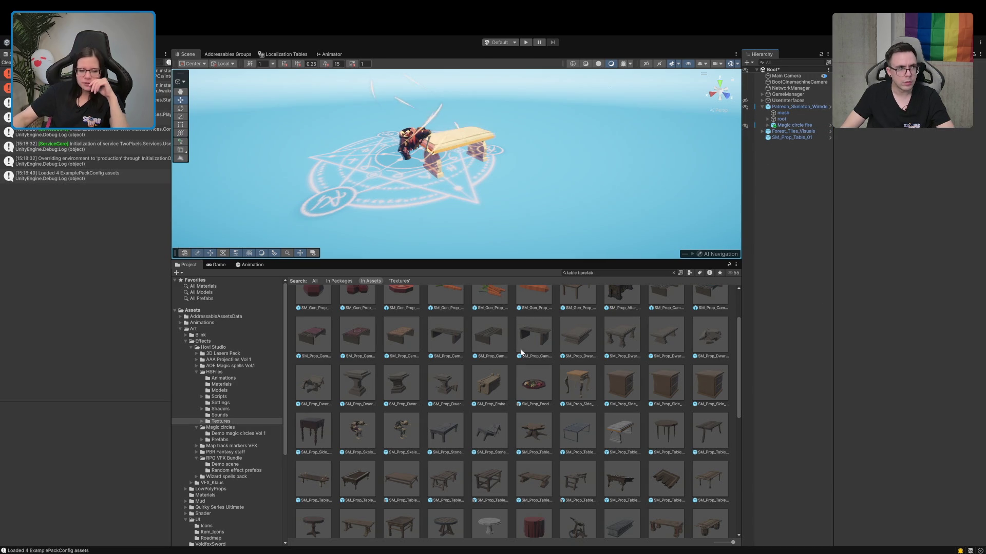
{"action": "left_click", "coordinate": [805, 109]}
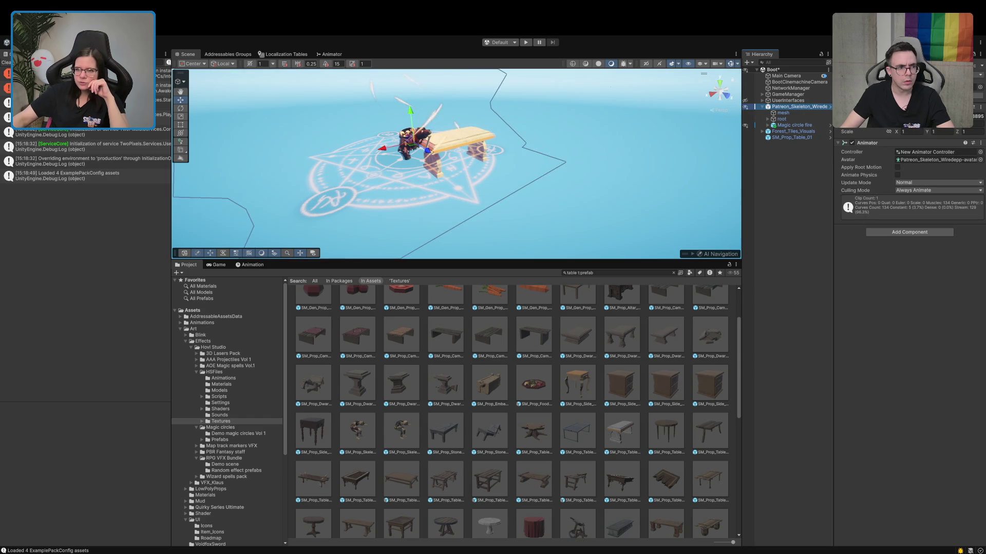
{"action": "left_click", "coordinate": [965, 72]}
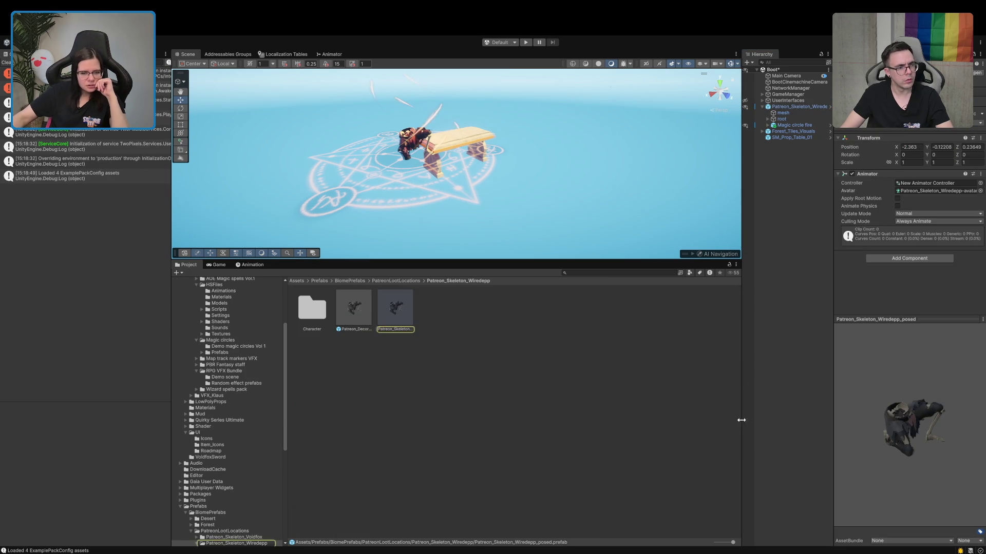
{"action": "left_click_drag", "start_coordinate": [732, 542], "coordinate": [495, 540]}
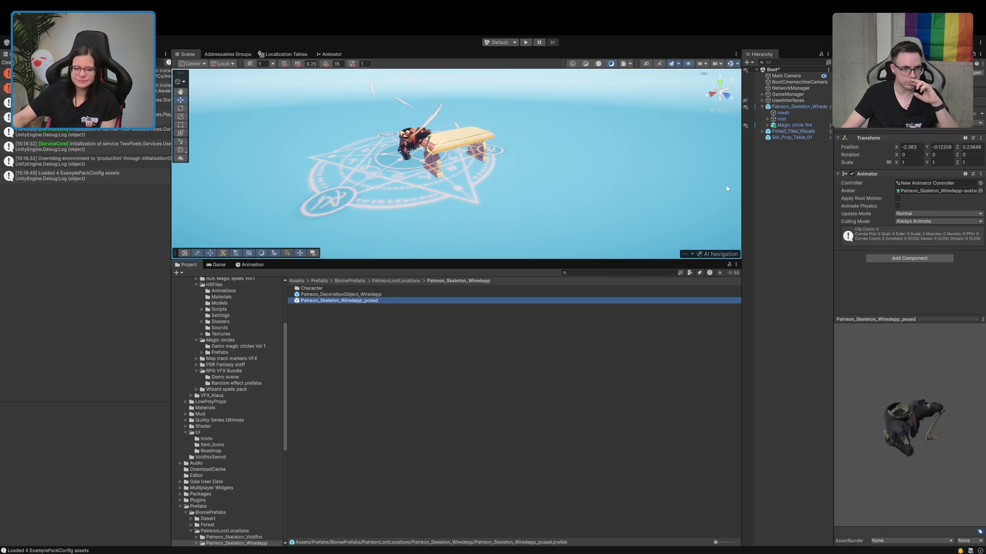
Step: Place the posed skeleton prefab left of the table and nest Magic circle fire under it
{"action": "left_click_drag", "start_coordinate": [318, 300], "coordinate": [775, 187]}
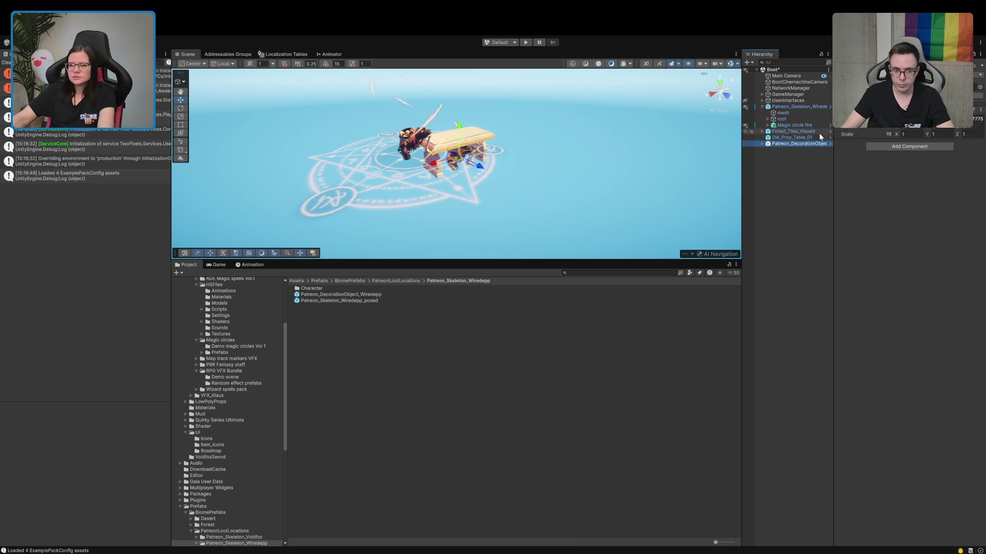
{"action": "mouse_move", "coordinate": [459, 159]}
{"action": "left_mouse_down"}
{"action": "mouse_move", "coordinate": [329, 197]}
{"action": "mouse_move", "coordinate": [308, 164]}
{"action": "mouse_move", "coordinate": [318, 192]}
{"action": "left_mouse_up"}
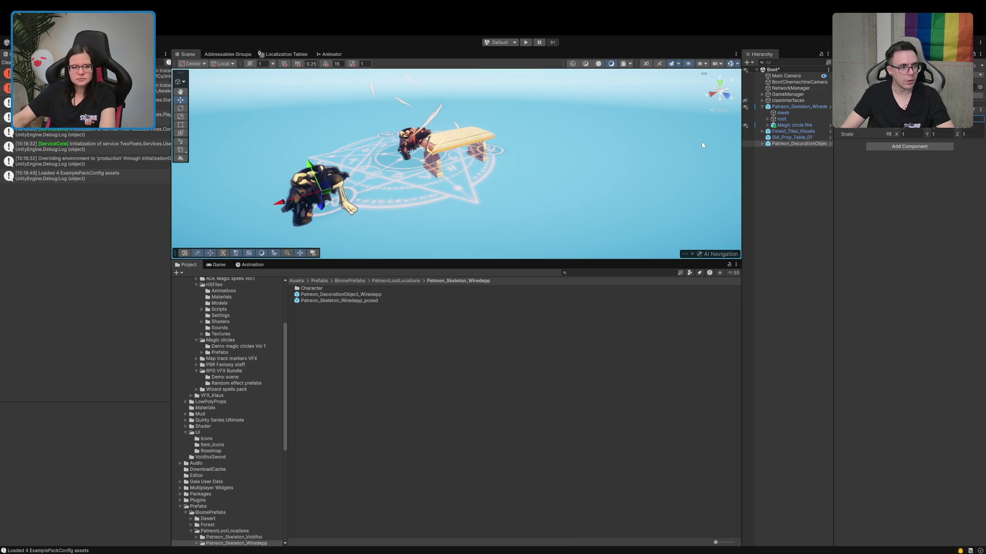
{"action": "left_click_drag", "start_coordinate": [793, 125], "coordinate": [791, 145]}
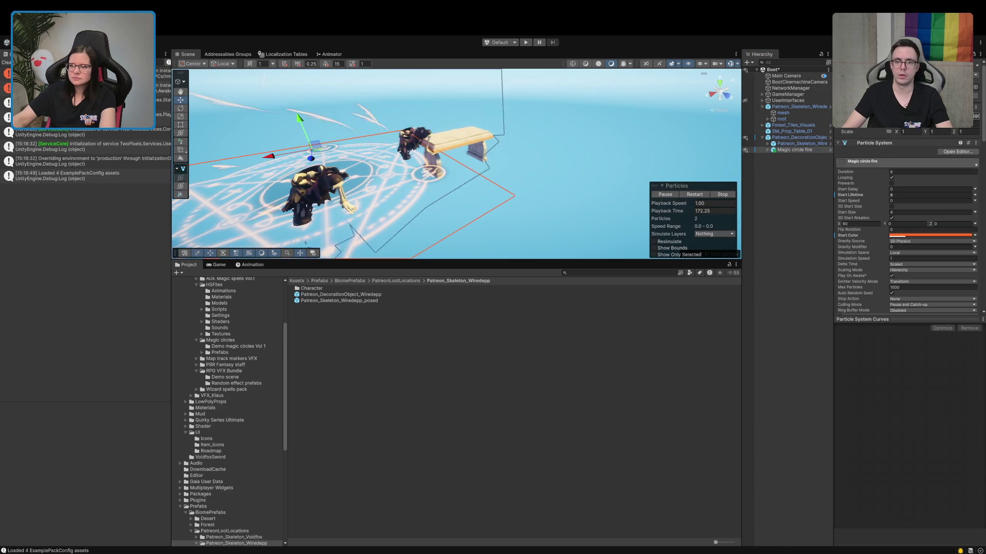
Step: Delete the original skeleton and nest SM_Prop_Table_01 under the decoration object, moved over the skeleton
{"action": "left_click", "coordinate": [802, 107]}
{"action": "key", "text": "Delete"}
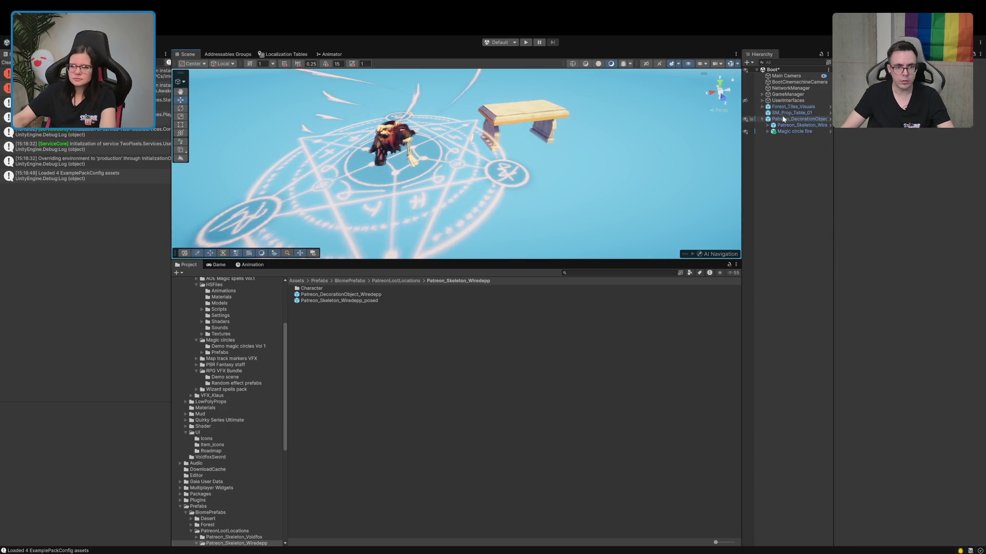
{"action": "left_click", "coordinate": [782, 114]}
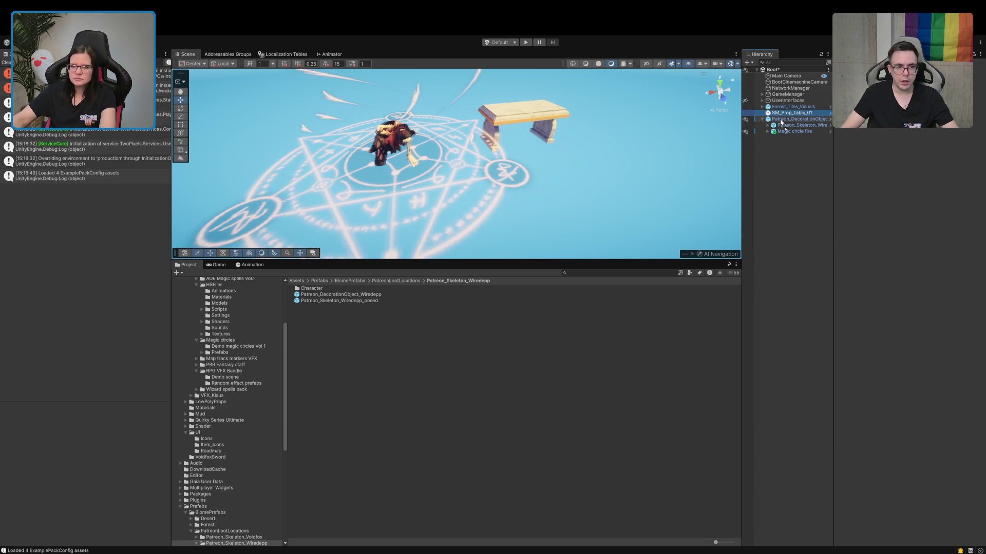
{"action": "left_click_drag", "start_coordinate": [781, 115], "coordinate": [785, 119]}
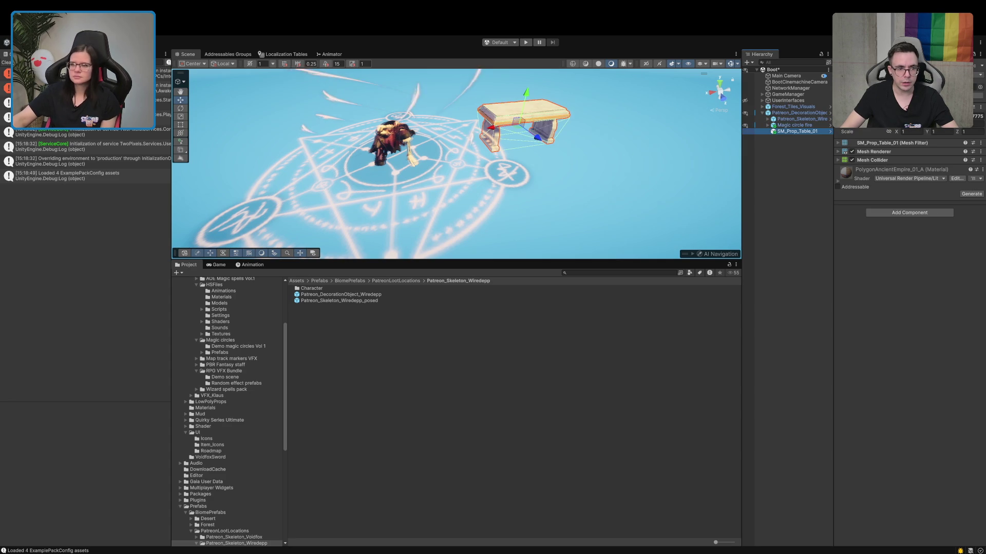
{"action": "mouse_move", "coordinate": [521, 120]}
{"action": "left_mouse_down"}
{"action": "mouse_move", "coordinate": [406, 152]}
{"action": "mouse_move", "coordinate": [392, 114]}
{"action": "mouse_move", "coordinate": [370, 157]}
{"action": "mouse_move", "coordinate": [468, 117]}
{"action": "left_mouse_up"}
{"action": "scroll", "coordinate": [370, 158], "scroll_direction": "down", "scroll_amount": 3}
{"action": "key", "text": "e"}
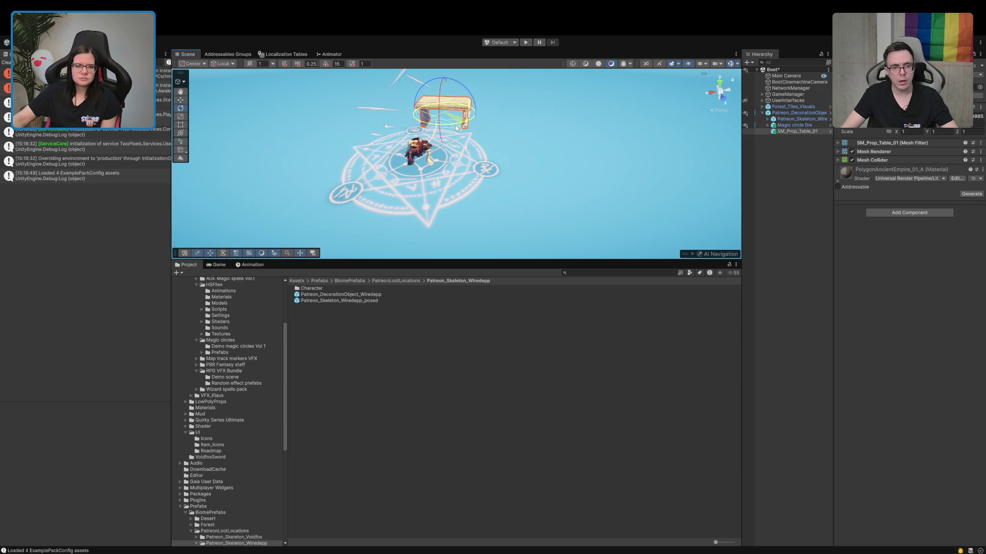
Step: Inspect the Distortion part of the Magic circle fire effect
{"action": "left_click", "coordinate": [827, 221]}
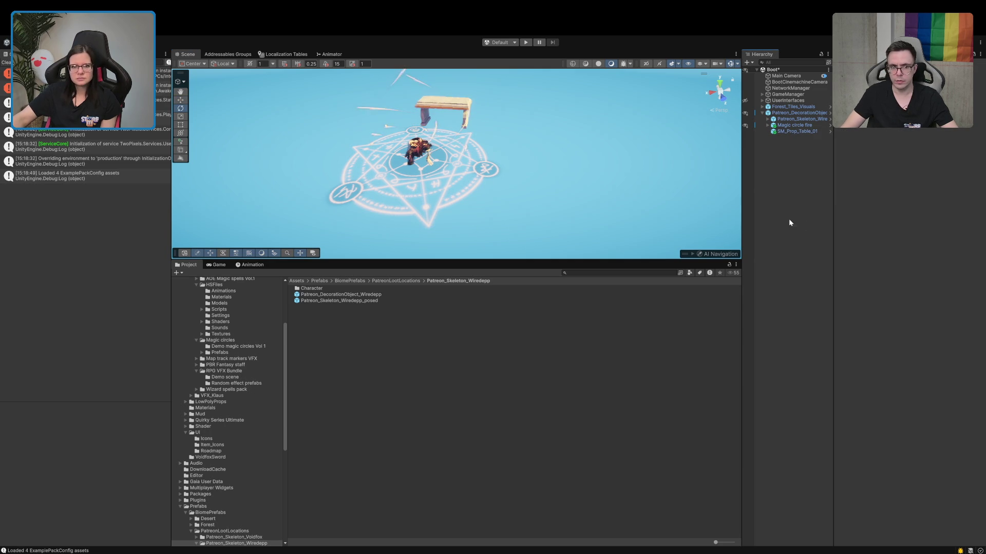
{"action": "left_click", "coordinate": [438, 134]}
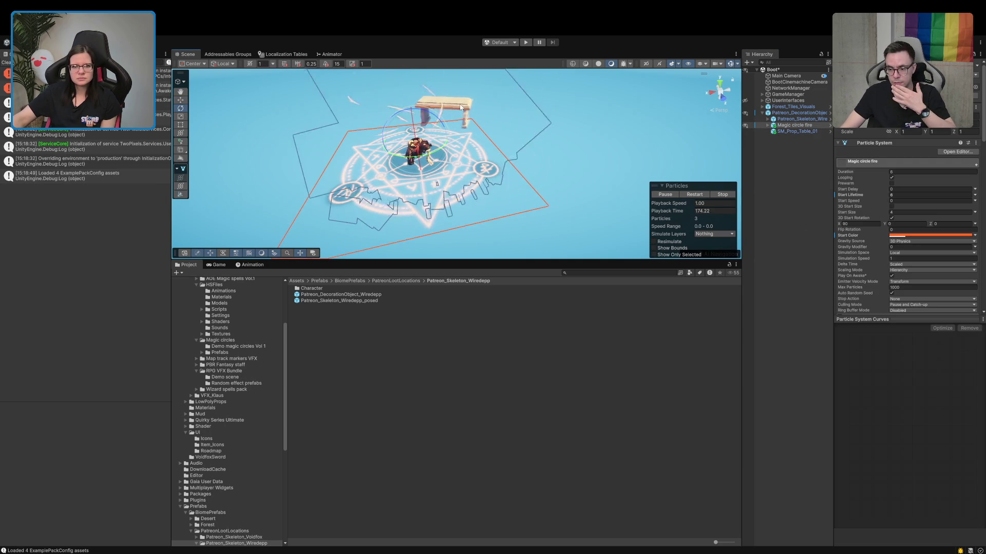
{"action": "left_click", "coordinate": [437, 134]}
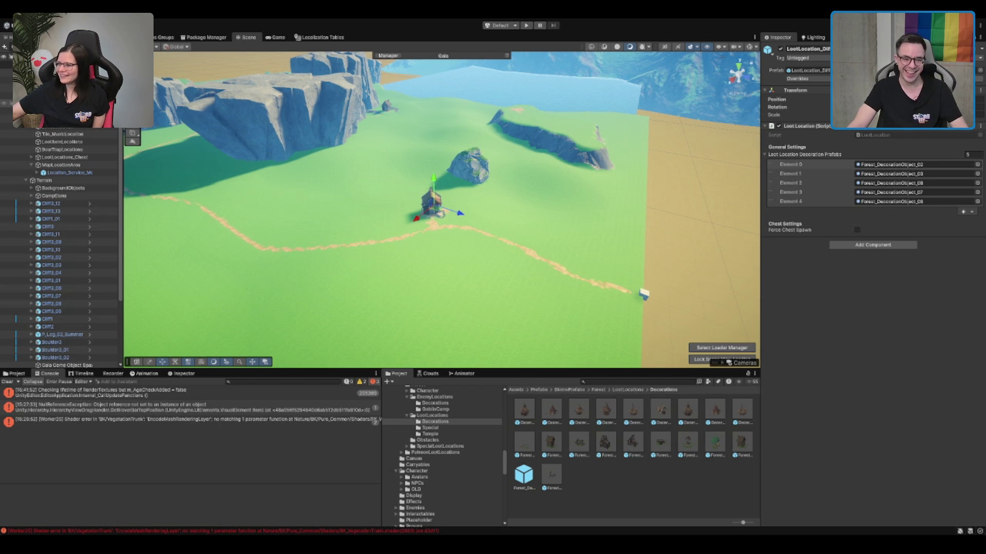
Step: Place the loot location house on the grassy cliff ledge and lower it onto the ground
{"action": "left_click_drag", "start_coordinate": [462, 216], "coordinate": [554, 215]}
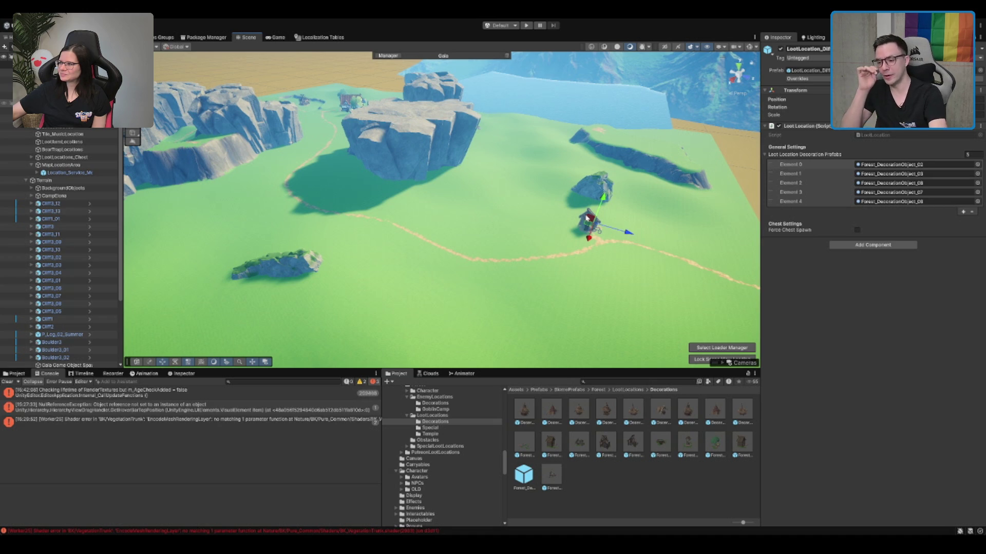
{"action": "mouse_move", "coordinate": [523, 208]}
{"action": "left_mouse_down"}
{"action": "mouse_move", "coordinate": [538, 242]}
{"action": "mouse_move", "coordinate": [498, 190]}
{"action": "mouse_move", "coordinate": [490, 203]}
{"action": "mouse_move", "coordinate": [505, 210]}
{"action": "left_mouse_up"}
{"action": "scroll", "coordinate": [537, 244], "scroll_direction": "up", "scroll_amount": 2}
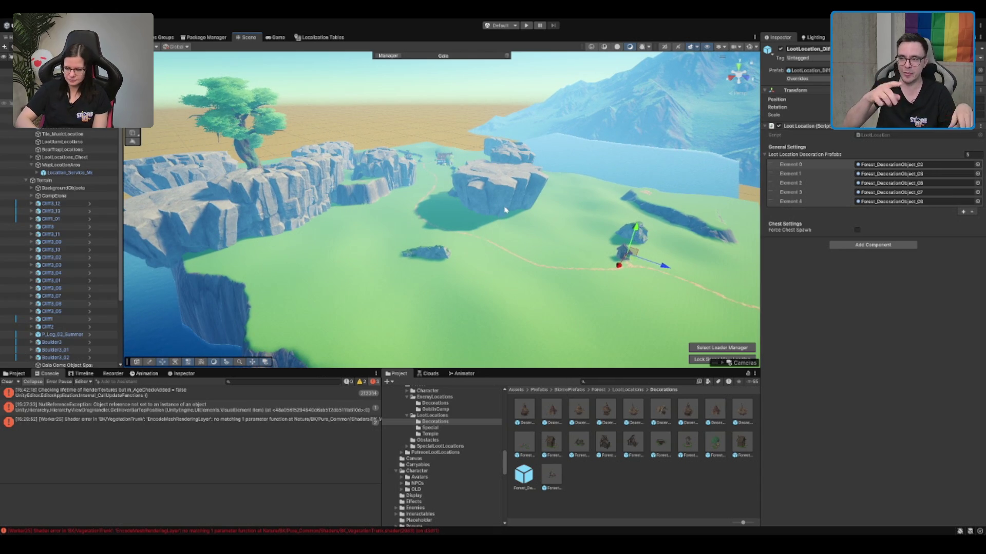
{"action": "mouse_move", "coordinate": [495, 212]}
{"action": "left_mouse_down"}
{"action": "mouse_move", "coordinate": [491, 183]}
{"action": "mouse_move", "coordinate": [616, 207]}
{"action": "left_mouse_up"}
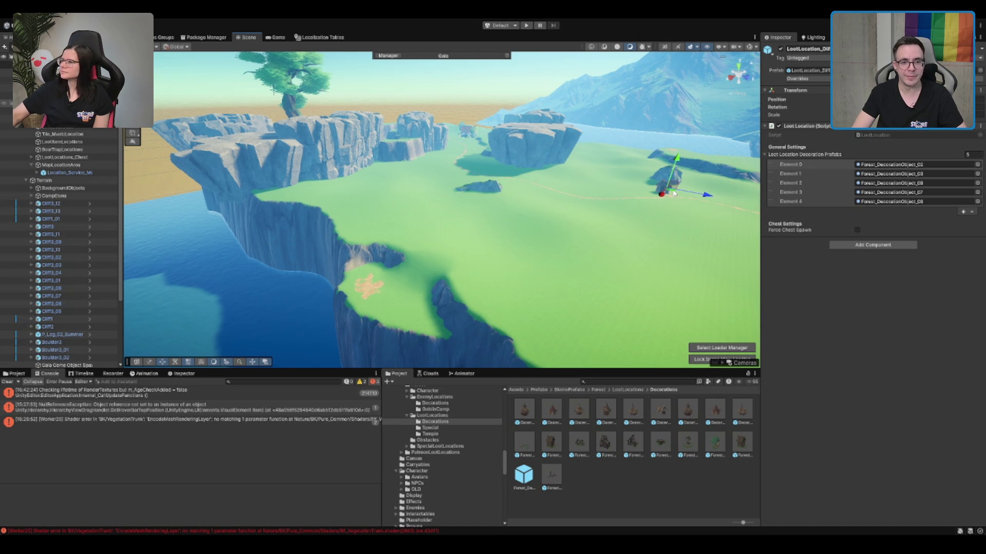
{"action": "mouse_move", "coordinate": [673, 196]}
{"action": "left_mouse_down"}
{"action": "mouse_move", "coordinate": [452, 243]}
{"action": "mouse_move", "coordinate": [377, 254]}
{"action": "mouse_move", "coordinate": [367, 242]}
{"action": "left_mouse_up"}
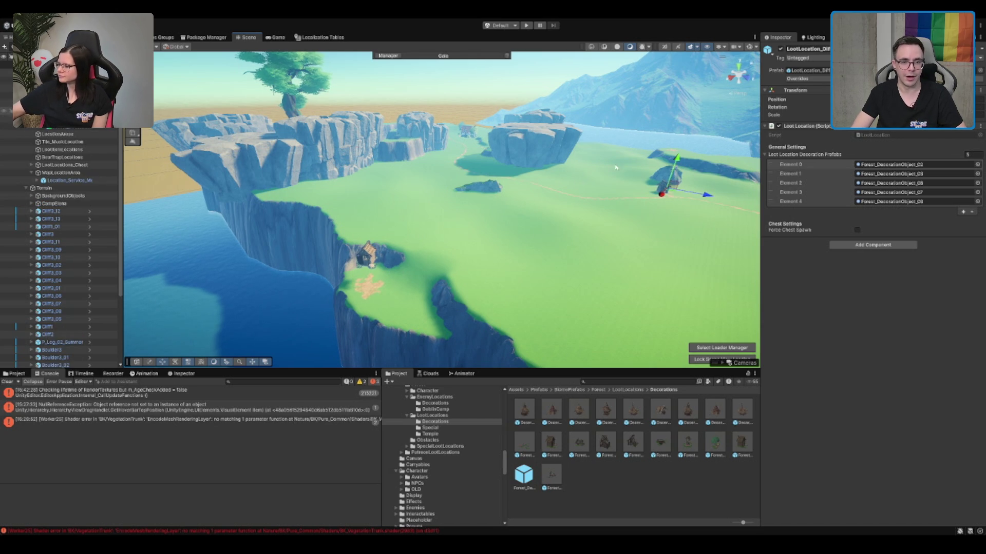
{"action": "left_click_drag", "start_coordinate": [676, 162], "coordinate": [675, 170]}
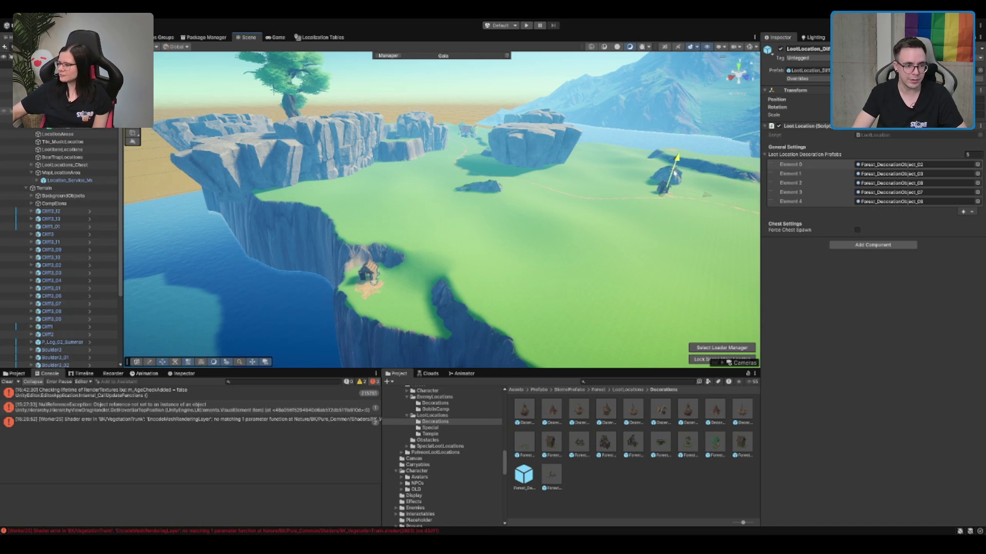
{"action": "key", "text": "f"}
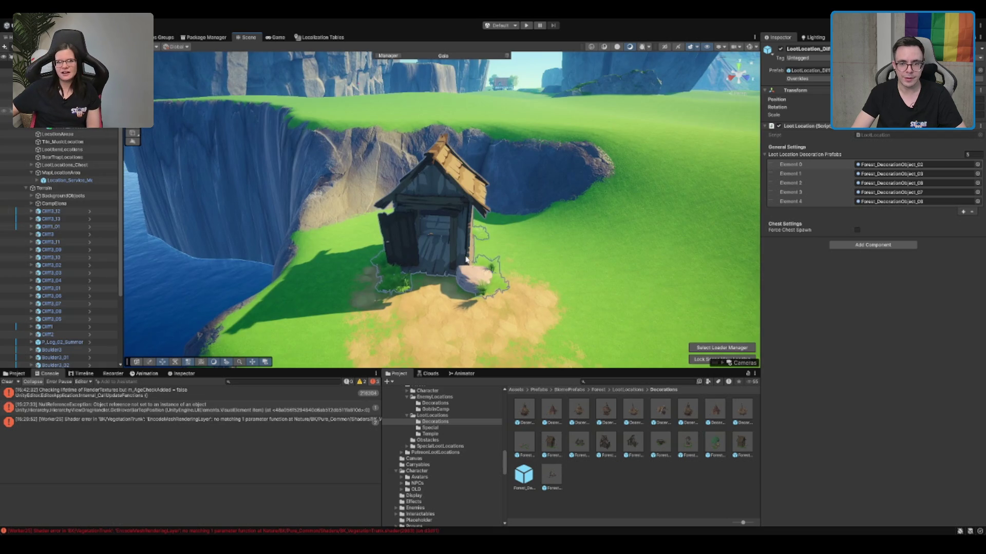
Step: Rotate the house and nudge it into place on the dirt patch
{"action": "mouse_move", "coordinate": [466, 261]}
{"action": "left_mouse_down"}
{"action": "mouse_move", "coordinate": [561, 196]}
{"action": "mouse_move", "coordinate": [623, 100]}
{"action": "mouse_move", "coordinate": [639, 100]}
{"action": "left_mouse_up"}
{"action": "key", "text": "e"}
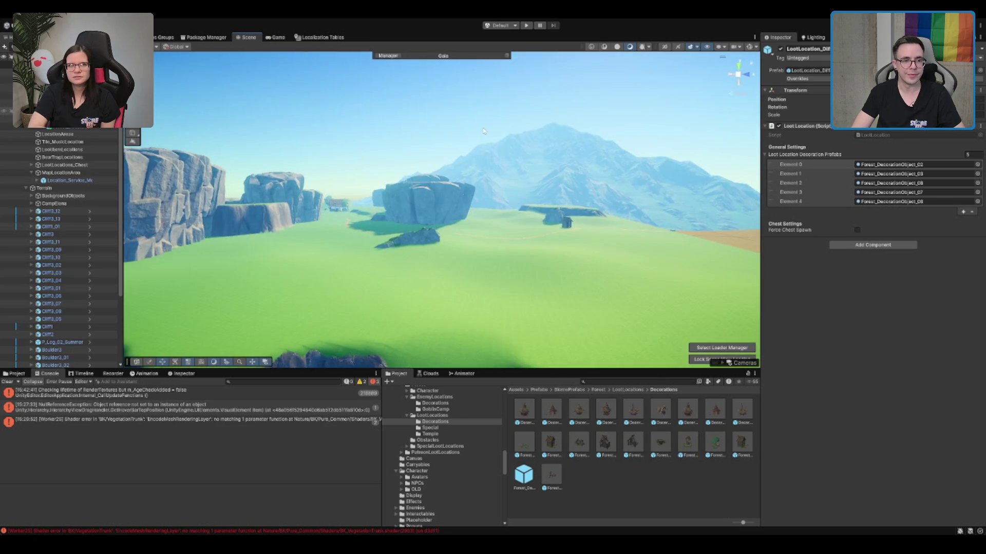
{"action": "left_click", "coordinate": [428, 154]}
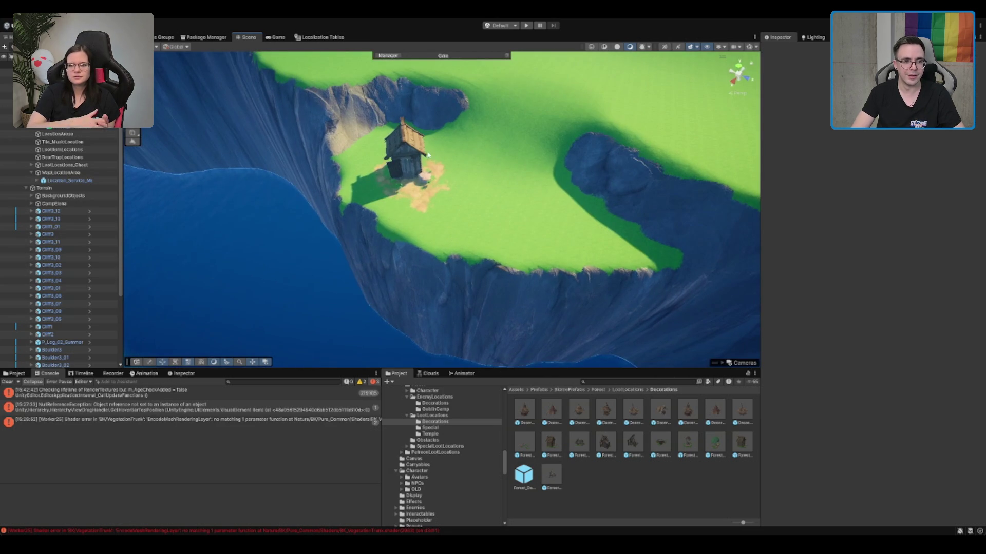
{"action": "left_click", "coordinate": [428, 154]}
{"action": "key", "text": "f"}
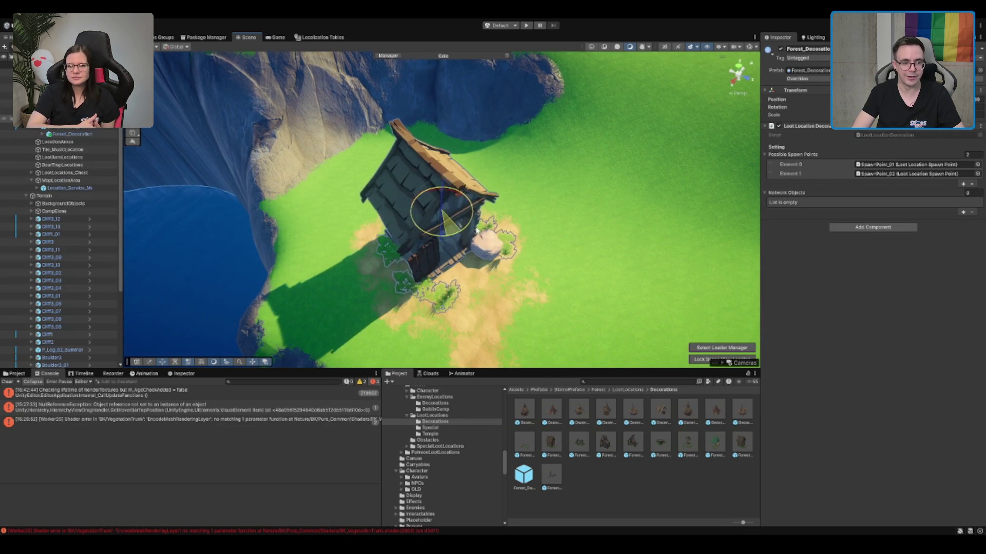
{"action": "key", "text": "w"}
{"action": "mouse_move", "coordinate": [440, 205]}
{"action": "left_mouse_down"}
{"action": "mouse_move", "coordinate": [484, 192]}
{"action": "mouse_move", "coordinate": [464, 169]}
{"action": "left_mouse_up"}
{"action": "scroll", "coordinate": [492, 206], "scroll_direction": "up", "scroll_amount": 5}
{"action": "scroll", "coordinate": [494, 202], "scroll_direction": "down", "scroll_amount": 2}
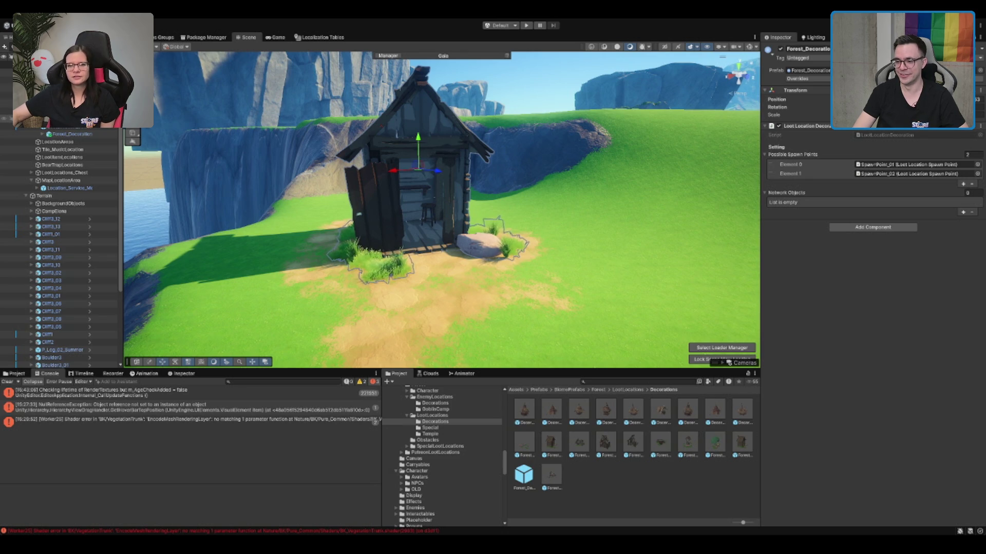
{"action": "scroll", "coordinate": [404, 257], "scroll_direction": "down", "scroll_amount": 10}
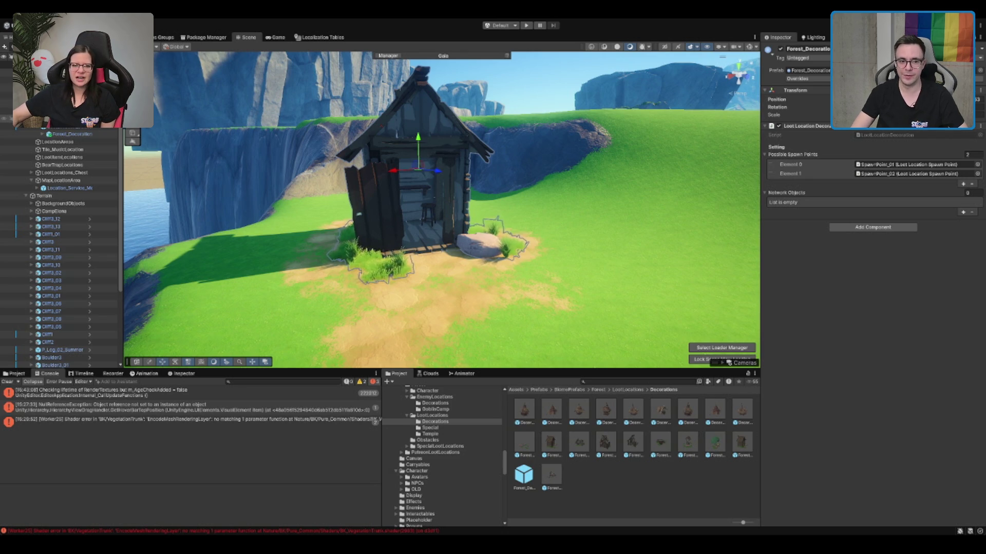
{"action": "mouse_move", "coordinate": [404, 257]}
{"action": "left_mouse_down"}
{"action": "mouse_move", "coordinate": [621, 322]}
{"action": "mouse_move", "coordinate": [408, 243]}
{"action": "mouse_move", "coordinate": [492, 178]}
{"action": "mouse_move", "coordinate": [503, 237]}
{"action": "left_mouse_up"}
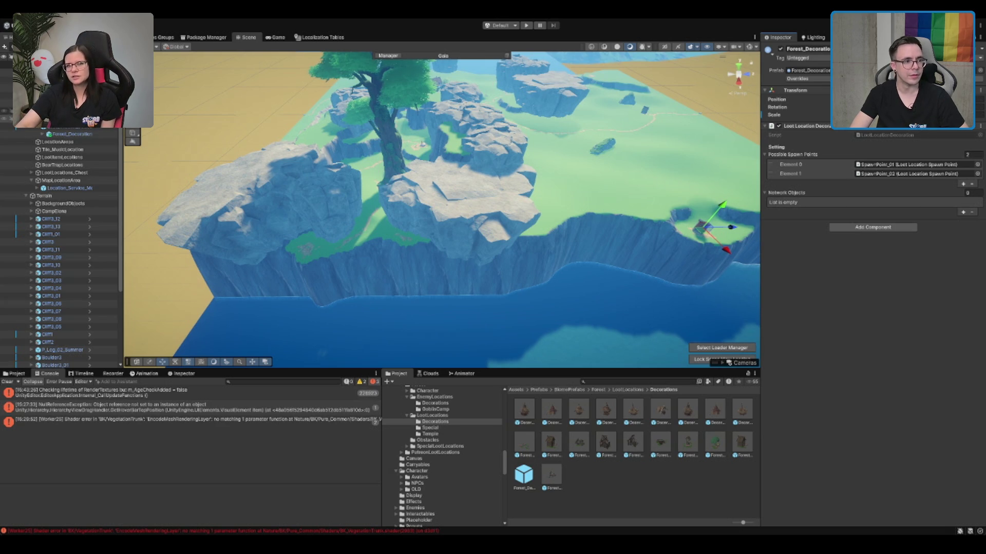
Step: Check the house decoration's spawn points and jump to the LootLocation_DiffTier object
{"action": "key", "text": "f"}
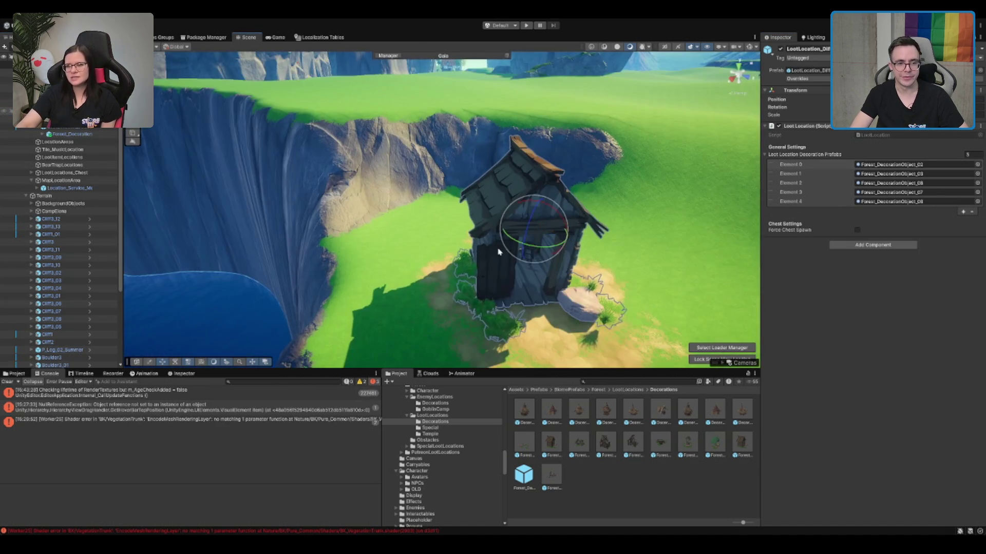
{"action": "left_click_drag", "start_coordinate": [498, 251], "coordinate": [536, 209]}
{"action": "key", "text": "w"}
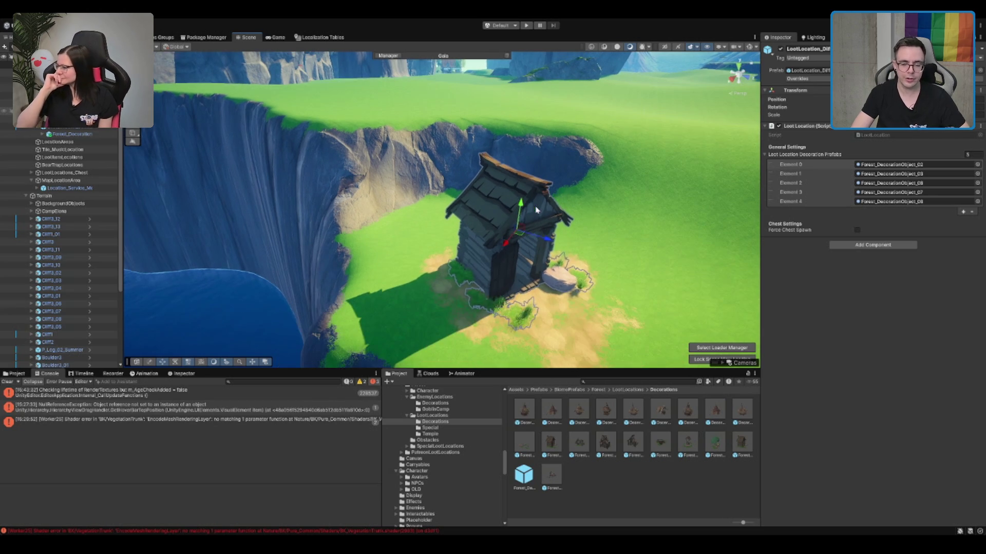
{"action": "scroll", "coordinate": [529, 224], "scroll_direction": "down", "scroll_amount": 3}
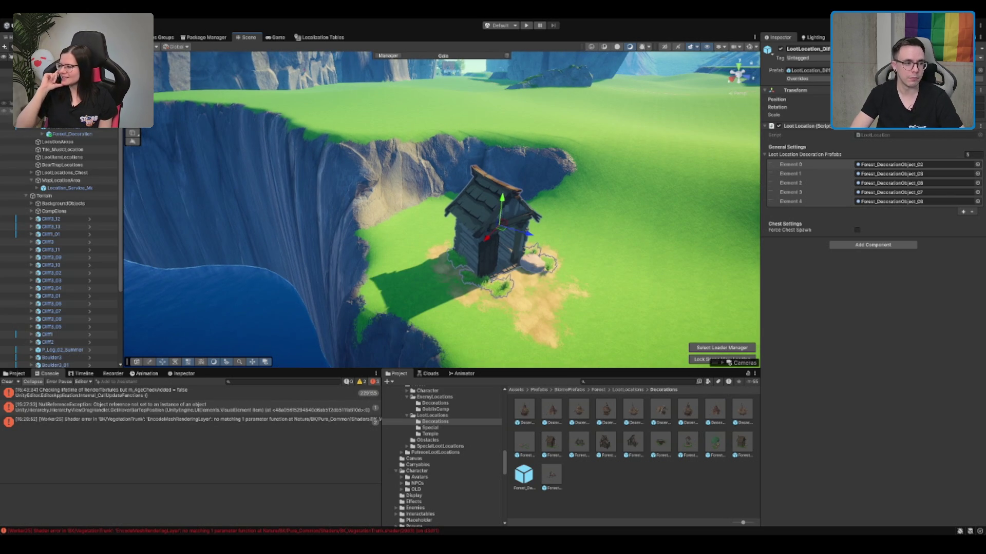
{"action": "left_click", "coordinate": [506, 280]}
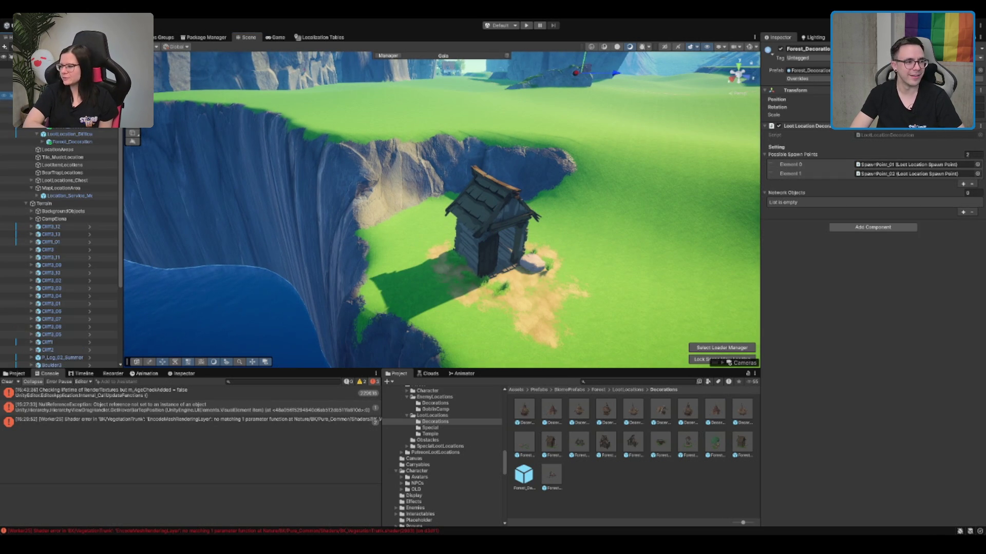
{"action": "left_click", "coordinate": [81, 142]}
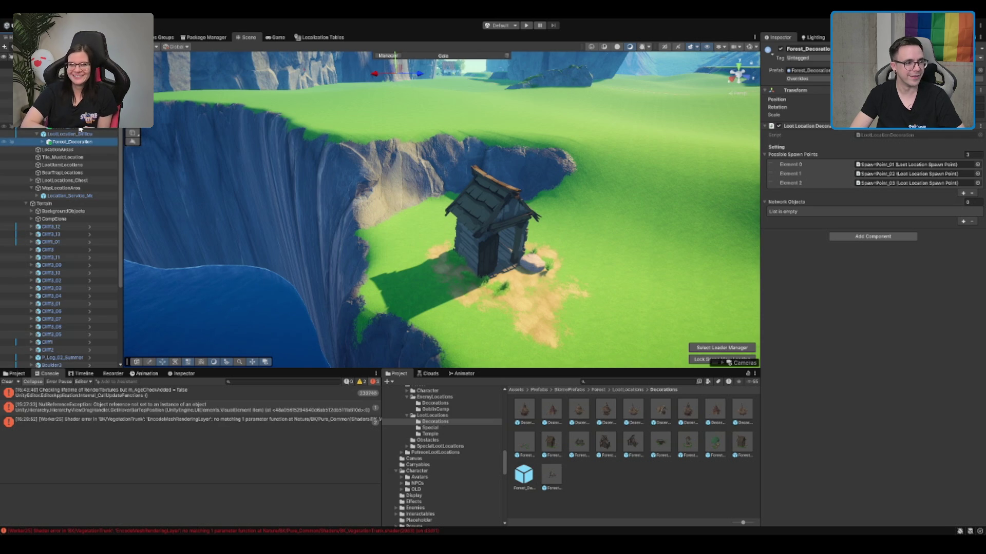
{"action": "double_click", "coordinate": [76, 134]}
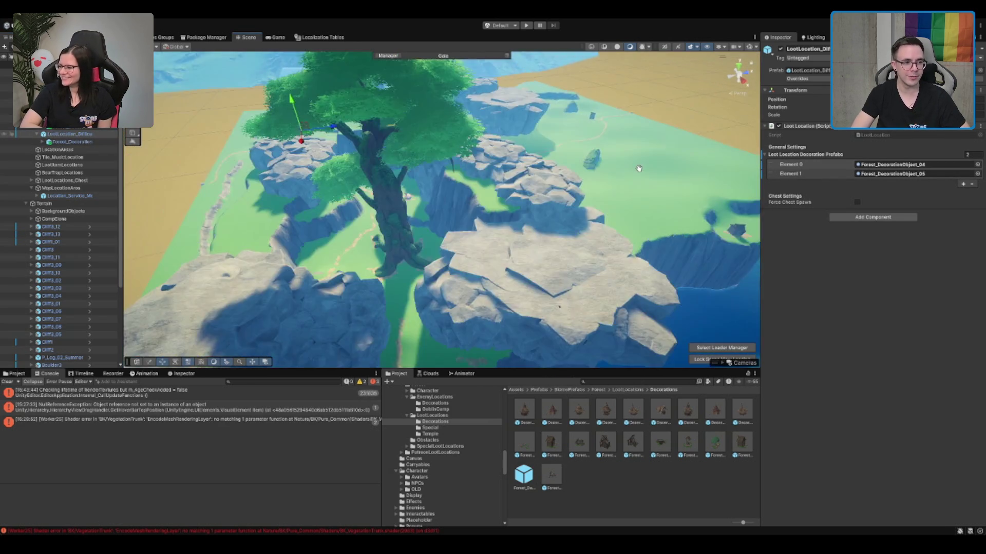
Step: Duplicate the cliff loot location, move the copy to the left cliff edge, and rotate it
{"action": "left_click_drag", "start_coordinate": [667, 236], "coordinate": [712, 259]}
{"action": "left_click", "coordinate": [649, 227]}
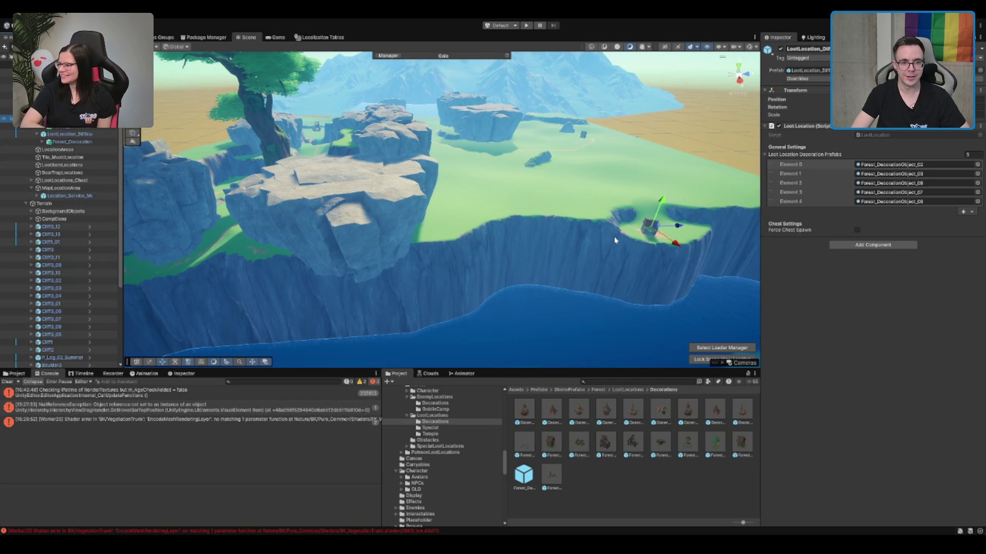
{"action": "key", "text": "f"}
{"action": "key", "text": "ctrl+d"}
{"action": "left_click_drag", "start_coordinate": [598, 225], "coordinate": [203, 255]}
{"action": "key", "text": "f"}
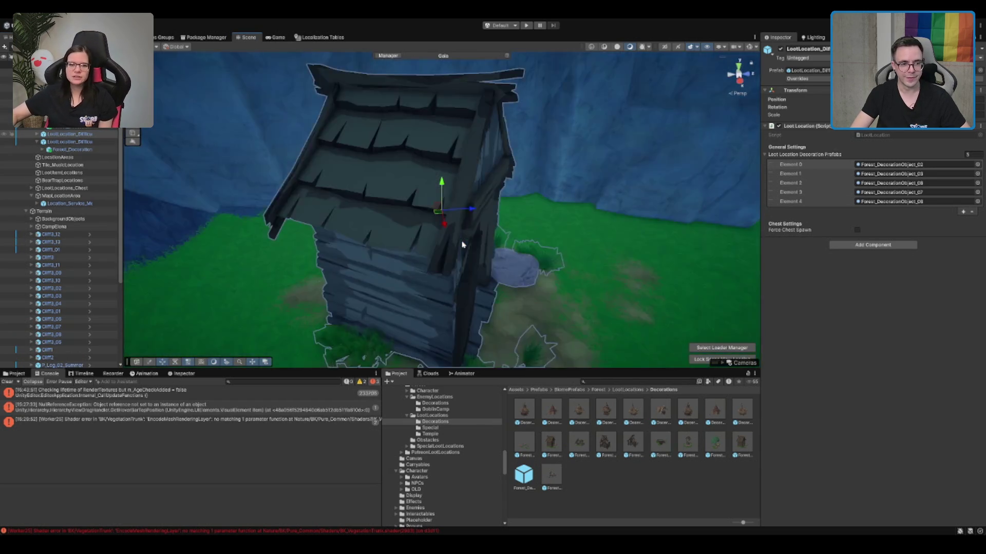
{"action": "left_click_drag", "start_coordinate": [359, 216], "coordinate": [444, 174]}
{"action": "key", "text": "f"}
{"action": "key", "text": "e"}
{"action": "left_click_drag", "start_coordinate": [539, 231], "coordinate": [496, 193]}
{"action": "key", "text": "w"}
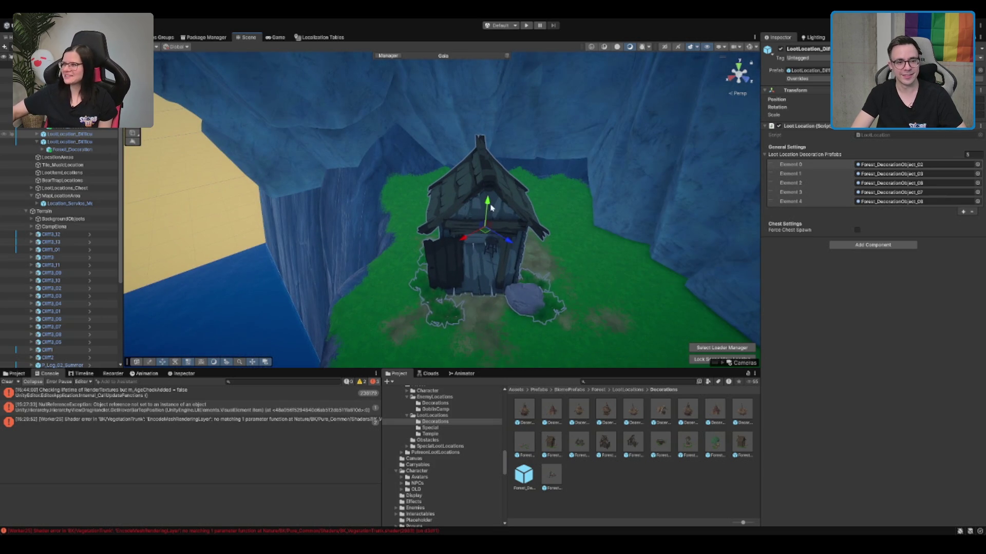
Step: Pull the view out over the cliff valley and select the terrain for editing
{"action": "scroll", "coordinate": [529, 267], "scroll_direction": "up", "scroll_amount": 2}
{"action": "scroll", "coordinate": [529, 267], "scroll_direction": "down", "scroll_amount": 1}
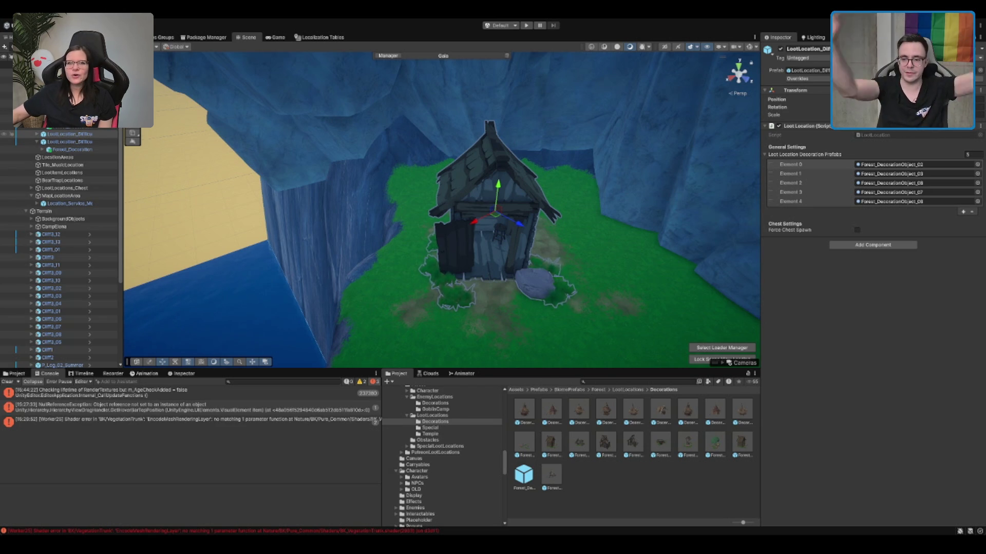
{"action": "scroll", "coordinate": [548, 261], "scroll_direction": "down", "scroll_amount": 5}
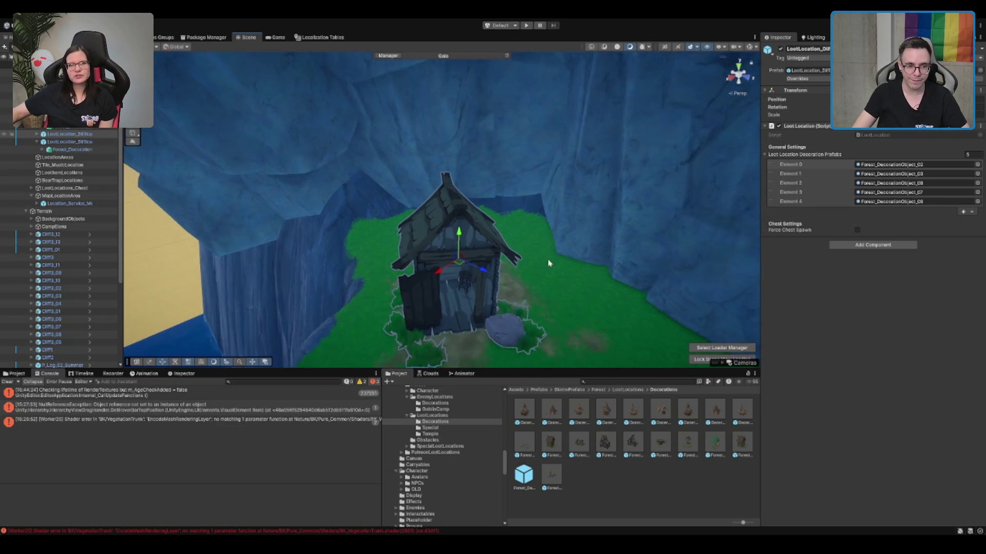
{"action": "mouse_move", "coordinate": [532, 268]}
{"action": "left_mouse_down"}
{"action": "mouse_move", "coordinate": [475, 255]}
{"action": "mouse_move", "coordinate": [328, 258]}
{"action": "left_mouse_up"}
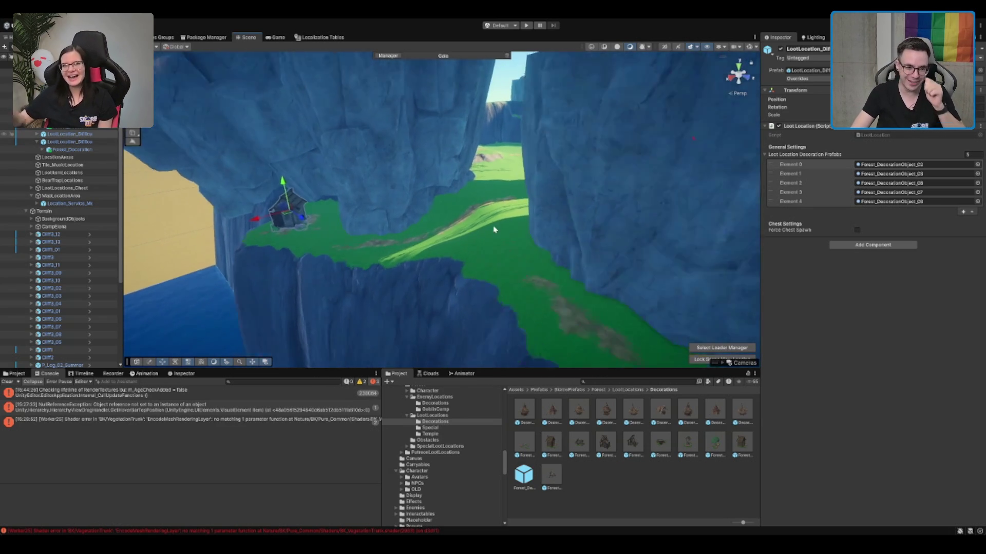
{"action": "left_click", "coordinate": [496, 223]}
{"action": "scroll", "coordinate": [502, 220], "scroll_direction": "up", "scroll_amount": 3}
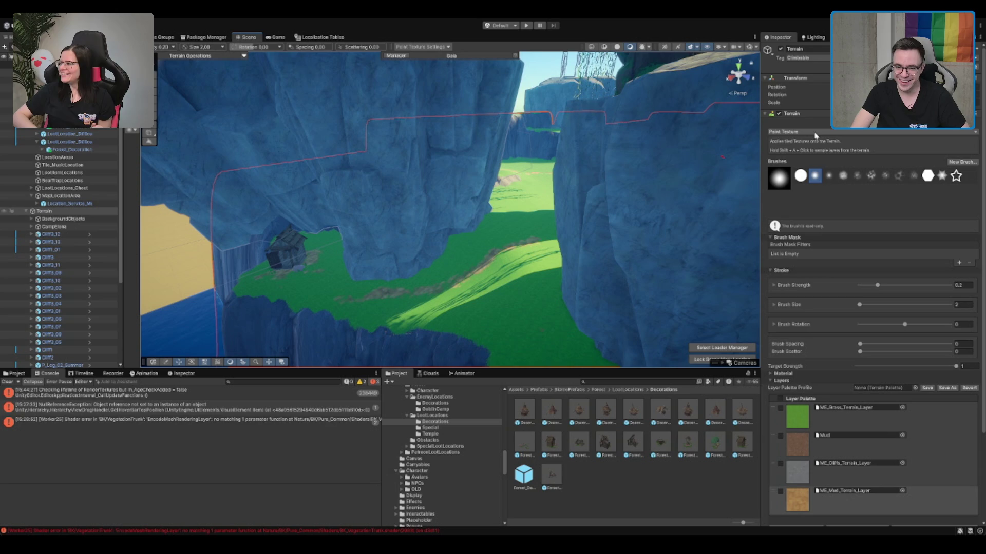
Step: Smooth the canyon path with Smooth Height, then drop the terrain tool and view the clearing
{"action": "left_click", "coordinate": [807, 217]}
{"action": "scroll", "coordinate": [564, 242], "scroll_direction": "up", "scroll_amount": 3}
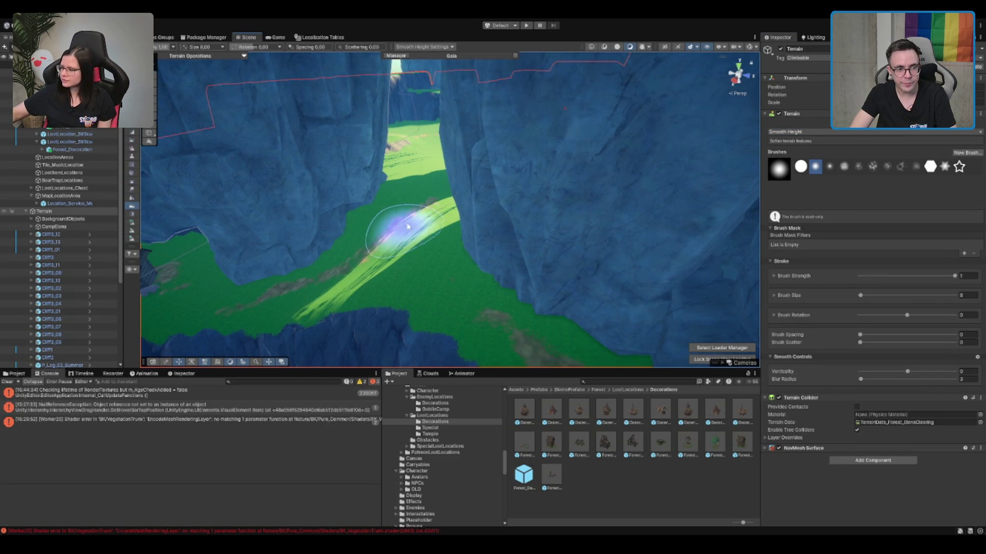
{"action": "scroll", "coordinate": [372, 208], "scroll_direction": "down", "scroll_amount": 10}
{"action": "key", "text": "w"}
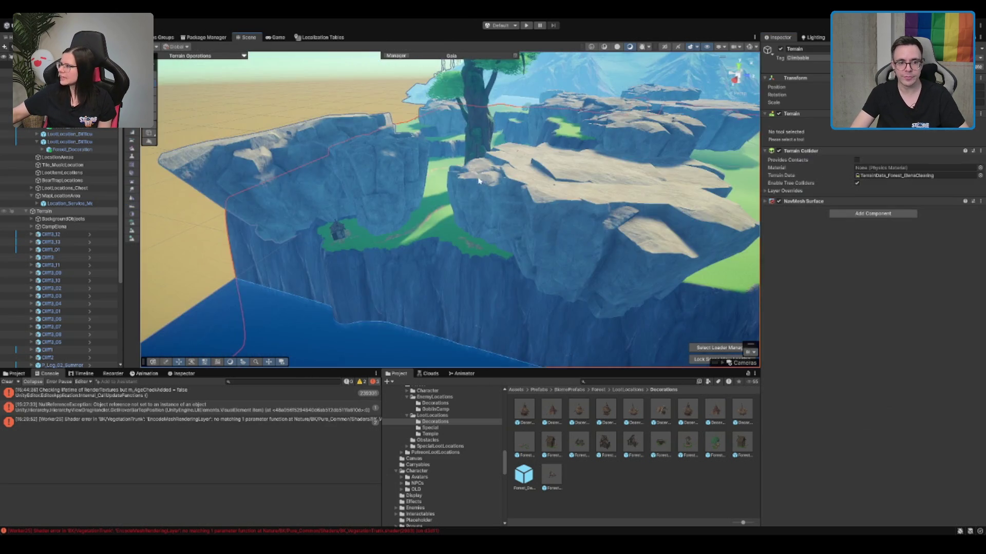
{"action": "mouse_move", "coordinate": [409, 237]}
{"action": "left_mouse_down"}
{"action": "mouse_move", "coordinate": [480, 232]}
{"action": "mouse_move", "coordinate": [548, 196]}
{"action": "mouse_move", "coordinate": [341, 199]}
{"action": "mouse_move", "coordinate": [411, 200]}
{"action": "mouse_move", "coordinate": [553, 177]}
{"action": "left_mouse_up"}
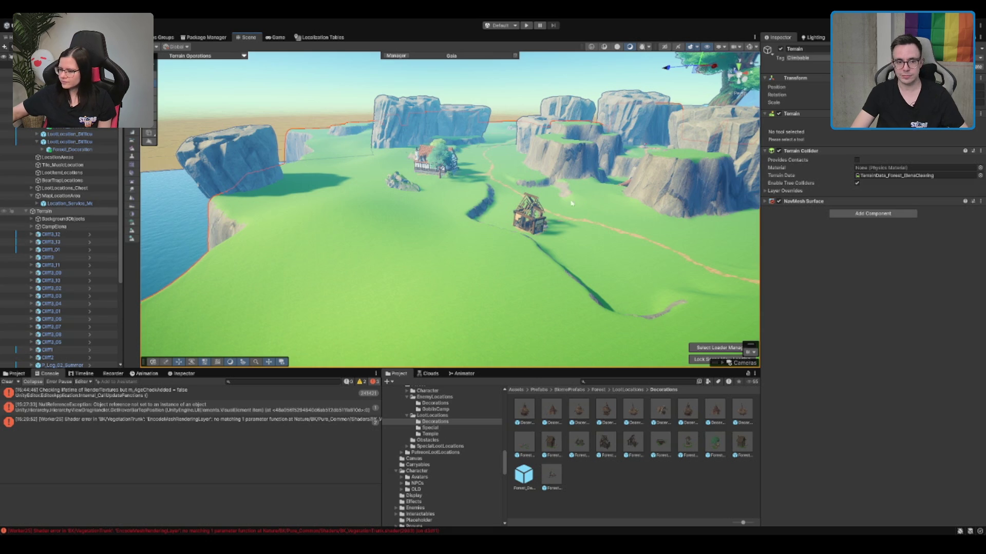
Step: Duplicate a loot location and move the copy onto the left island
{"action": "mouse_move", "coordinate": [580, 204]}
{"action": "left_mouse_down"}
{"action": "mouse_move", "coordinate": [602, 280]}
{"action": "mouse_move", "coordinate": [393, 254]}
{"action": "mouse_move", "coordinate": [656, 238]}
{"action": "mouse_move", "coordinate": [524, 234]}
{"action": "left_mouse_up"}
{"action": "double_click", "coordinate": [74, 143]}
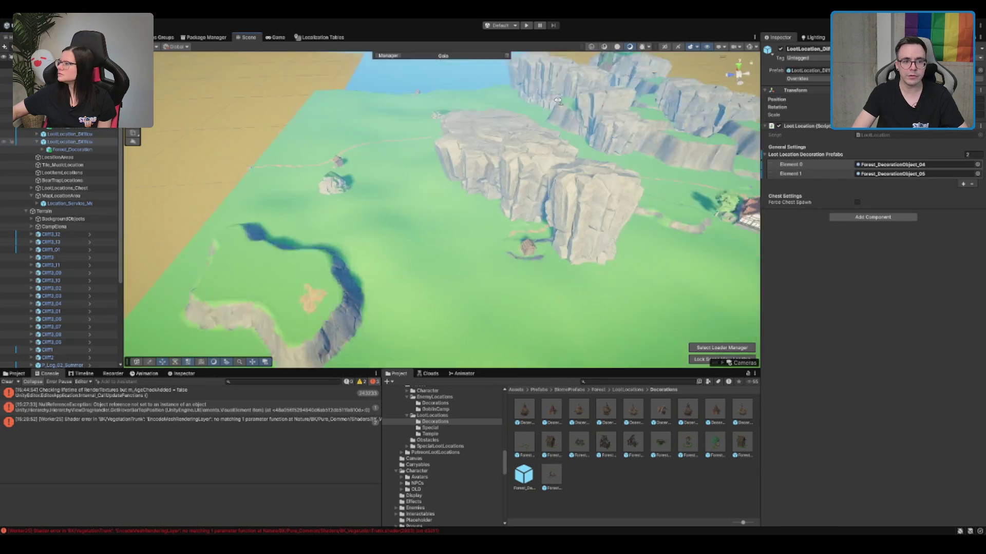
{"action": "key", "text": "ctrl+d"}
{"action": "left_click_drag", "start_coordinate": [601, 207], "coordinate": [373, 266]}
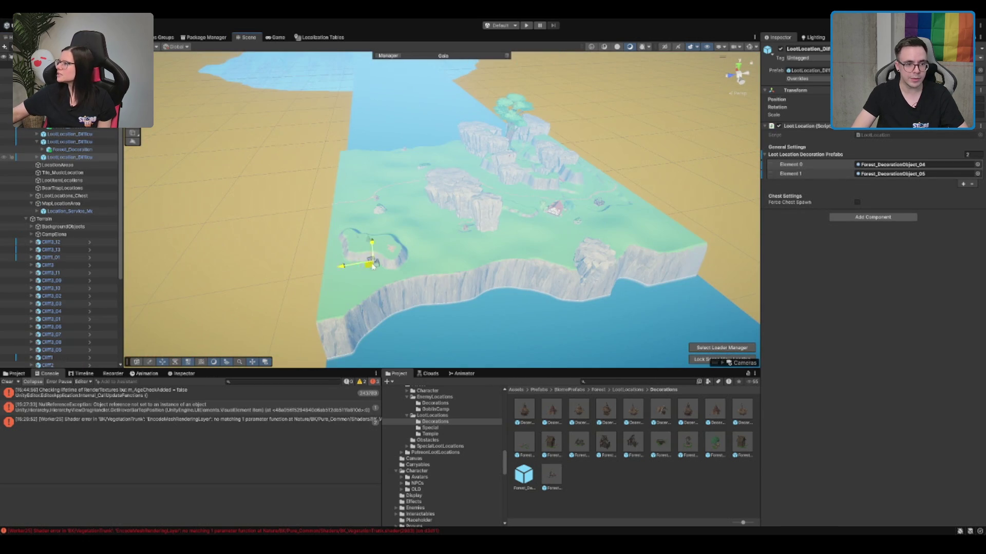
{"action": "key", "text": "f"}
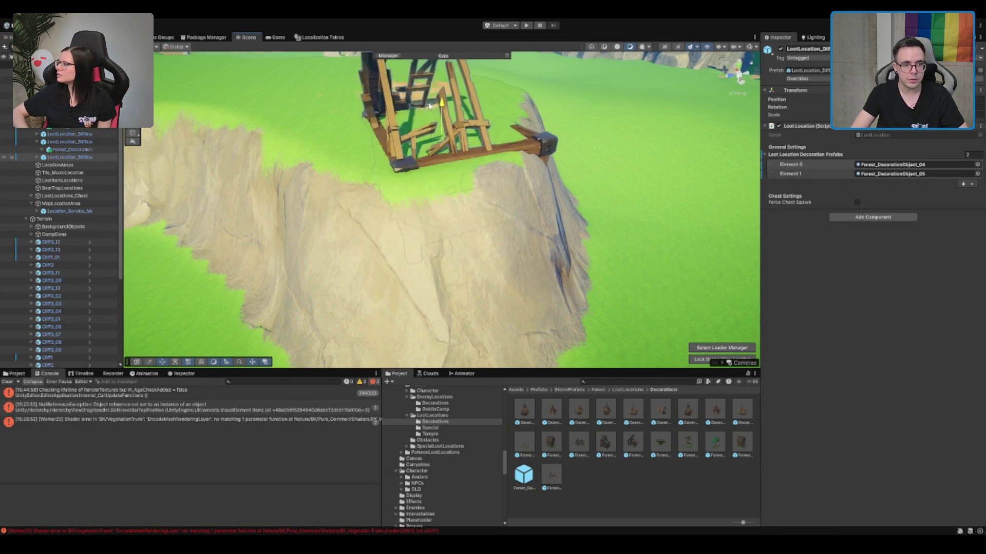
{"action": "key", "text": "f"}
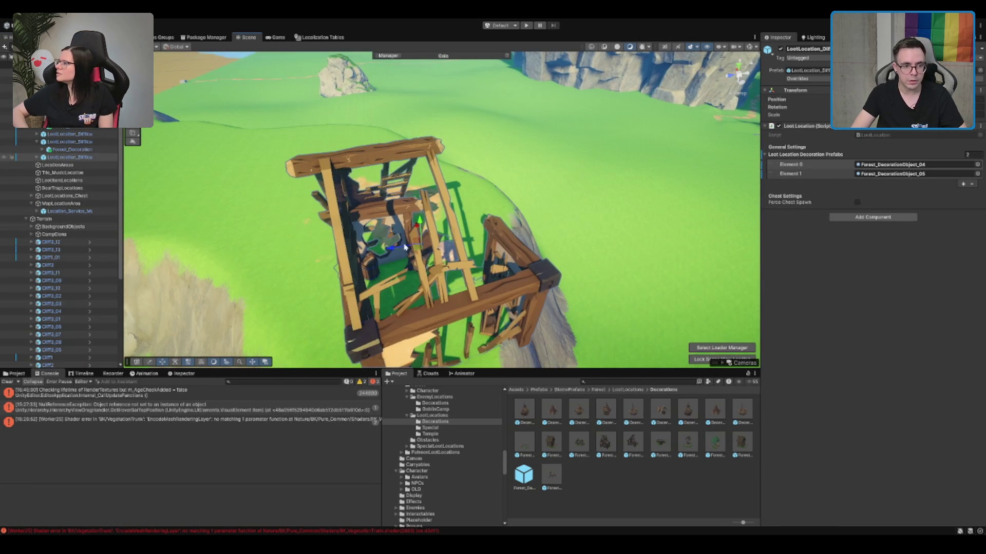
Step: Frame the copied hut from above and reselect the new loot location
{"action": "scroll", "coordinate": [420, 145], "scroll_direction": "up", "scroll_amount": 5}
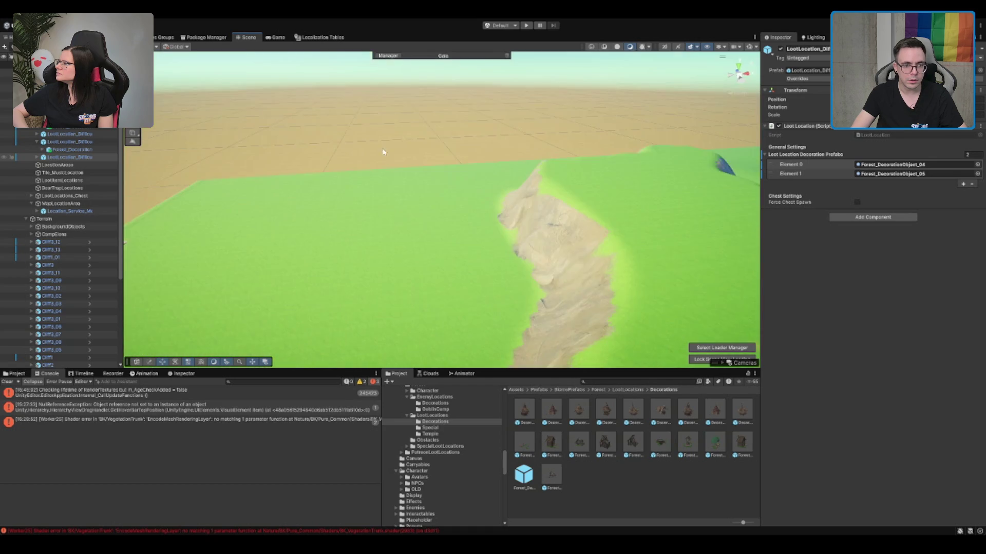
{"action": "key", "text": "f"}
{"action": "scroll", "coordinate": [405, 189], "scroll_direction": "up", "scroll_amount": 3}
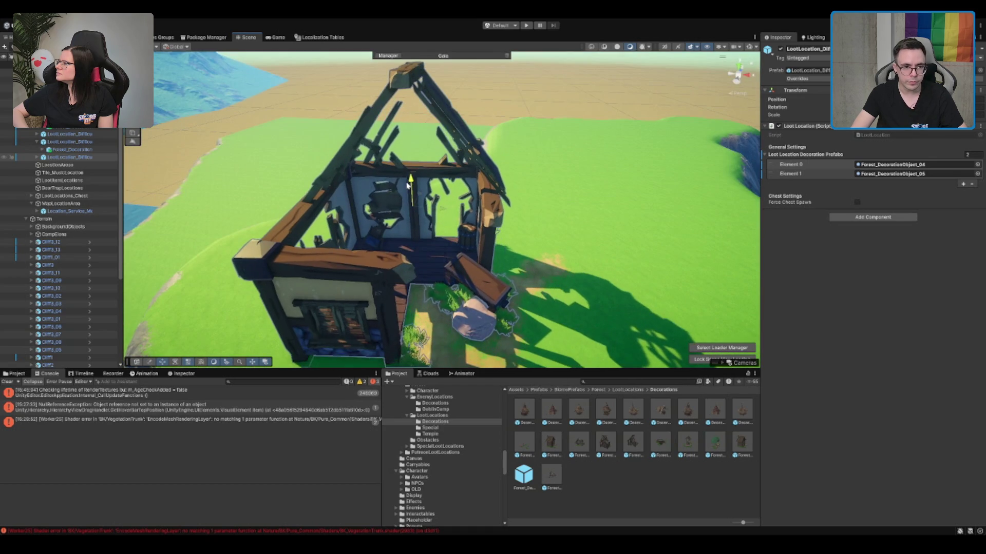
{"action": "scroll", "coordinate": [405, 189], "scroll_direction": "down", "scroll_amount": 4}
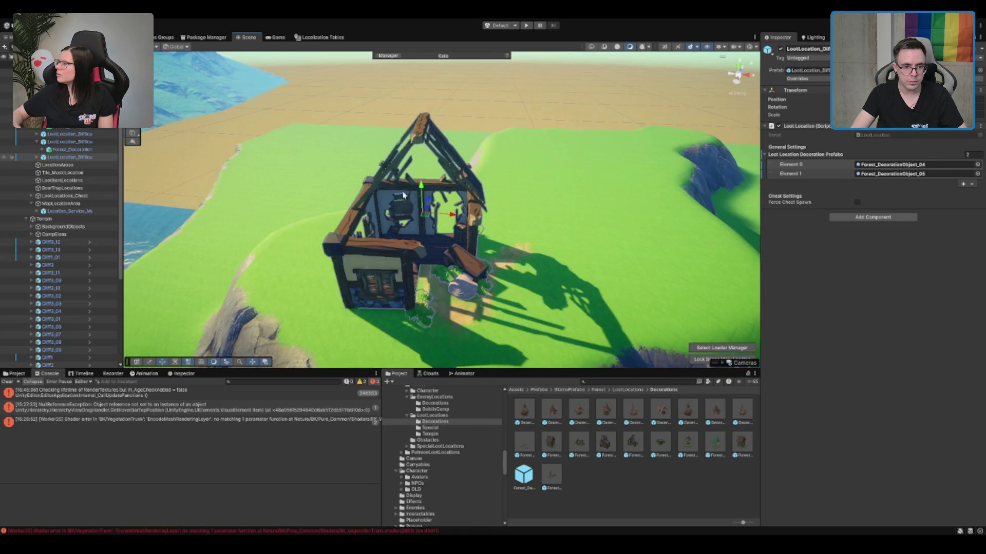
{"action": "scroll", "coordinate": [530, 215], "scroll_direction": "up", "scroll_amount": 2}
{"action": "left_click_drag", "start_coordinate": [462, 221], "coordinate": [396, 229]}
{"action": "left_click", "coordinate": [89, 163]}
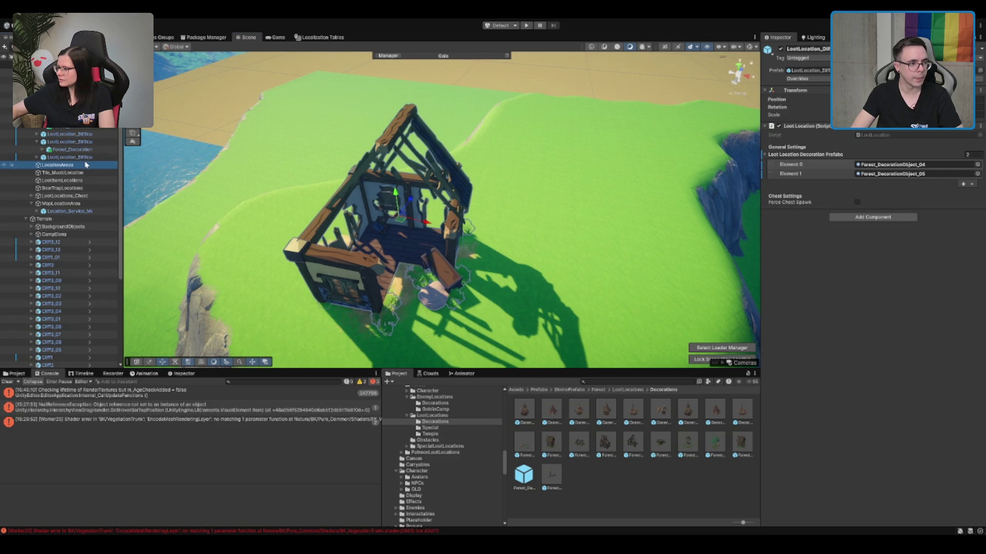
{"action": "left_click", "coordinate": [88, 159]}
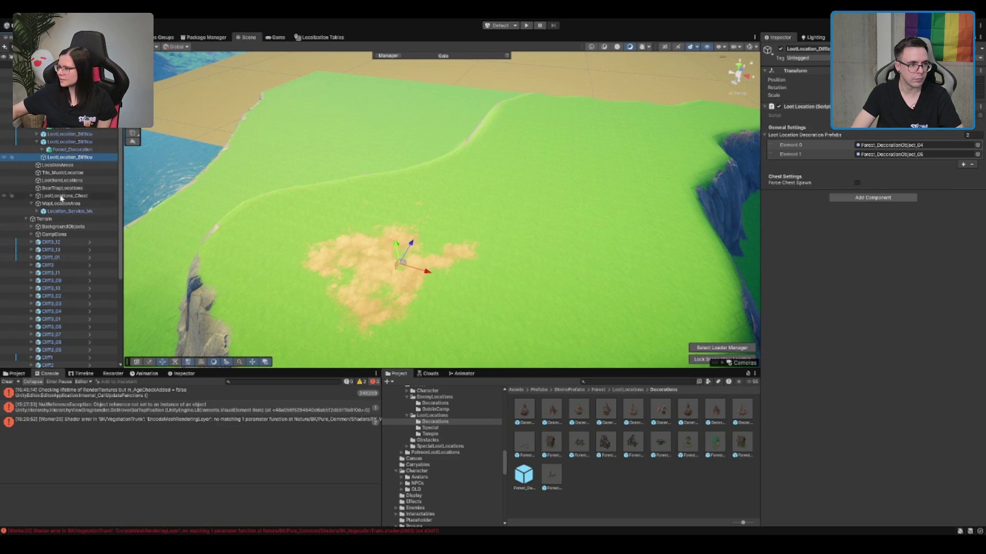
Step: Rename the new loot location and frame it in view
{"action": "left_click", "coordinate": [73, 159]}
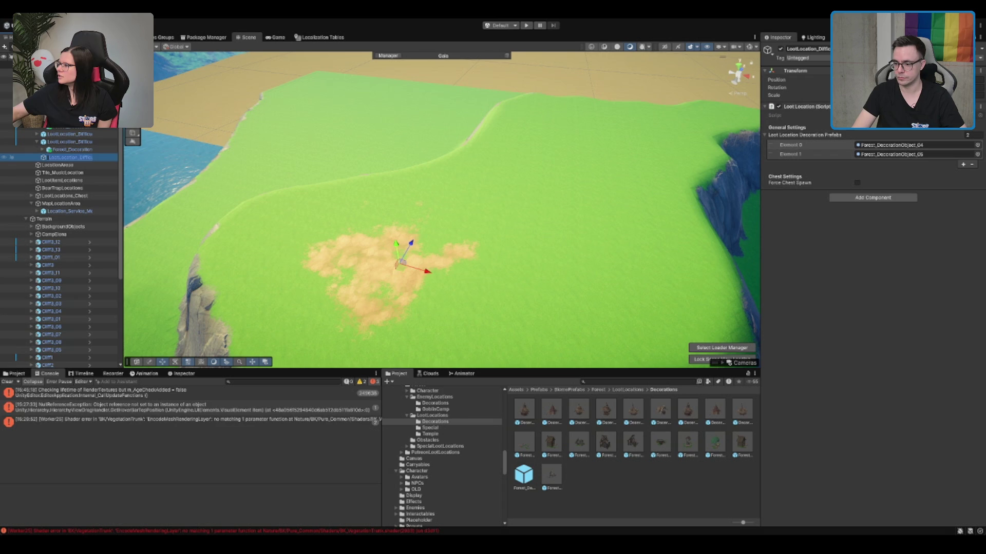
{"action": "key", "text": "Return"}
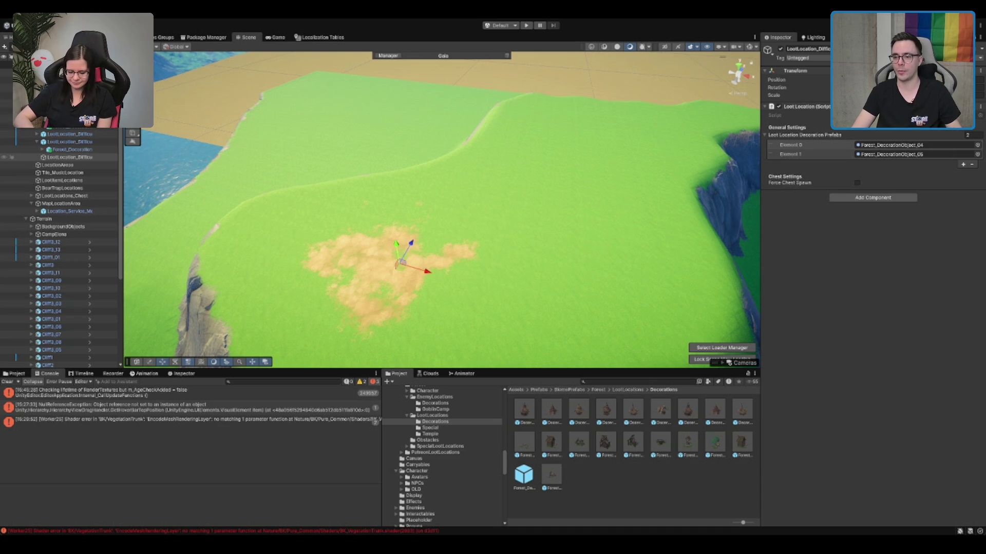
{"action": "key", "text": "f"}
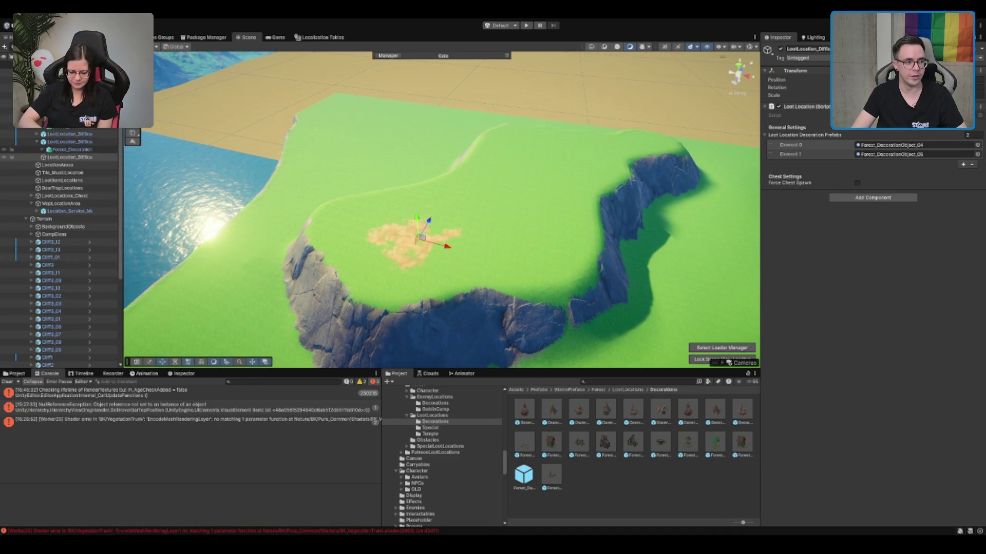
Step: Reveal Element 0's decoration prefab in the Project and expand the loot location's hierarchy
{"action": "left_click", "coordinate": [790, 145]}
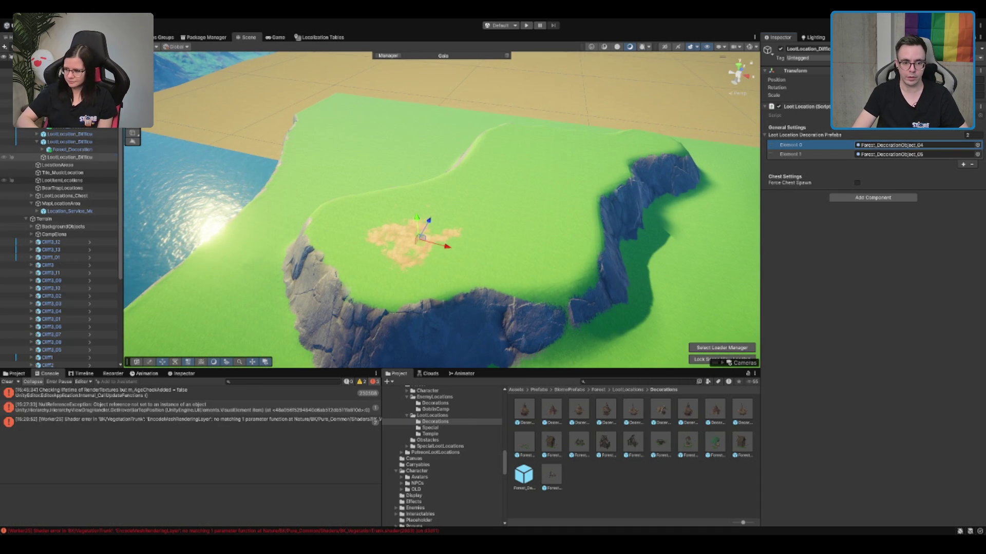
{"action": "left_click", "coordinate": [893, 145]}
{"action": "left_click", "coordinate": [74, 160]}
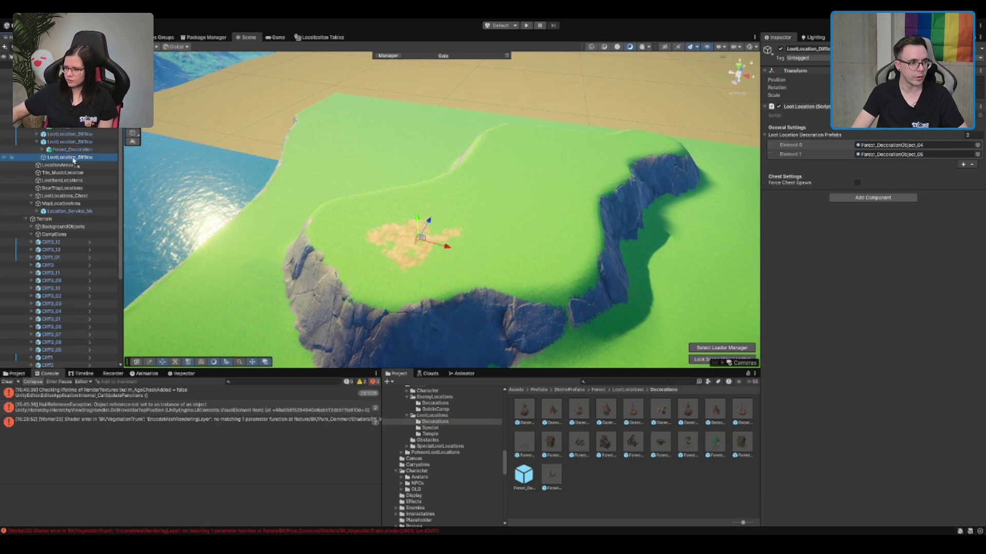
{"action": "key", "text": "Right"}
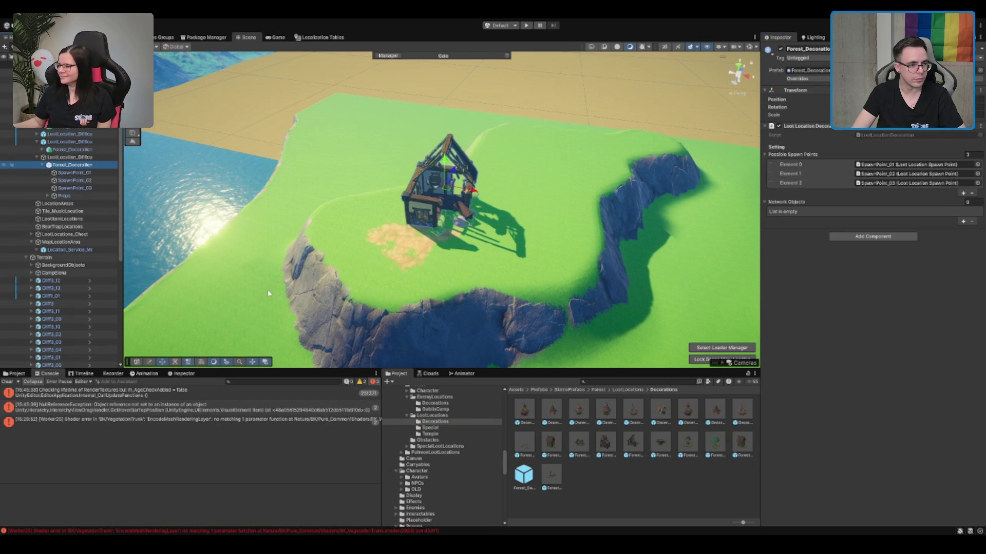
Step: Inspect the second spawn point's rock prefab, then delete the placed hut decoration
{"action": "left_click", "coordinate": [75, 180]}
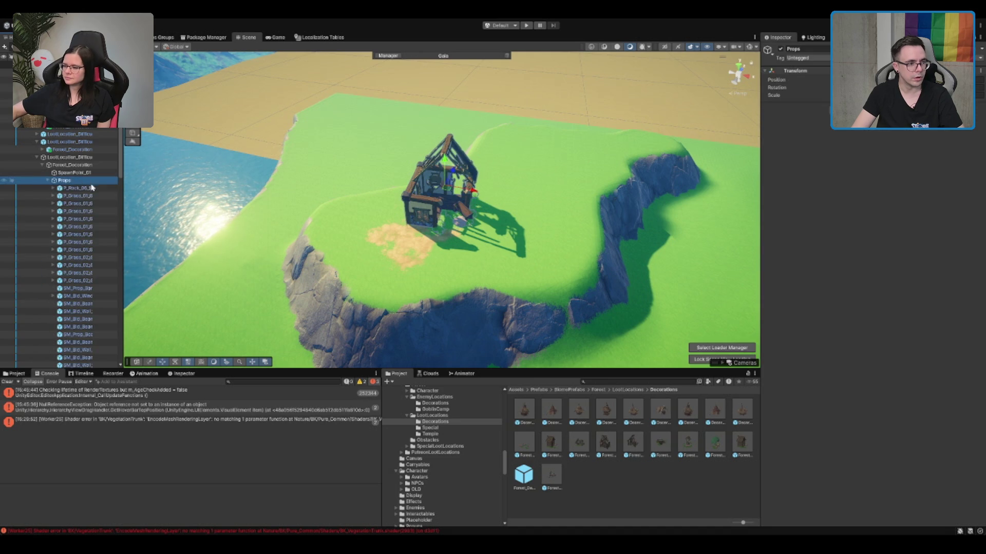
{"action": "left_click", "coordinate": [90, 190]}
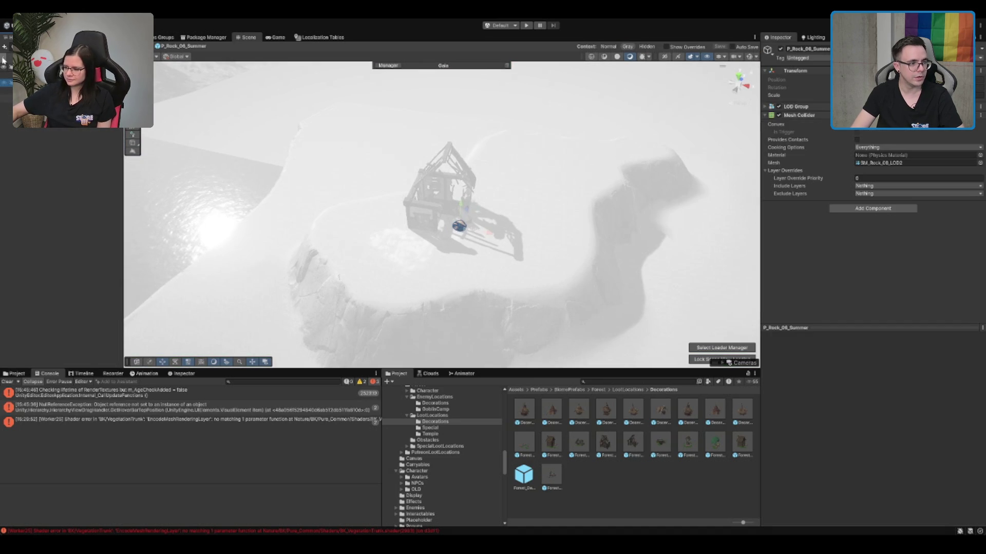
{"action": "left_click", "coordinate": [3, 60]}
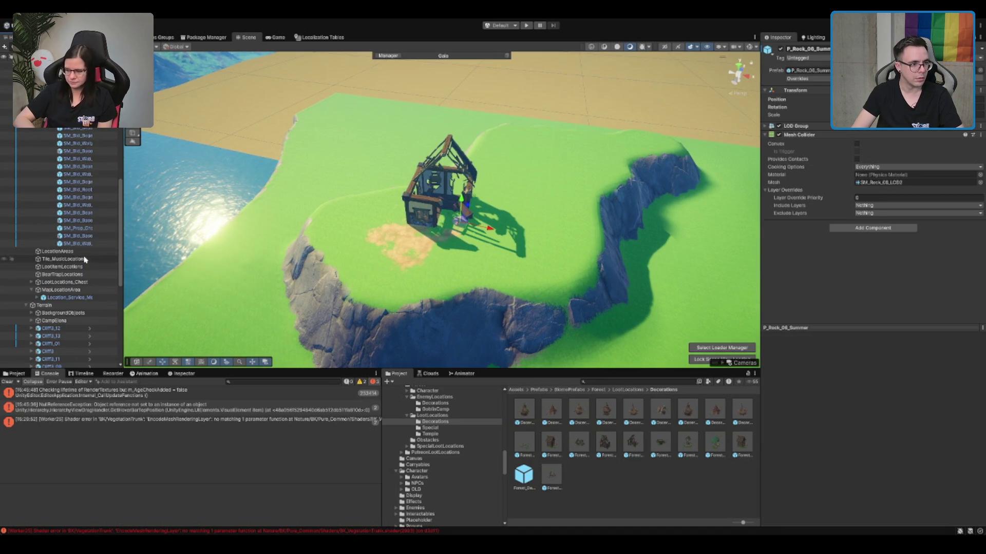
{"action": "key", "text": "Delete"}
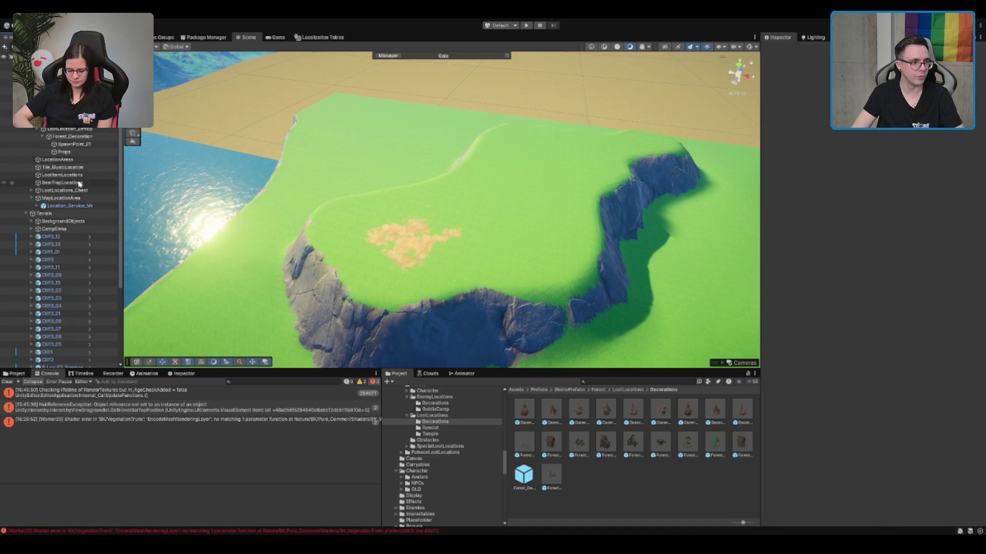
Step: Cut Forest_Decoration's Possible Spawn Points to 1, keeping only SpawnPoint_01
{"action": "left_click", "coordinate": [77, 137]}
{"action": "scroll", "coordinate": [372, 197], "scroll_direction": "up", "scroll_amount": 1}
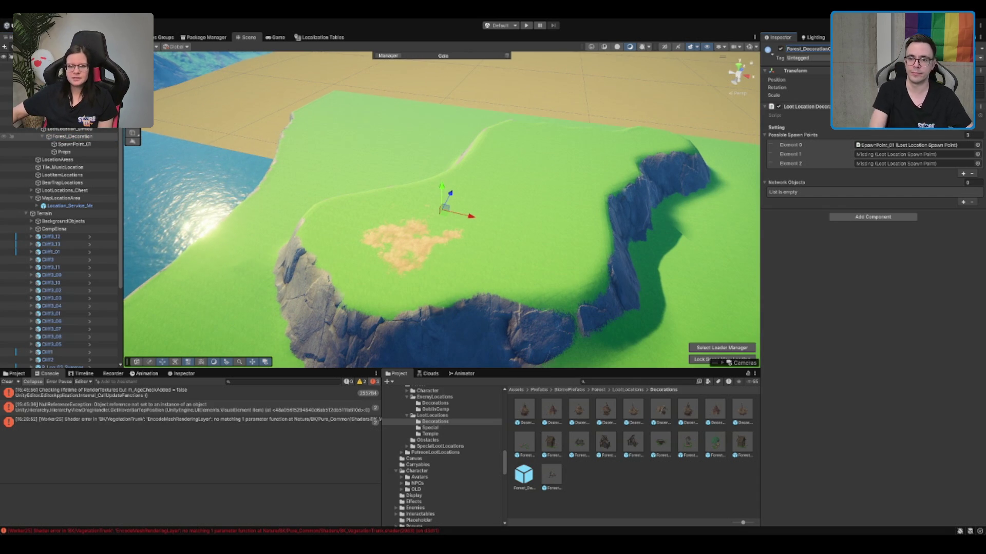
{"action": "left_click", "coordinate": [969, 135]}
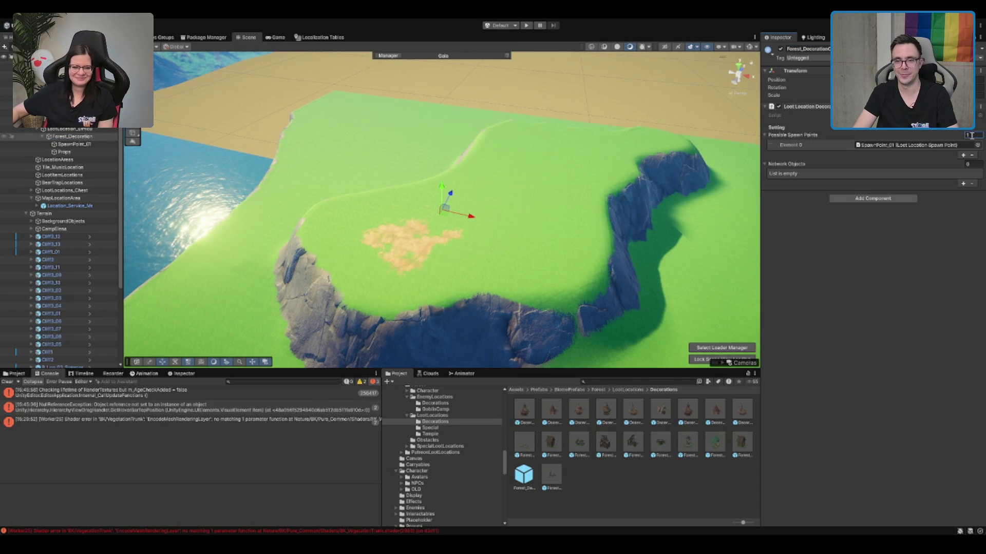
{"action": "type", "text": "1"}
{"action": "key", "text": "Return"}
Step: Turn the view toward the sand patch and show project assets in the lower-left panel
{"action": "mouse_move", "coordinate": [659, 180]}
{"action": "left_mouse_down"}
{"action": "mouse_move", "coordinate": [478, 271]}
{"action": "mouse_move", "coordinate": [308, 179]}
{"action": "mouse_move", "coordinate": [256, 211]}
{"action": "left_mouse_up"}
{"action": "scroll", "coordinate": [442, 215], "scroll_direction": "up", "scroll_amount": 3}
{"action": "left_click", "coordinate": [642, 381]}
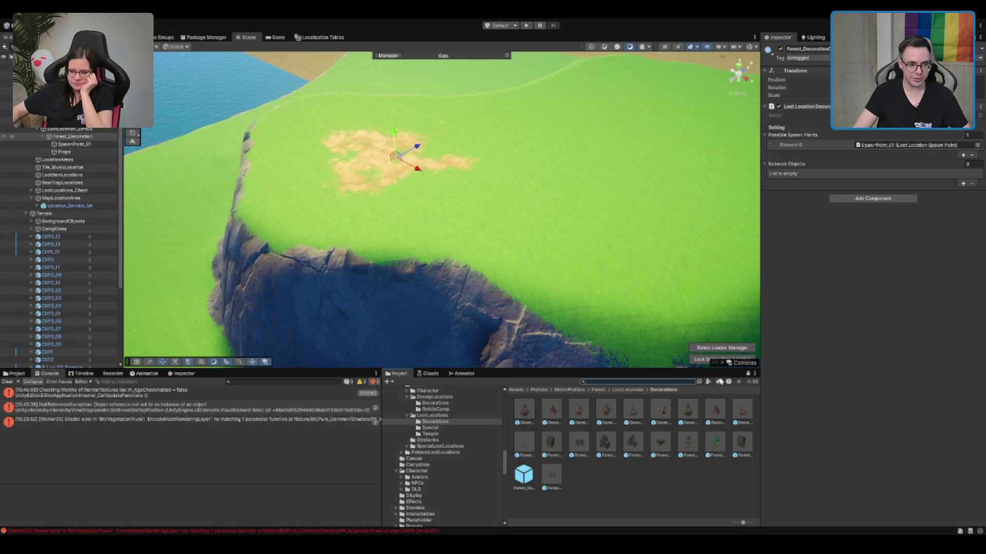
{"action": "left_click", "coordinate": [6, 382]}
Step: Search the project for 'Tower' and place SM_Bld_Ruin_Tower_Round_01 on the cliff top, framed in view
{"action": "left_click", "coordinate": [15, 373]}
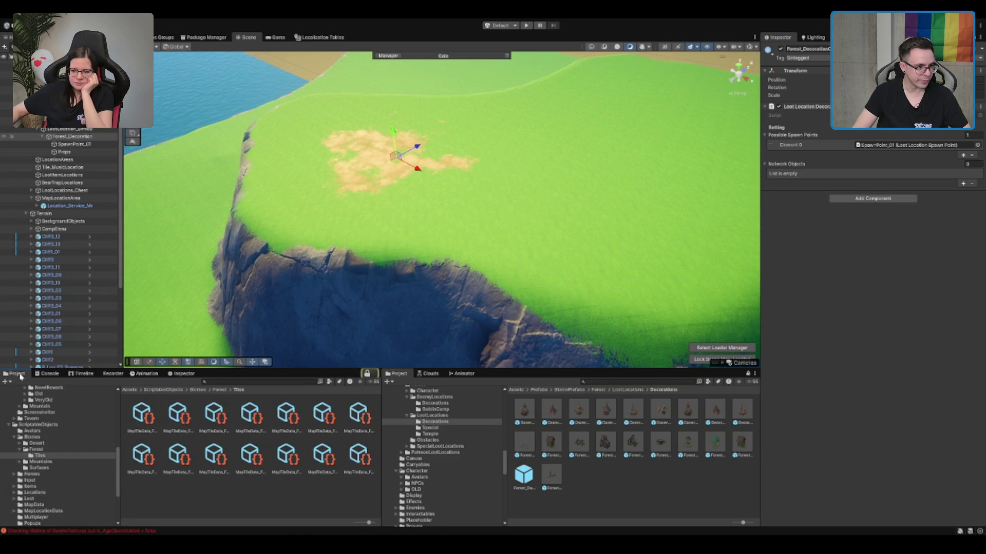
{"action": "left_click", "coordinate": [292, 382]}
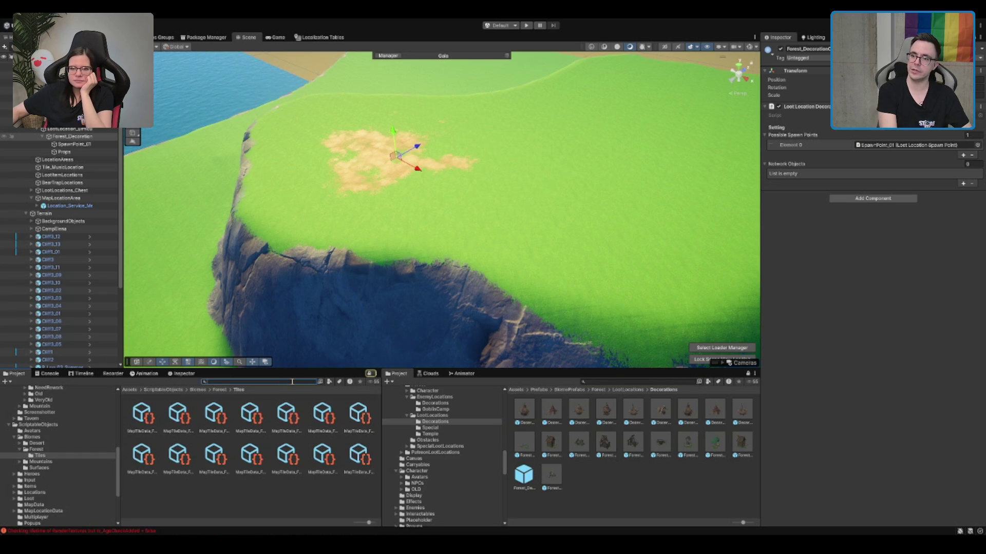
{"action": "type", "text": "Tower"}
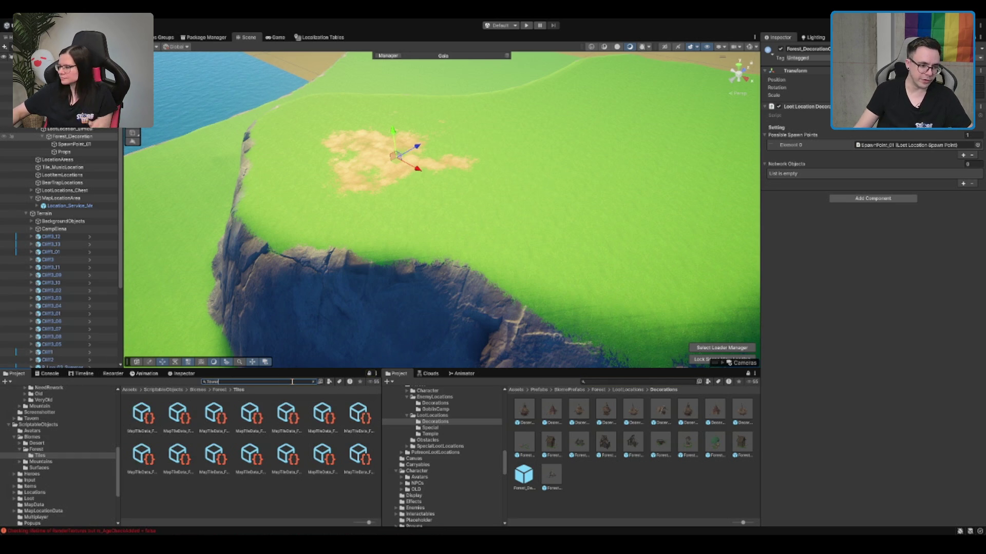
{"action": "scroll", "coordinate": [280, 443], "scroll_direction": "down", "scroll_amount": 5}
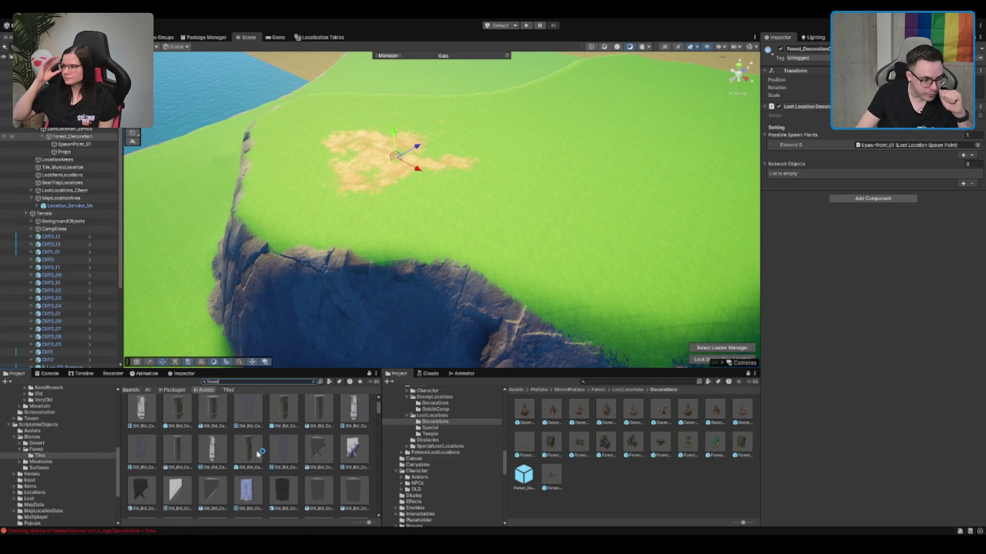
{"action": "scroll", "coordinate": [280, 443], "scroll_direction": "down", "scroll_amount": 5}
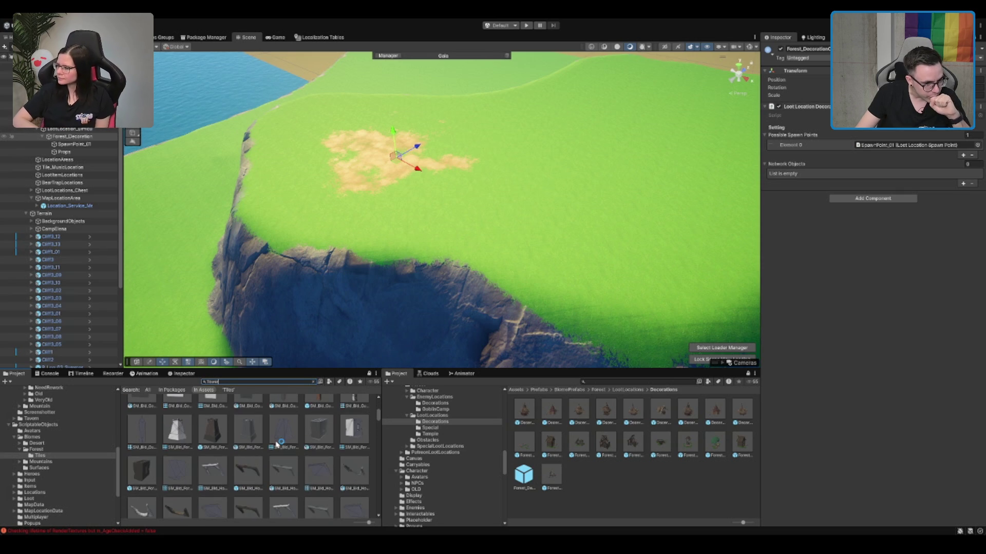
{"action": "scroll", "coordinate": [277, 444], "scroll_direction": "down", "scroll_amount": 5}
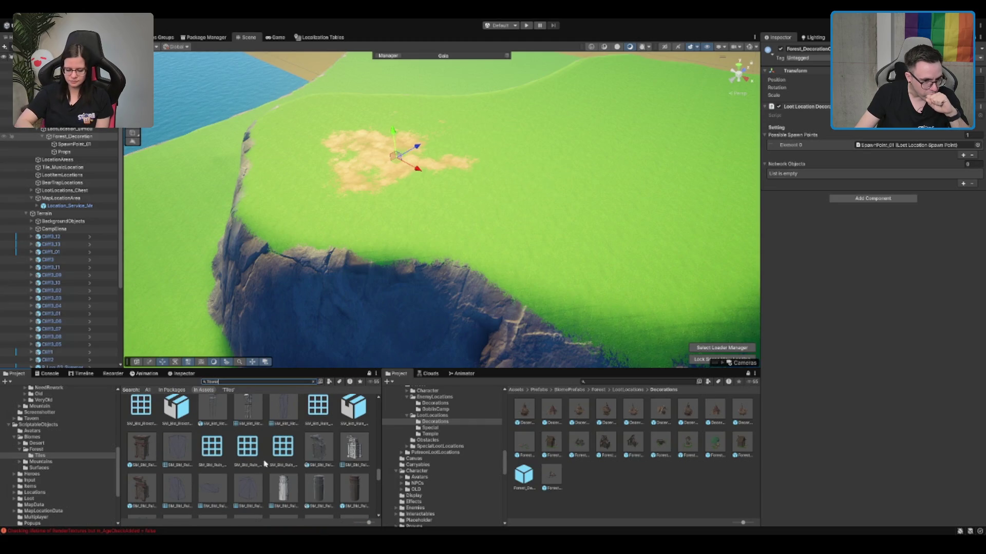
{"action": "left_click", "coordinate": [349, 495]}
{"action": "scroll", "coordinate": [334, 462], "scroll_direction": "down", "scroll_amount": 3}
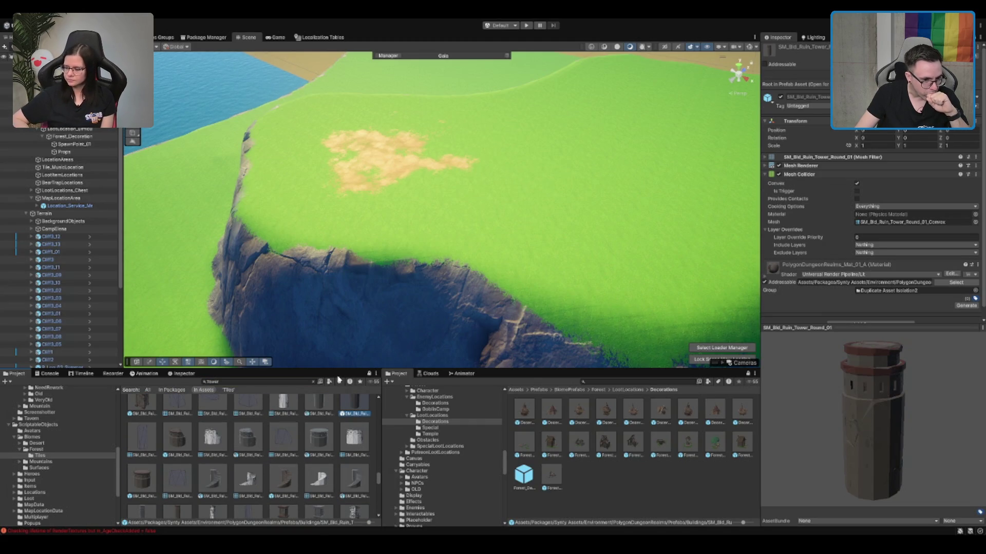
{"action": "left_click", "coordinate": [313, 382]}
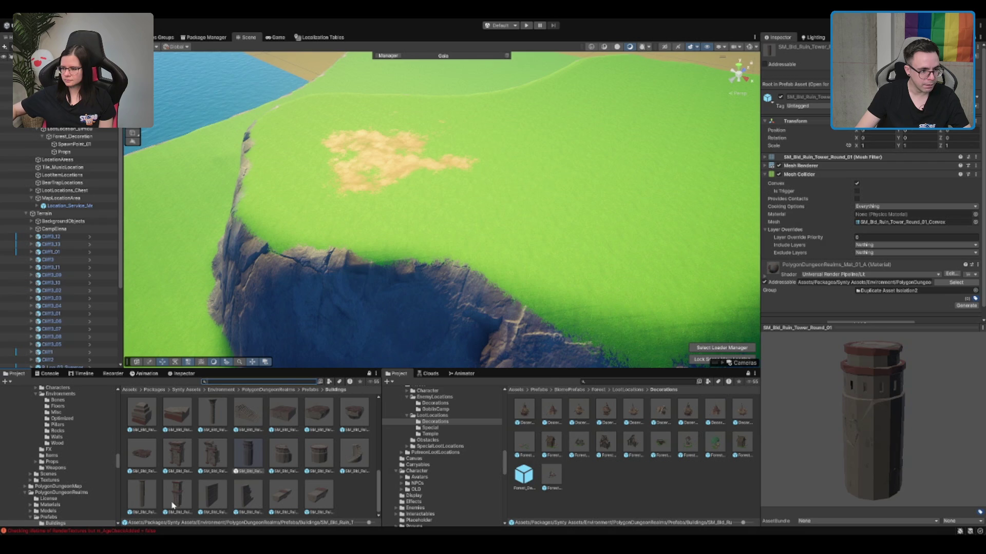
{"action": "mouse_move", "coordinate": [174, 505]}
{"action": "left_mouse_down"}
{"action": "mouse_move", "coordinate": [395, 170]}
{"action": "mouse_move", "coordinate": [386, 163]}
{"action": "left_mouse_up"}
{"action": "key", "text": "f"}
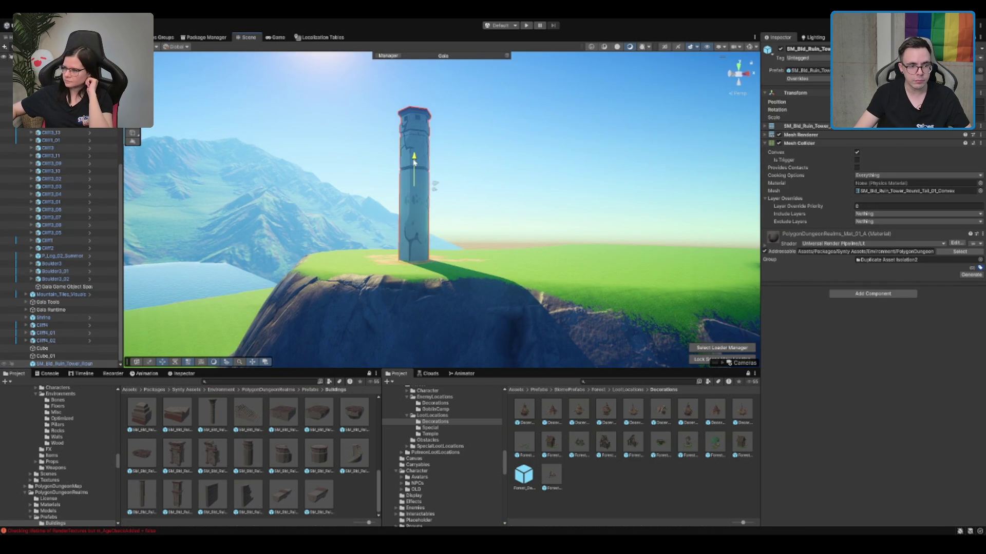
Step: Bring the camera close to the tower, ping its source asset, and tag it Climbable
{"action": "mouse_move", "coordinate": [414, 162]}
{"action": "left_mouse_down"}
{"action": "mouse_move", "coordinate": [451, 209]}
{"action": "mouse_move", "coordinate": [536, 168]}
{"action": "mouse_move", "coordinate": [442, 246]}
{"action": "mouse_move", "coordinate": [462, 267]}
{"action": "mouse_move", "coordinate": [436, 288]}
{"action": "left_mouse_up"}
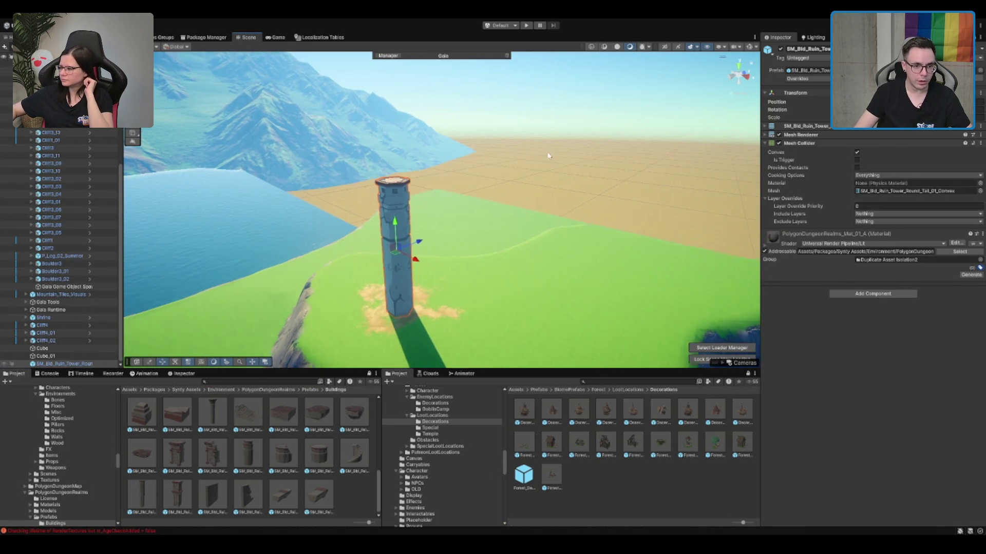
{"action": "scroll", "coordinate": [442, 215], "scroll_direction": "up", "scroll_amount": 2}
{"action": "left_click", "coordinate": [807, 70]}
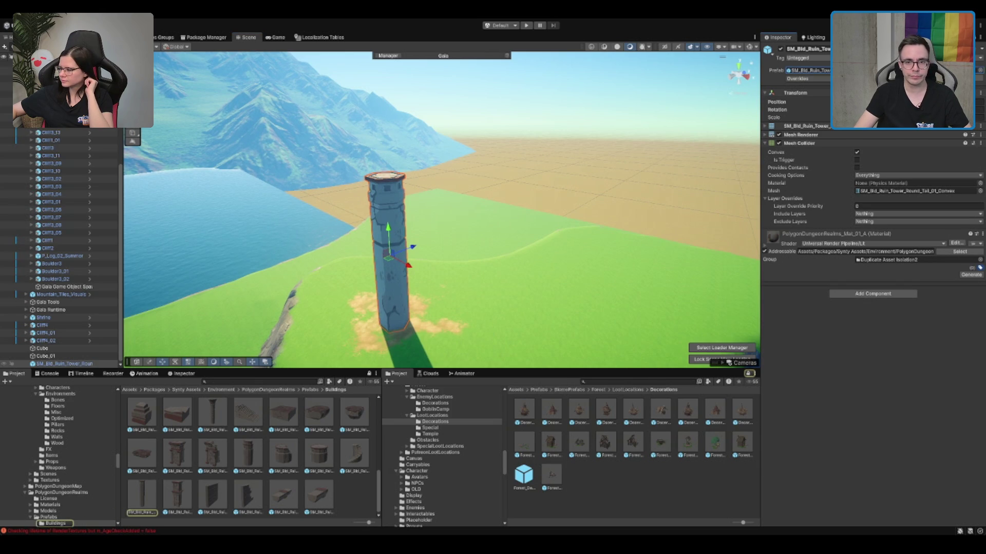
{"action": "left_click", "coordinate": [793, 162]}
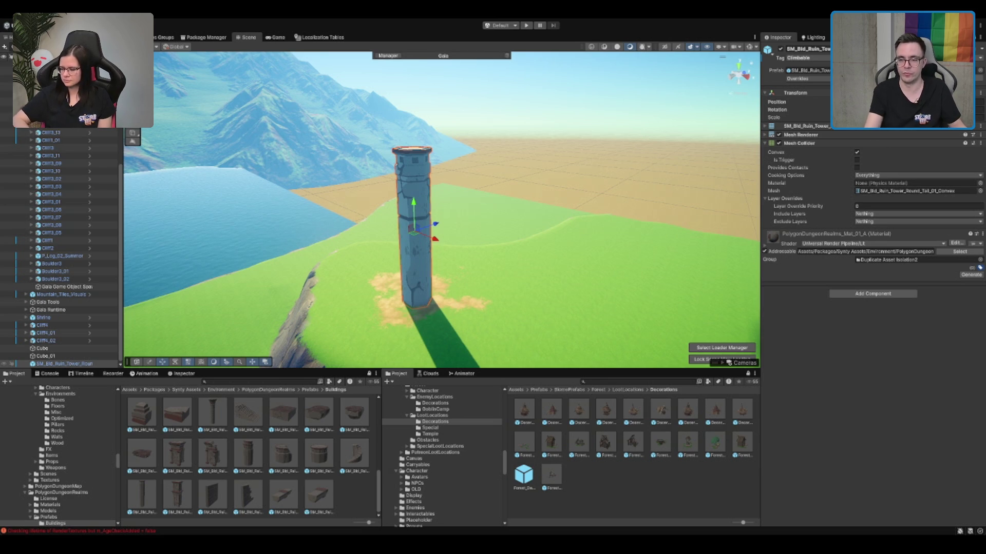
{"action": "scroll", "coordinate": [414, 231], "scroll_direction": "up", "scroll_amount": 2}
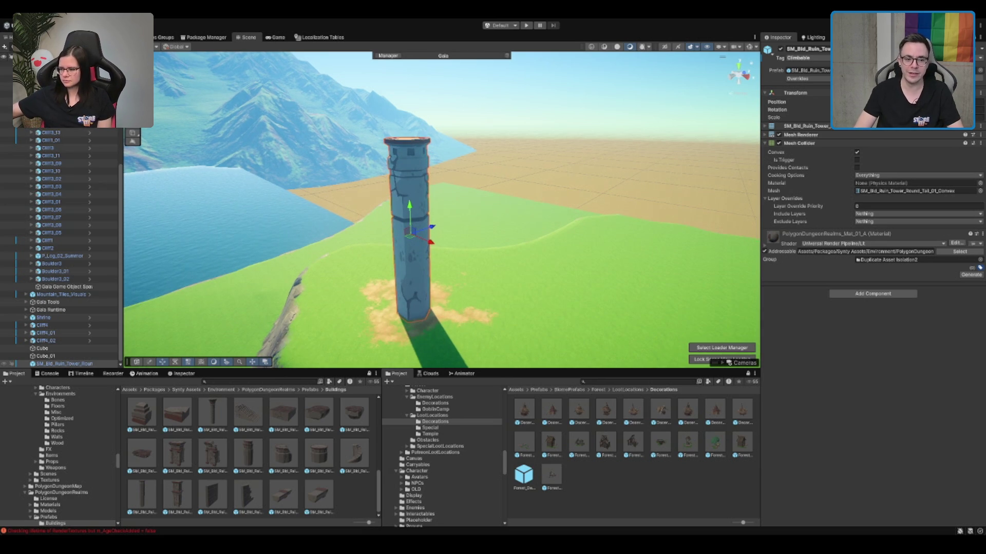
{"action": "scroll", "coordinate": [521, 246], "scroll_direction": "up", "scroll_amount": 4}
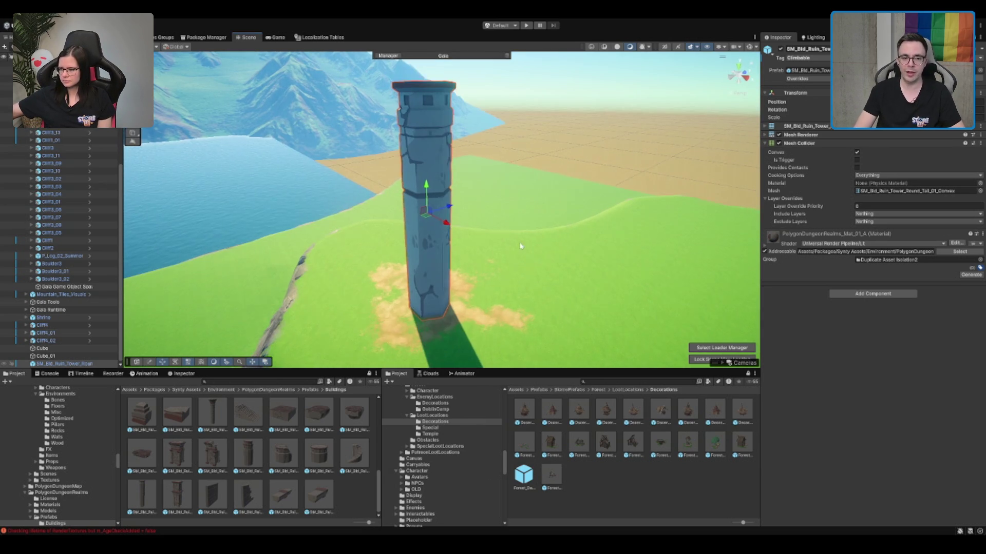
{"action": "scroll", "coordinate": [521, 246], "scroll_direction": "up", "scroll_amount": 2}
{"action": "mouse_move", "coordinate": [520, 246]}
{"action": "left_mouse_down"}
{"action": "mouse_move", "coordinate": [541, 203]}
{"action": "mouse_move", "coordinate": [504, 241]}
{"action": "left_mouse_up"}
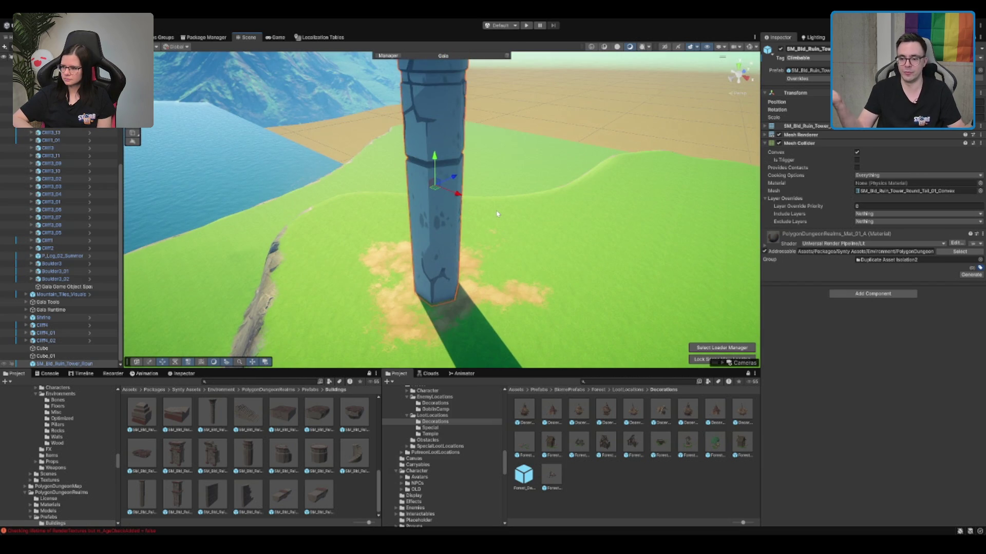
{"action": "scroll", "coordinate": [490, 215], "scroll_direction": "up", "scroll_amount": 2}
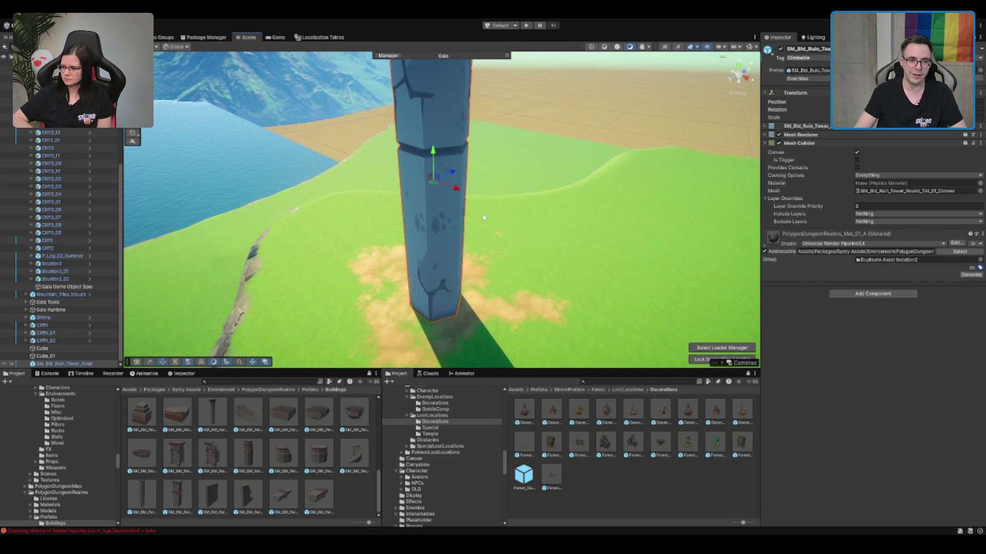
{"action": "scroll", "coordinate": [374, 182], "scroll_direction": "down", "scroll_amount": 5}
{"action": "scroll", "coordinate": [374, 182], "scroll_direction": "up", "scroll_amount": 2}
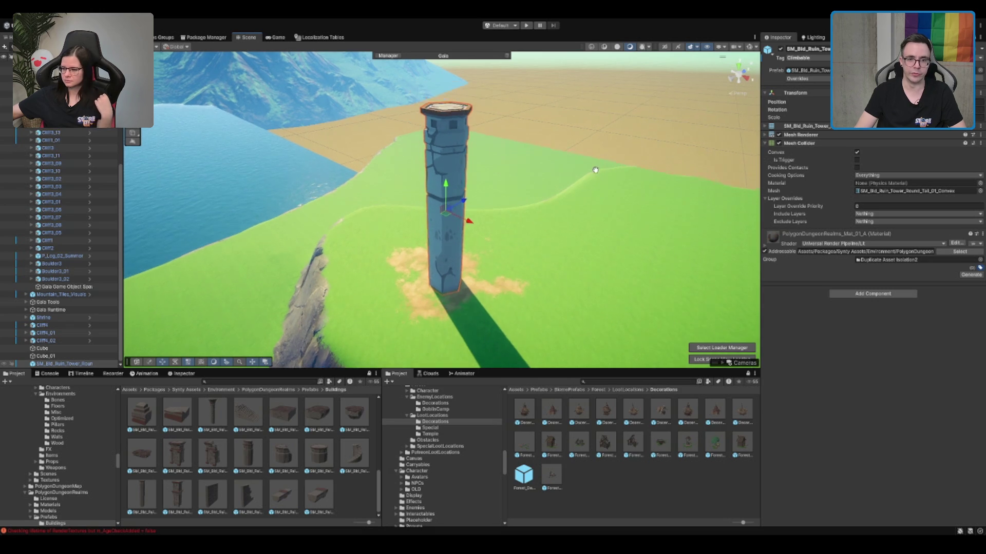
{"action": "left_click", "coordinate": [856, 152]}
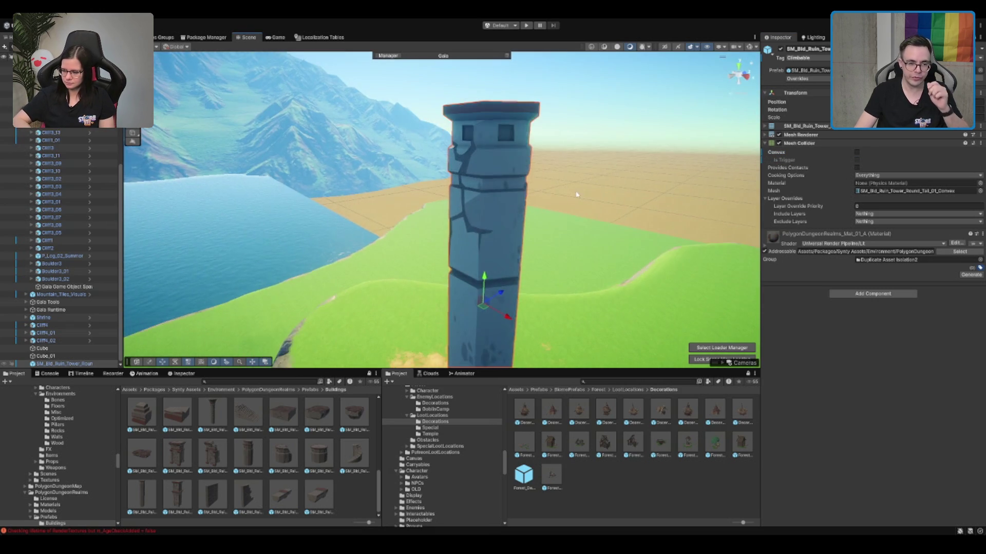
{"action": "left_click", "coordinate": [856, 152]}
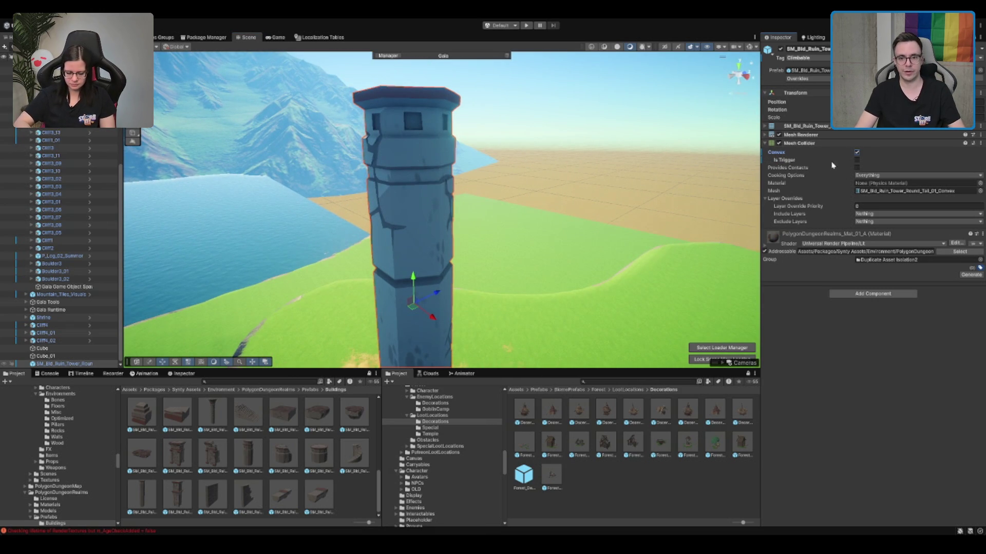
{"action": "scroll", "coordinate": [458, 155], "scroll_direction": "down", "scroll_amount": 3}
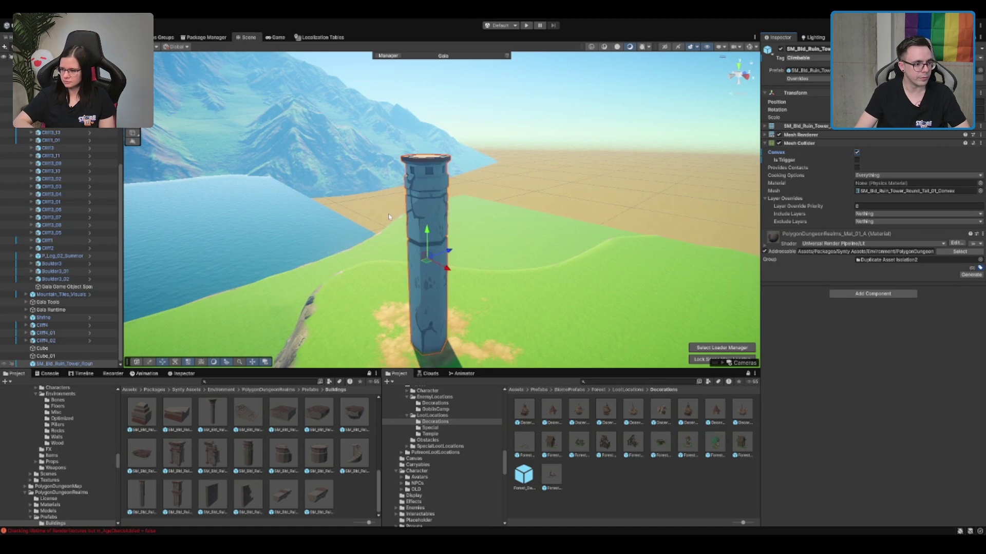
{"action": "scroll", "coordinate": [71, 354], "scroll_direction": "up", "scroll_amount": 3}
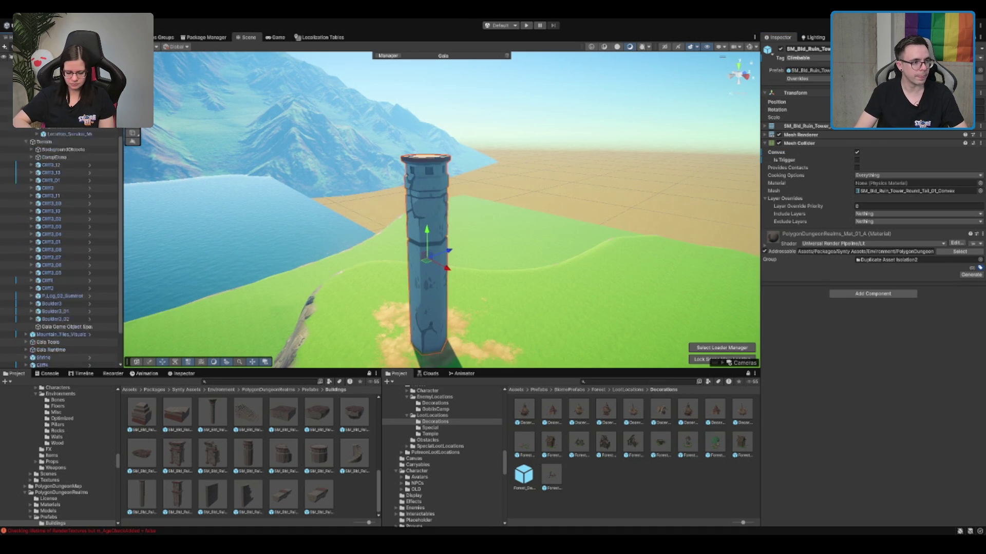
{"action": "scroll", "coordinate": [72, 308], "scroll_direction": "up", "scroll_amount": 8}
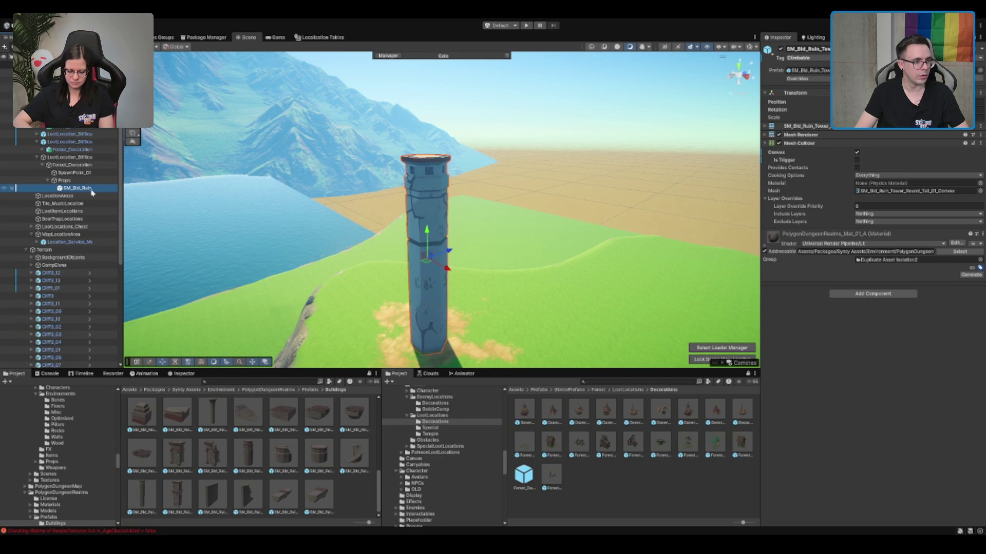
Step: Rename the placed tower to RuinTower
{"action": "left_click", "coordinate": [92, 190]}
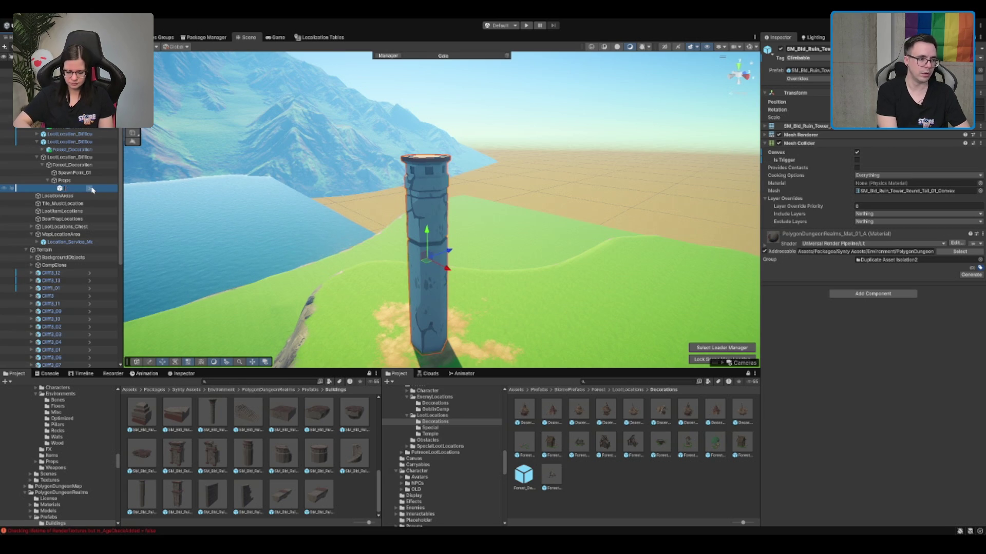
{"action": "type", "text": "RuinTower"}
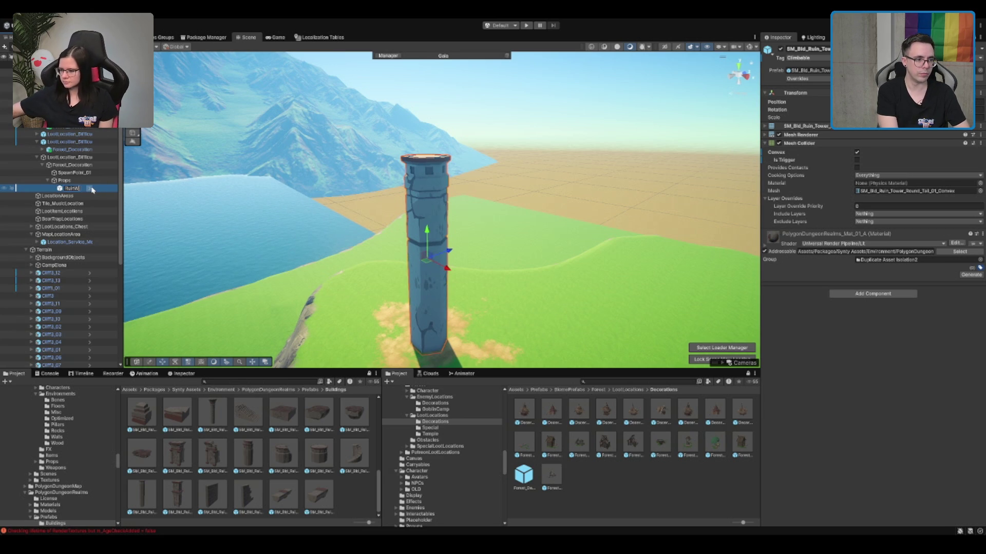
{"action": "key", "text": "Return"}
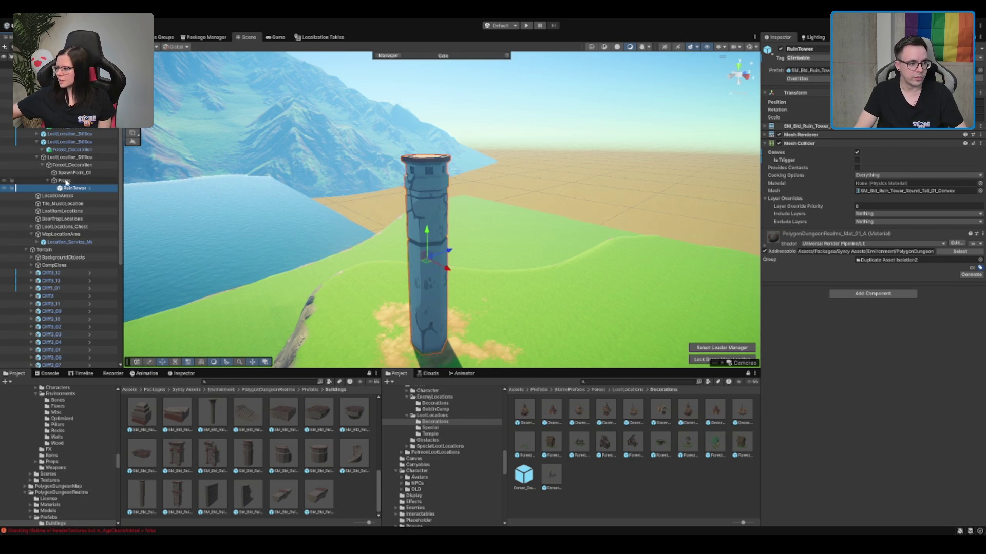
Step: On SpawnPoint_01, remove the entry from the Possible Chest Data list
{"action": "left_click", "coordinate": [74, 172]}
{"action": "left_click_drag", "start_coordinate": [446, 226], "coordinate": [452, 188]}
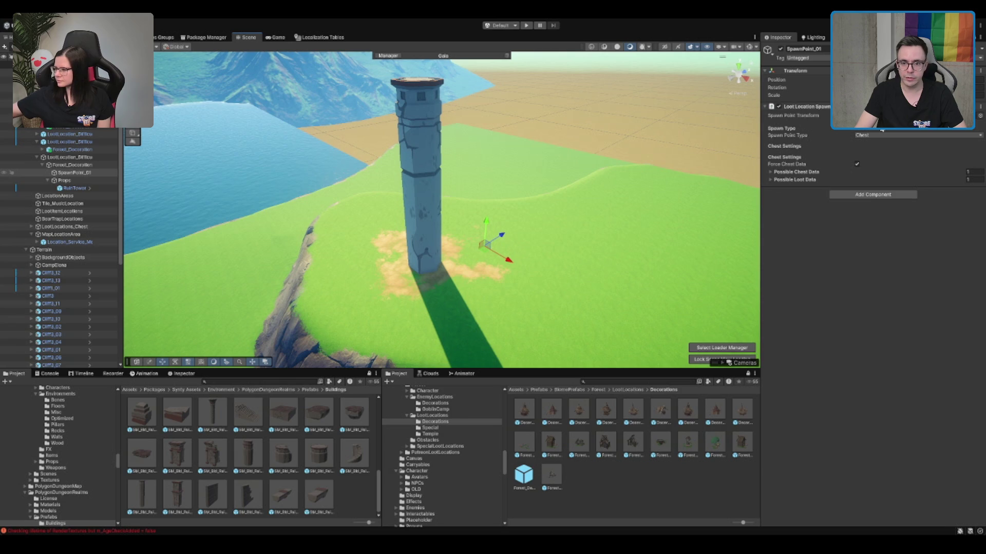
{"action": "left_click", "coordinate": [875, 136]}
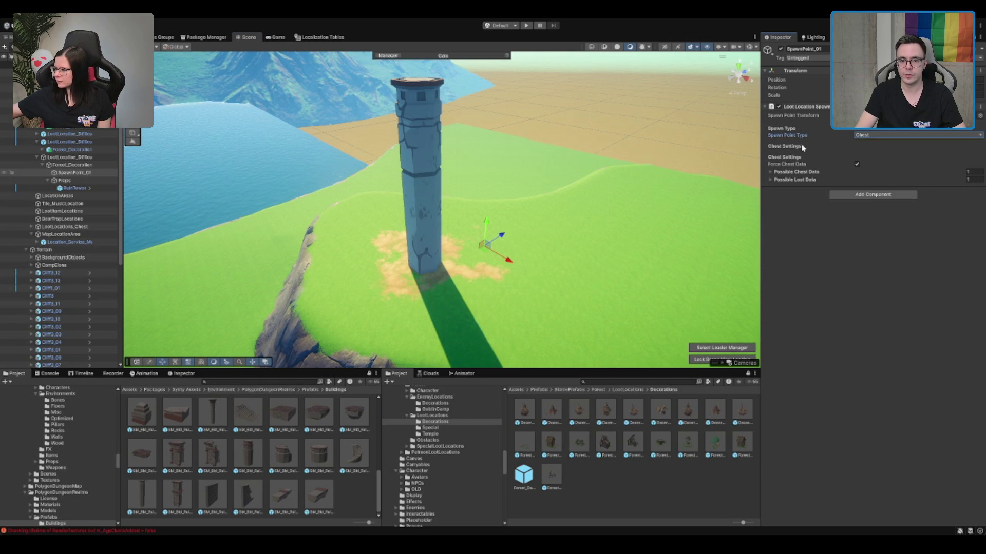
{"action": "left_click", "coordinate": [812, 175]}
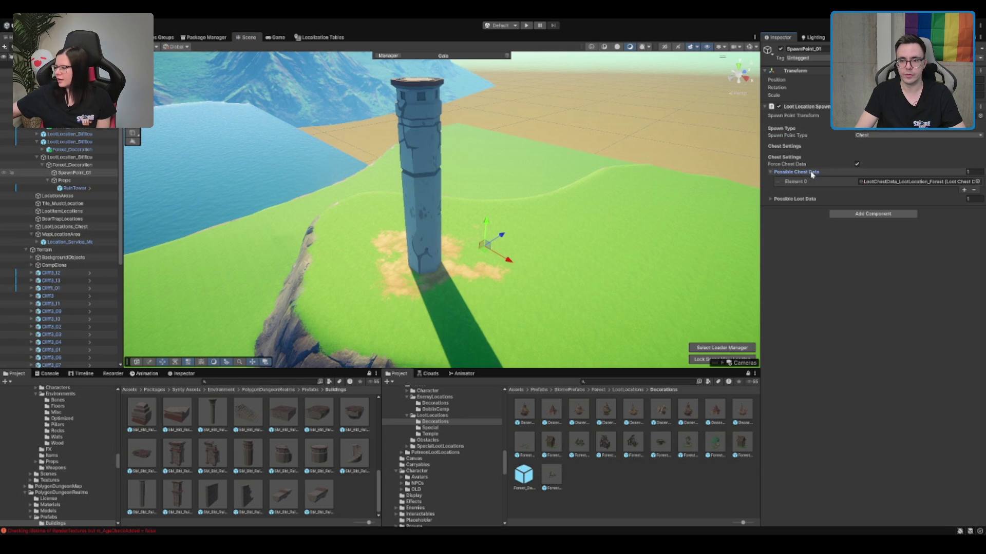
{"action": "left_click", "coordinate": [842, 175]}
{"action": "left_click", "coordinate": [857, 176]}
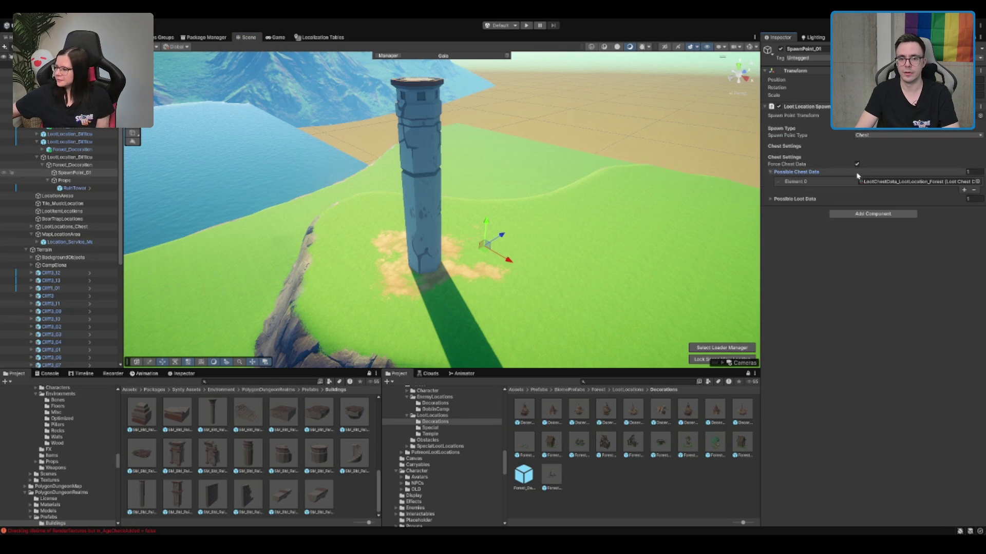
{"action": "left_click", "coordinate": [785, 199]}
Step: Collapse the chest and loot data lists and uncheck Force Chest Data
{"action": "left_click", "coordinate": [972, 190]}
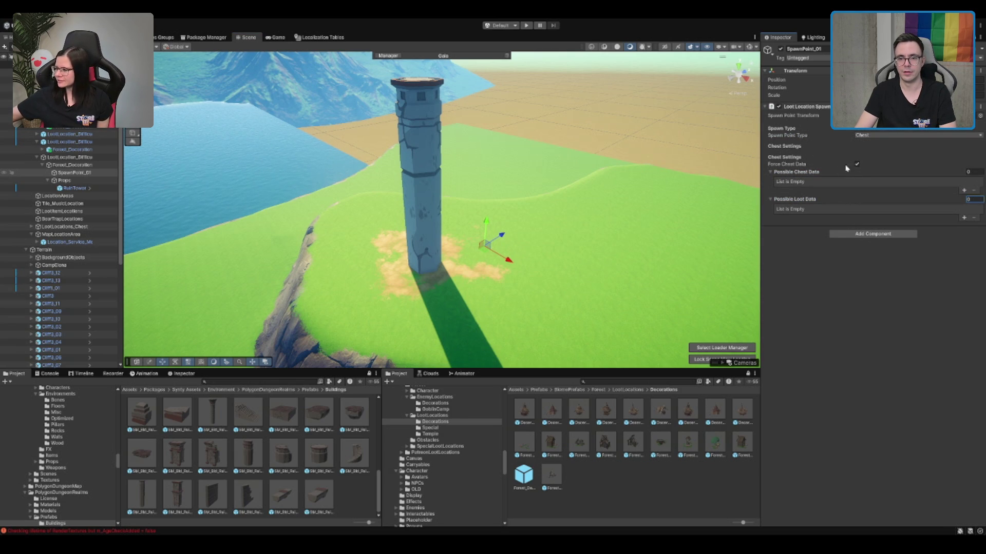
{"action": "left_click", "coordinate": [812, 173]}
{"action": "left_click", "coordinate": [811, 180]}
{"action": "left_click", "coordinate": [856, 164]}
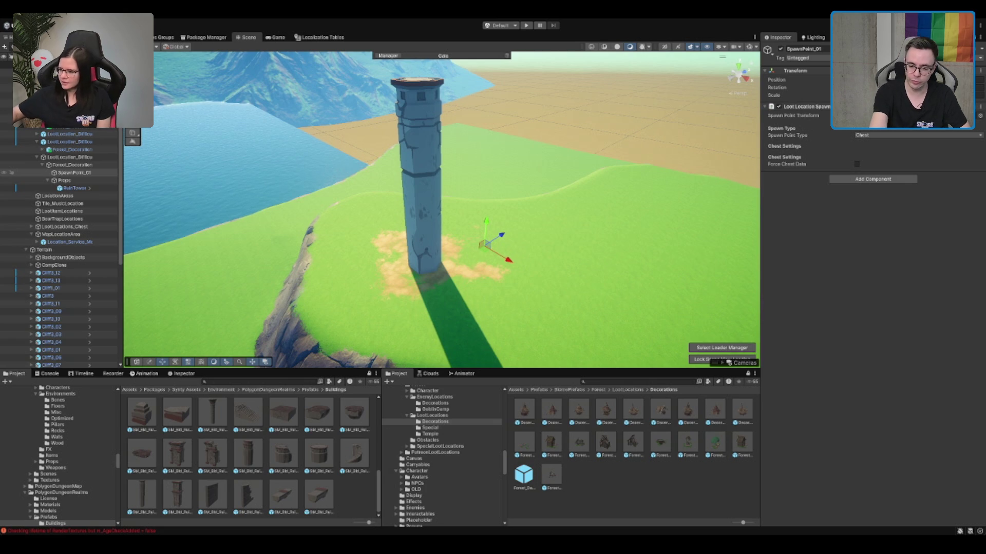
{"action": "scroll", "coordinate": [442, 205], "scroll_direction": "up", "scroll_amount": 3}
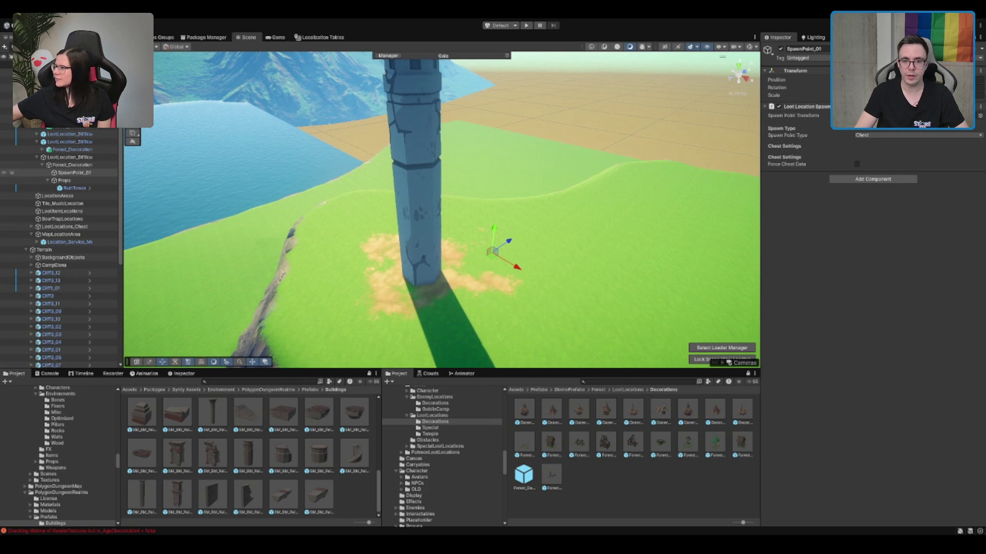
Step: Enable Force Chest Spawn on the parent loot location object
{"action": "left_click", "coordinate": [72, 165]}
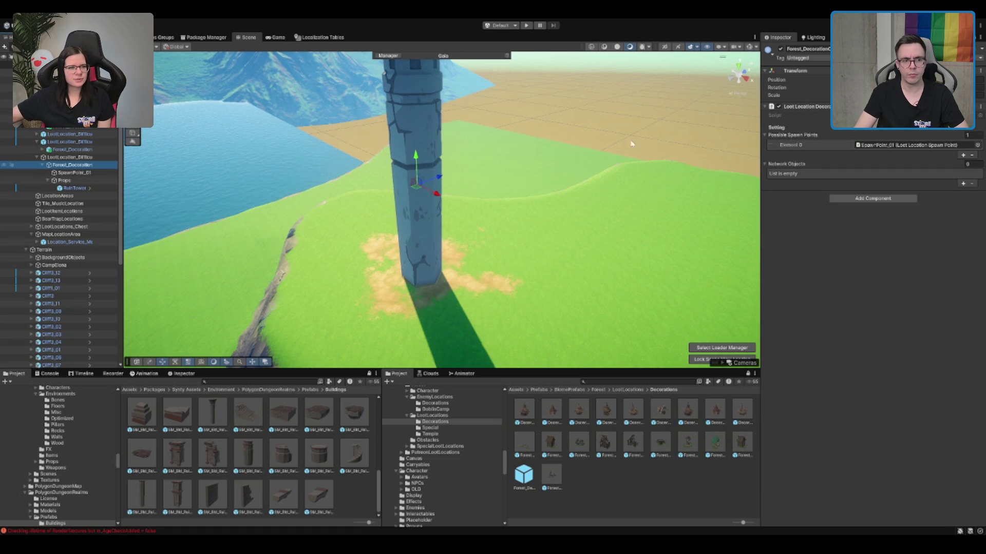
{"action": "left_click", "coordinate": [69, 157]}
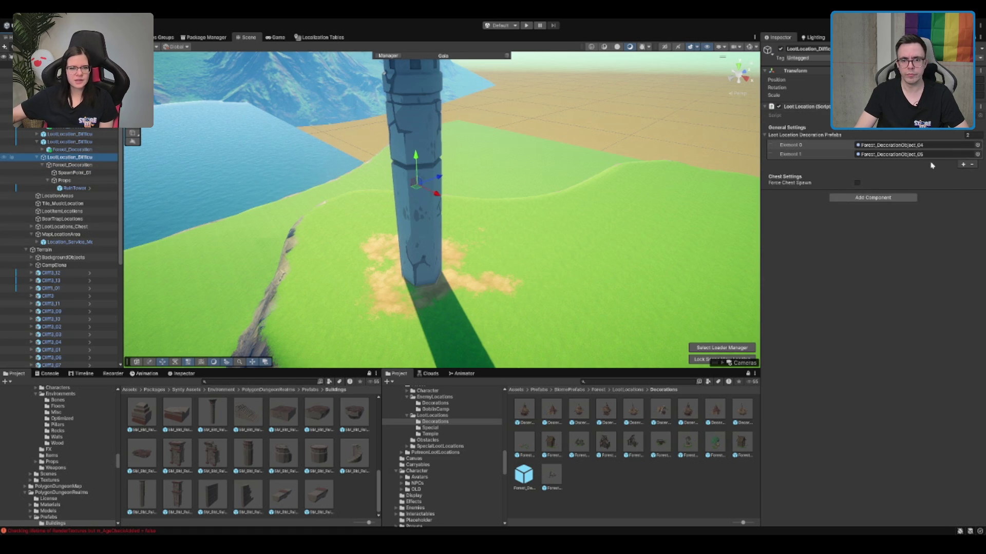
{"action": "left_click", "coordinate": [857, 182]}
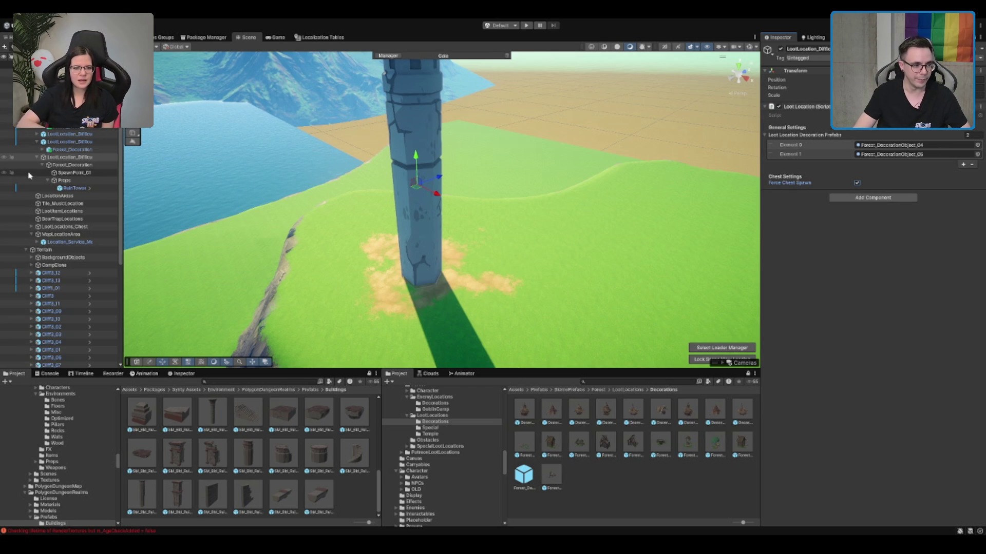
Step: Inspect RuinTower, collapse its Mesh Collider settings, and collapse the Props group
{"action": "left_click", "coordinate": [77, 165]}
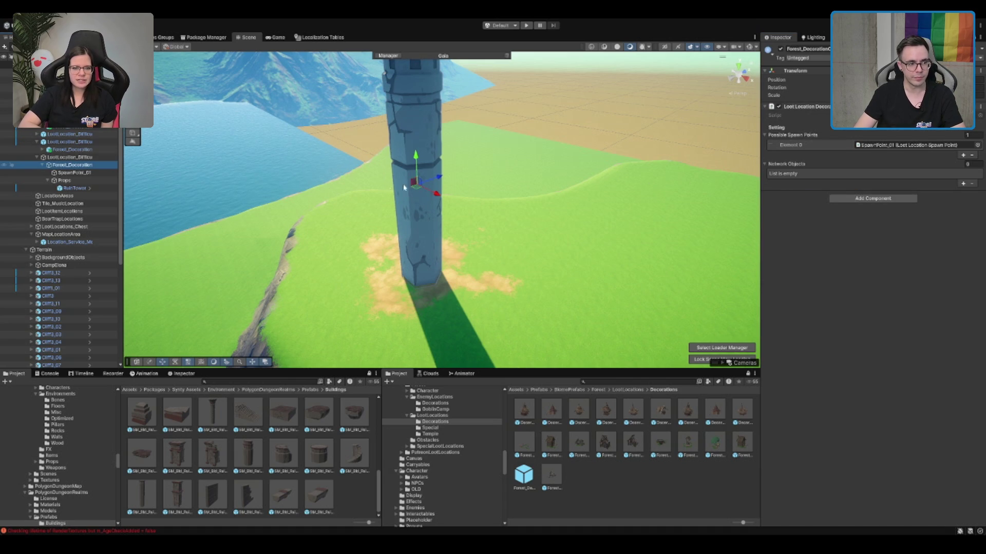
{"action": "left_click", "coordinate": [86, 181]}
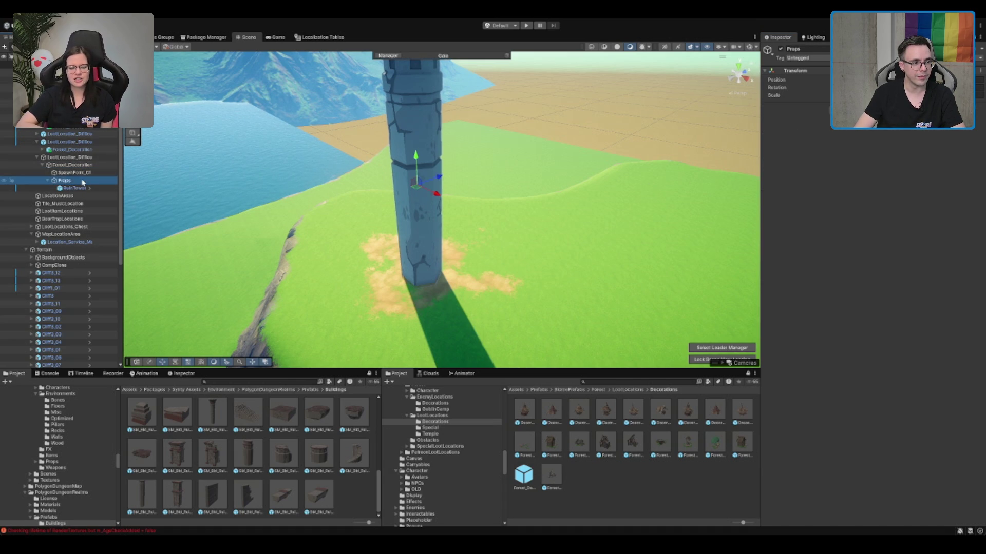
{"action": "left_click", "coordinate": [85, 188]}
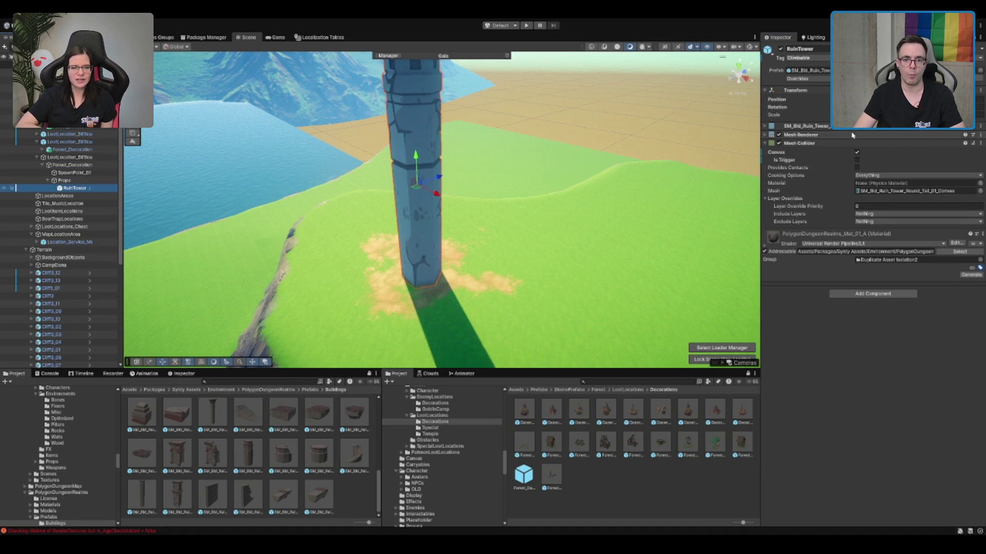
{"action": "left_click", "coordinate": [821, 143]}
{"action": "left_click", "coordinate": [79, 182]}
{"action": "key", "text": "Left"}
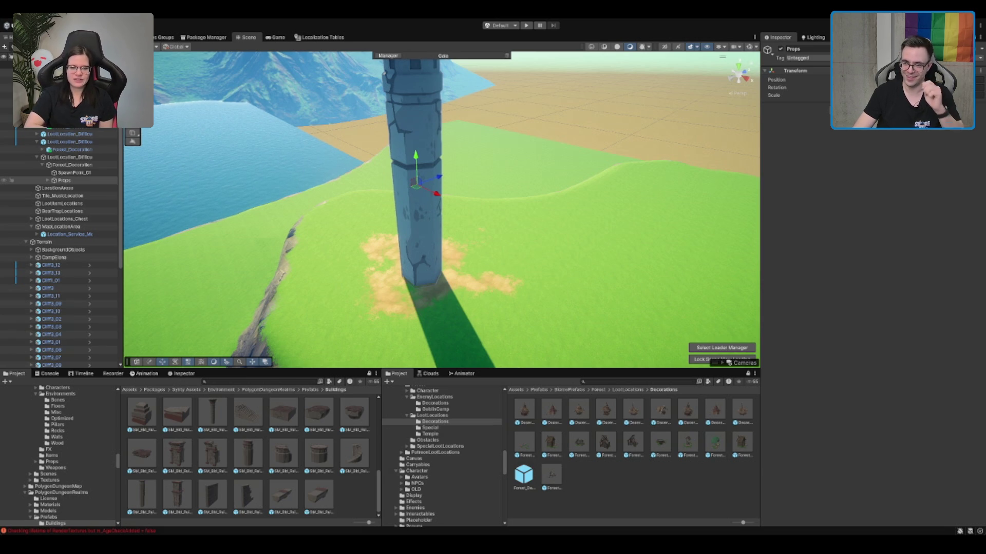
Step: Search the project for 'Chest_rare' and drop the Chest_Rare prefab under SpawnPoint_01
{"action": "double_click", "coordinate": [64, 180]}
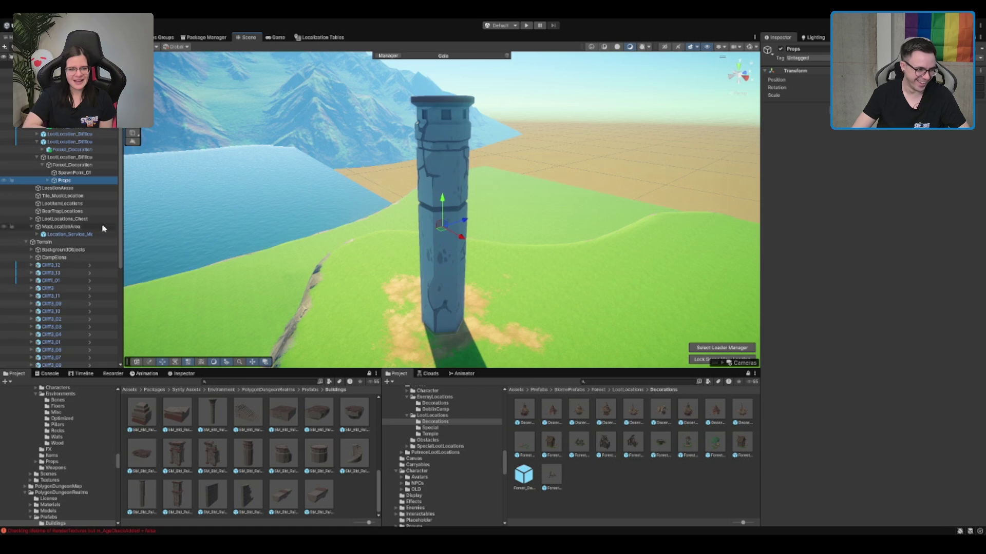
{"action": "key", "text": "Up"}
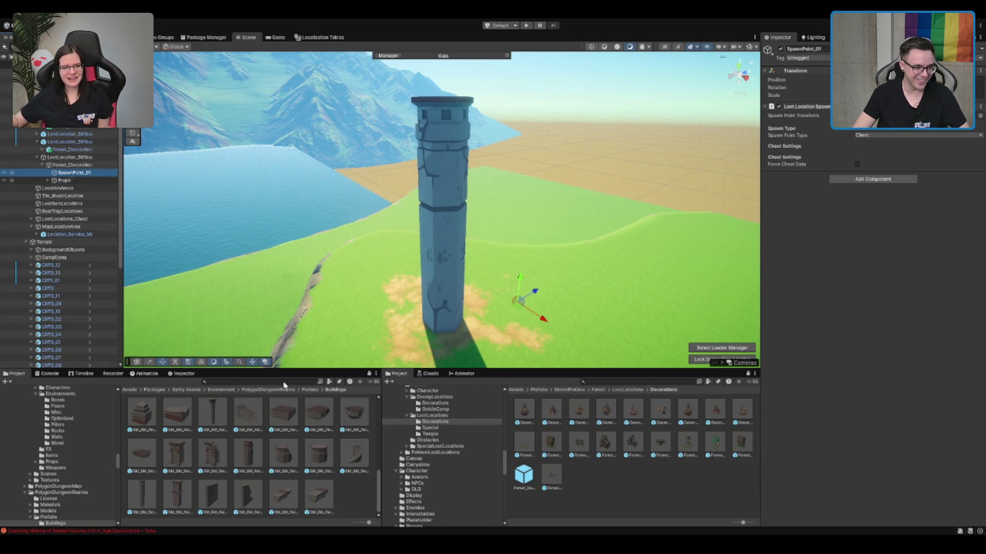
{"action": "left_click", "coordinate": [310, 390]}
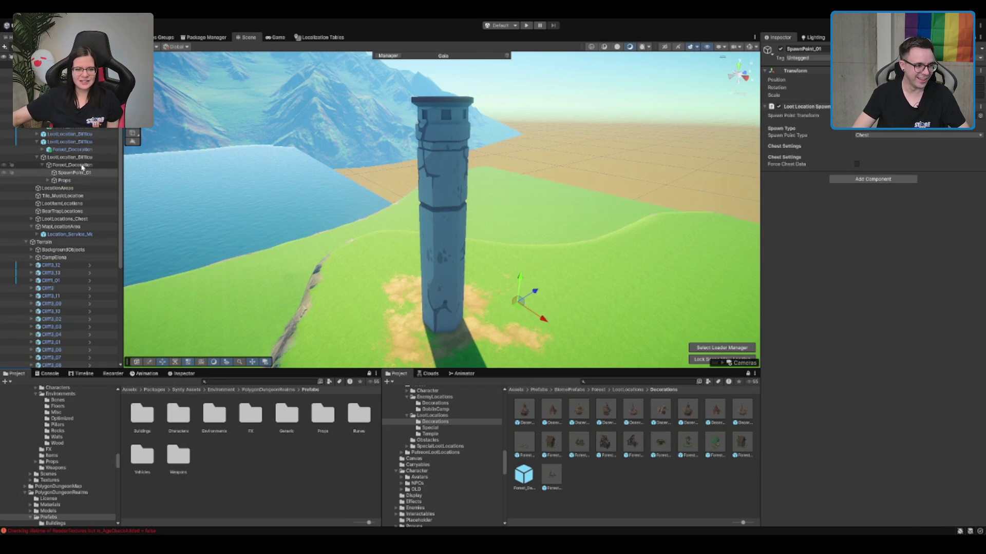
{"action": "left_click", "coordinate": [291, 383]}
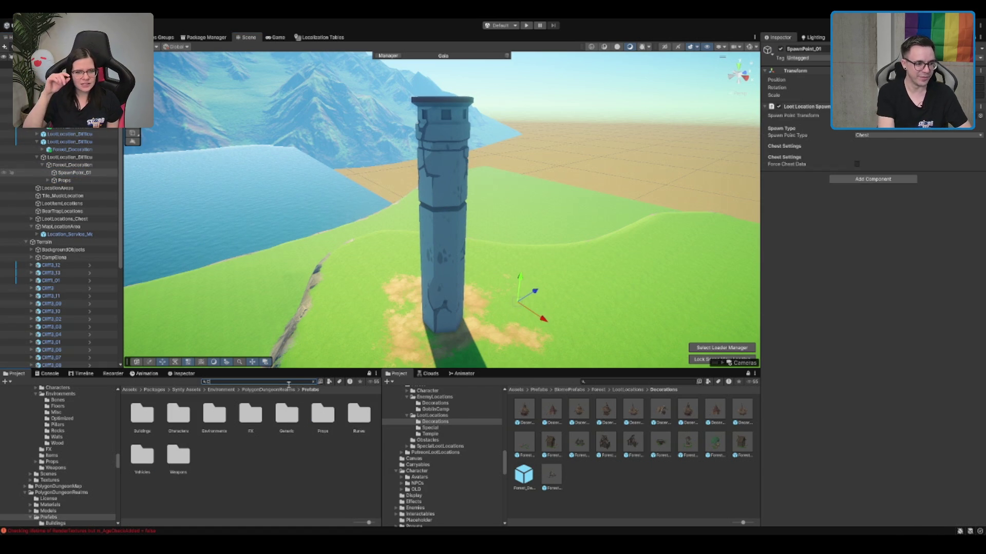
{"action": "type", "text": "Chest_rare"}
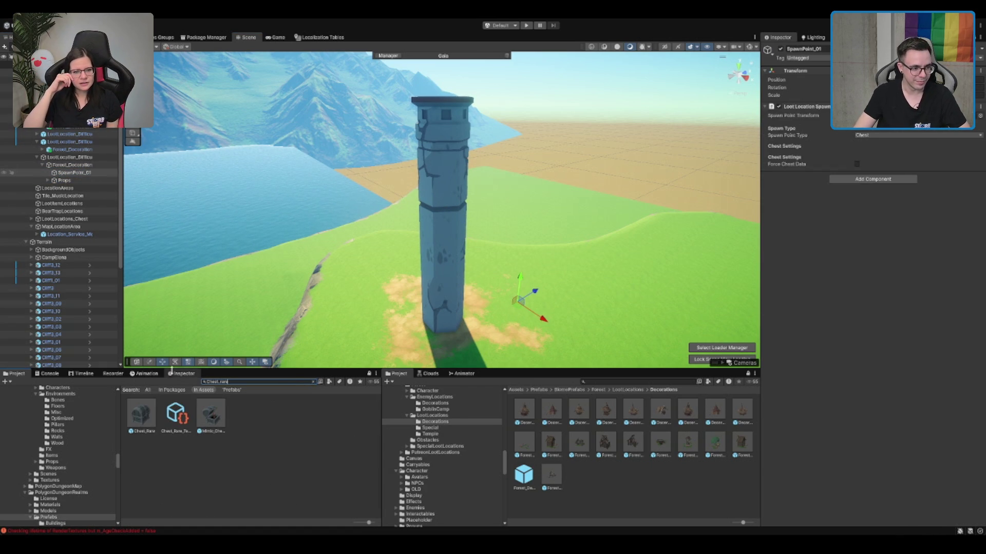
{"action": "left_click_drag", "start_coordinate": [140, 421], "coordinate": [74, 176]}
Step: Move SpawnPoint_01 with its chest up onto the tower's top platform
{"action": "mouse_move", "coordinate": [452, 208]}
{"action": "left_mouse_down"}
{"action": "mouse_move", "coordinate": [534, 194]}
{"action": "mouse_move", "coordinate": [529, 302]}
{"action": "left_mouse_up"}
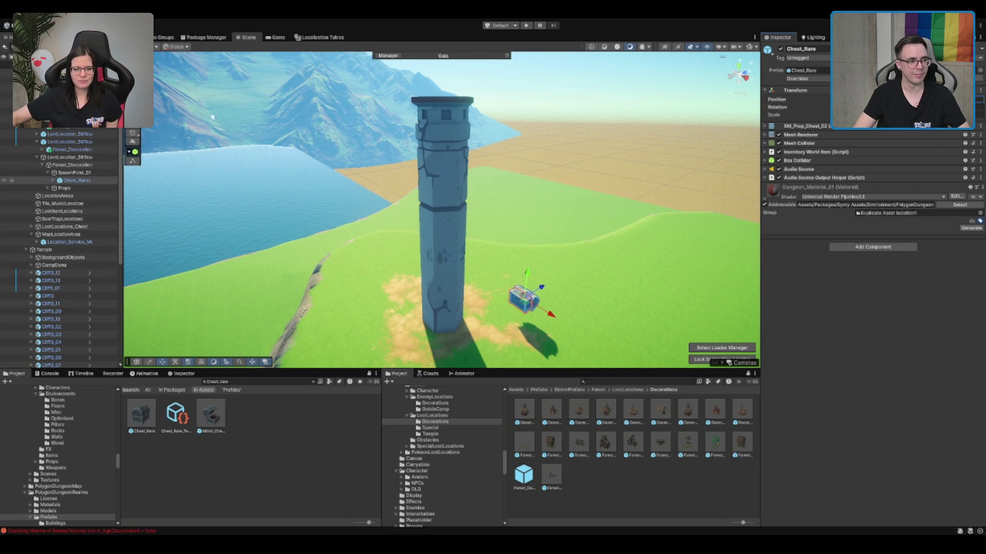
{"action": "left_click", "coordinate": [77, 172]}
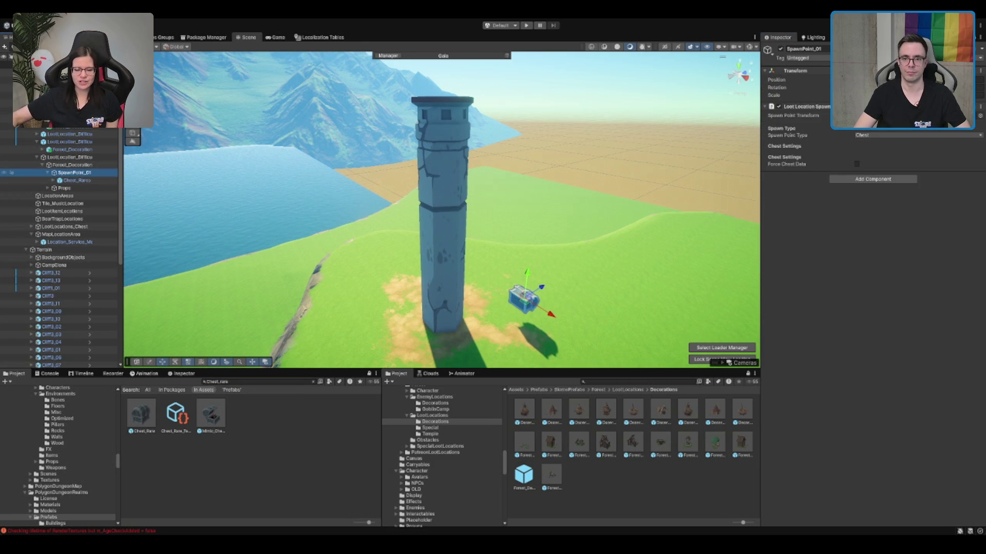
{"action": "mouse_move", "coordinate": [525, 297]}
{"action": "left_mouse_down"}
{"action": "mouse_move", "coordinate": [440, 282]}
{"action": "mouse_move", "coordinate": [444, 103]}
{"action": "mouse_move", "coordinate": [460, 62]}
{"action": "left_mouse_up"}
{"action": "key", "text": "f"}
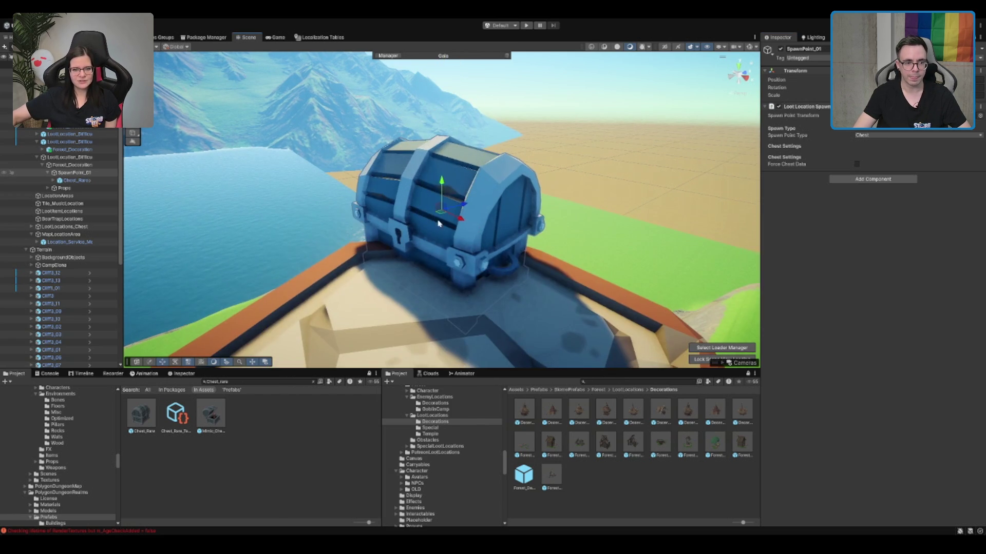
{"action": "scroll", "coordinate": [440, 256], "scroll_direction": "down", "scroll_amount": 3}
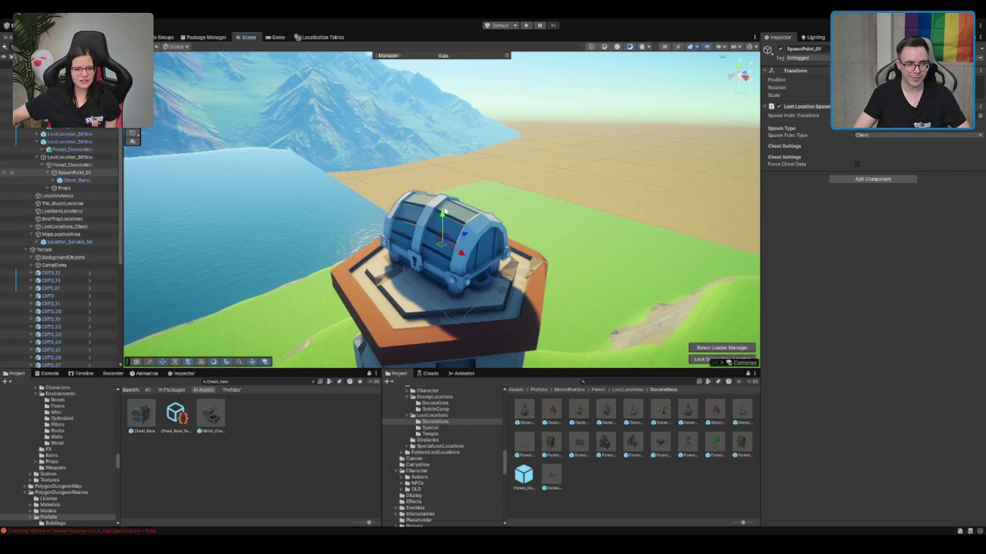
{"action": "left_click_drag", "start_coordinate": [445, 213], "coordinate": [443, 198]}
Step: Rotate the chest to face the view and frame the spawn point at the tower top
{"action": "key", "text": "e"}
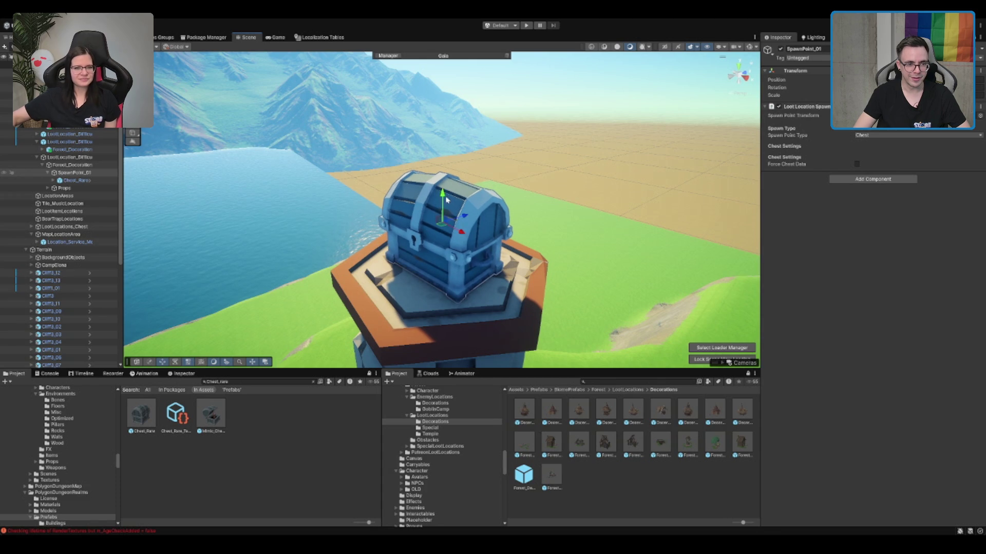
{"action": "mouse_move", "coordinate": [464, 230]}
{"action": "left_mouse_down"}
{"action": "mouse_move", "coordinate": [473, 238]}
{"action": "mouse_move", "coordinate": [429, 207]}
{"action": "mouse_move", "coordinate": [443, 223]}
{"action": "mouse_move", "coordinate": [505, 201]}
{"action": "mouse_move", "coordinate": [489, 194]}
{"action": "left_mouse_up"}
{"action": "key", "text": "w"}
{"action": "key", "text": "e"}
{"action": "key", "text": "w"}
{"action": "mouse_move", "coordinate": [486, 195]}
{"action": "left_mouse_down"}
{"action": "mouse_move", "coordinate": [447, 202]}
{"action": "mouse_move", "coordinate": [474, 244]}
{"action": "left_mouse_up"}
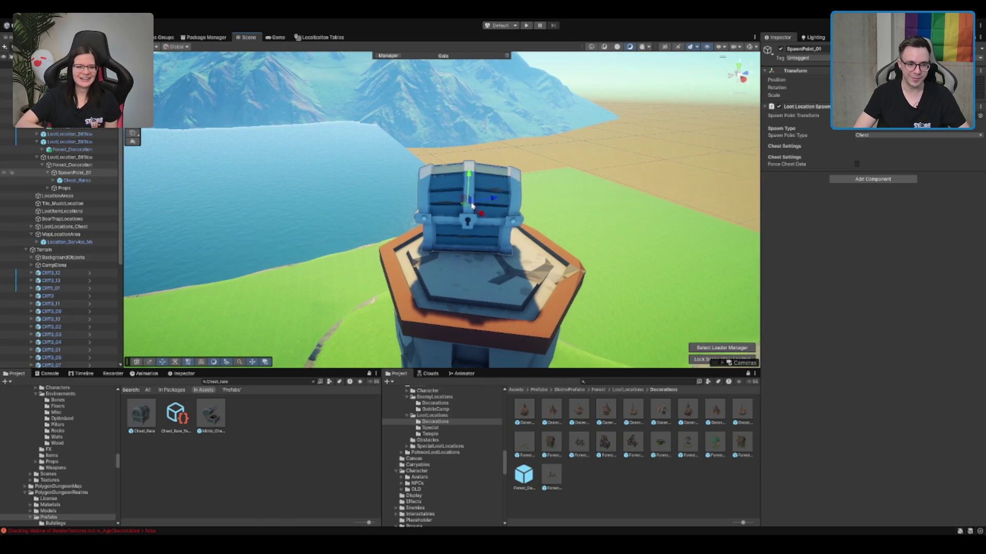
{"action": "scroll", "coordinate": [468, 237], "scroll_direction": "down", "scroll_amount": 3}
{"action": "scroll", "coordinate": [465, 234], "scroll_direction": "down", "scroll_amount": 10}
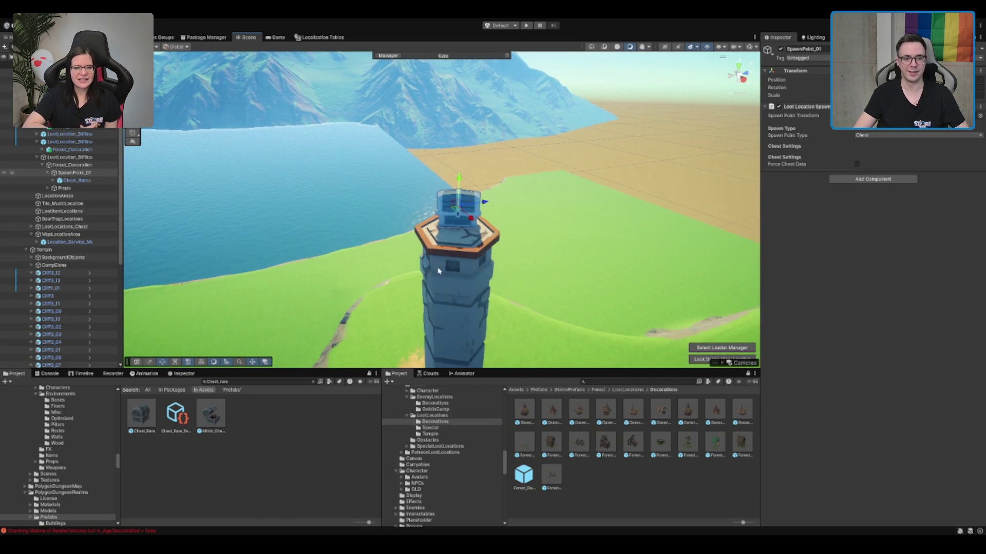
{"action": "key", "text": "f"}
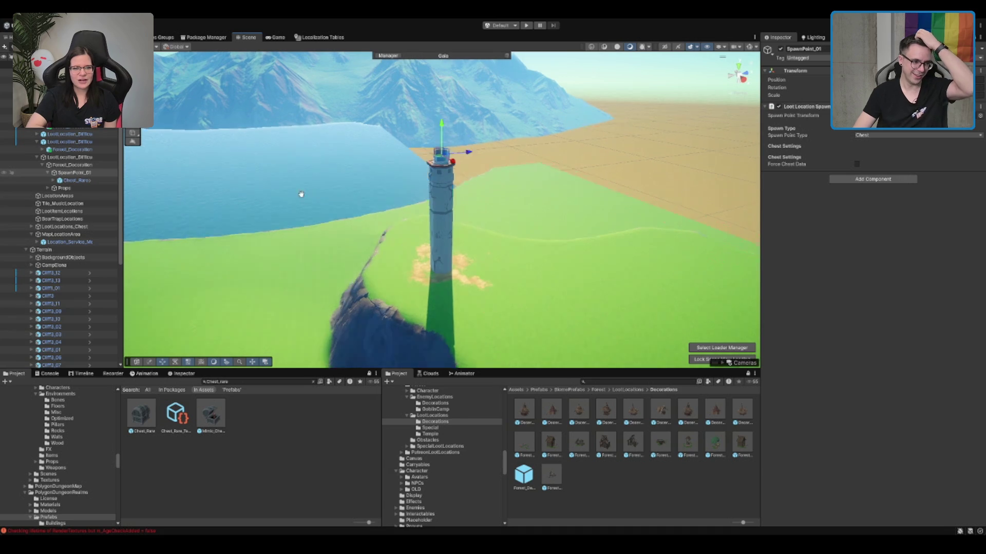
Step: Collapse Forest_Decoration and save it as prefab Forest_DecorationObject_Climb in Decorations
{"action": "left_click", "coordinate": [85, 165]}
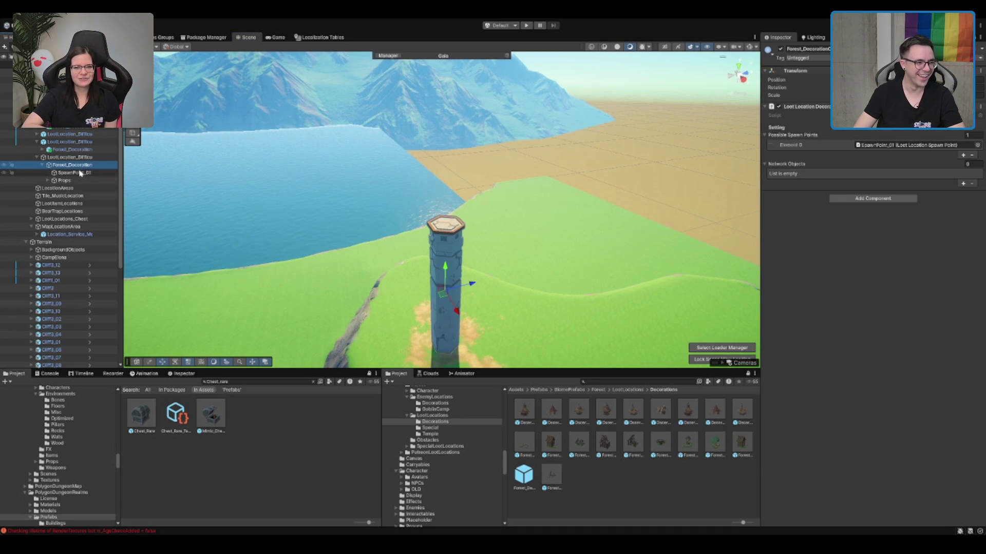
{"action": "key", "text": "Left"}
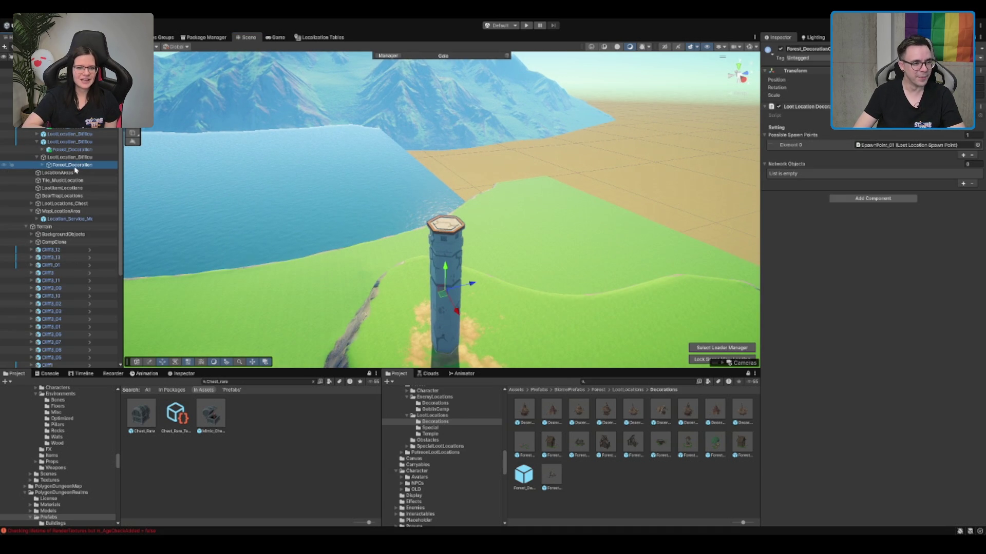
{"action": "left_click", "coordinate": [639, 381]}
{"action": "left_click_drag", "start_coordinate": [640, 477], "coordinate": [645, 486]}
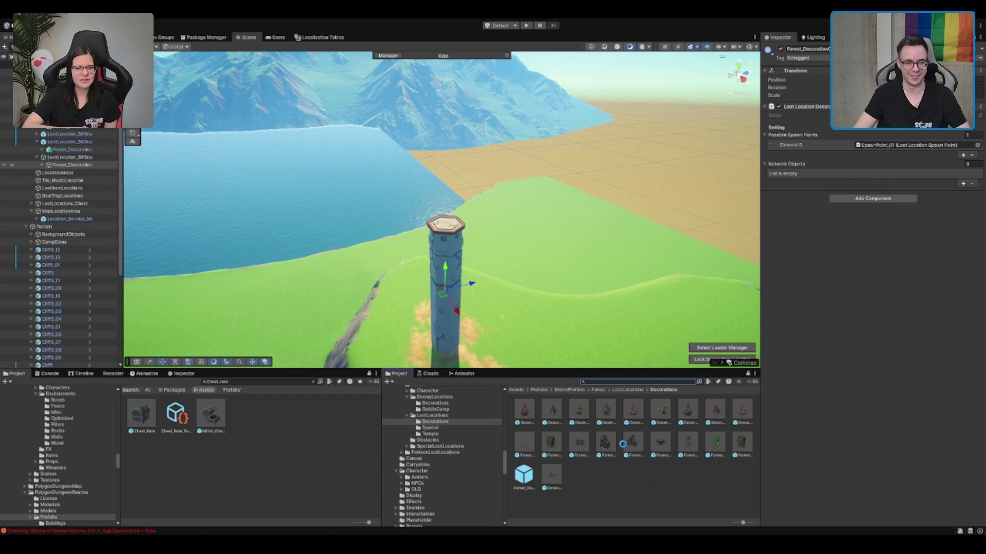
Step: Remove one entry from the loot location's decoration prefab list
{"action": "left_click", "coordinate": [77, 158]}
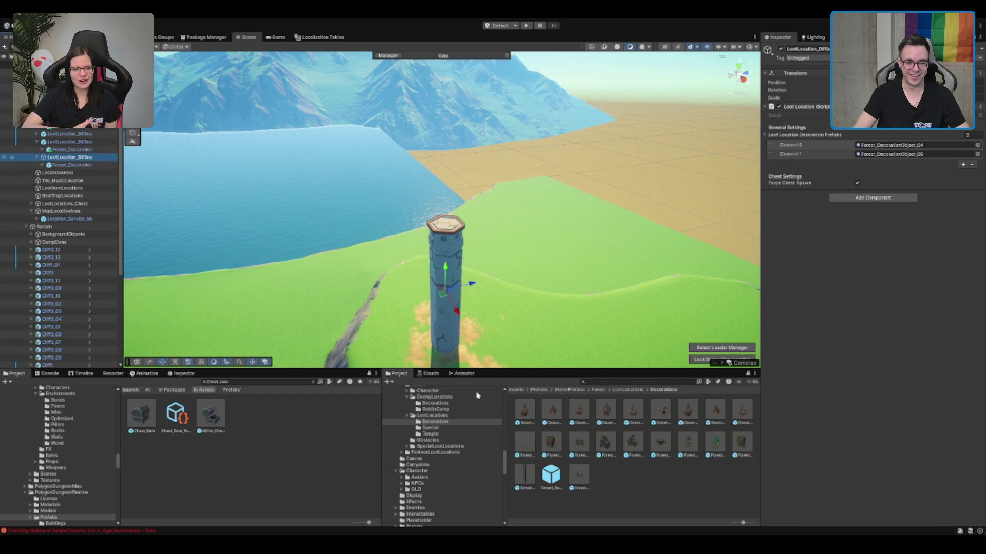
{"action": "left_click", "coordinate": [871, 148]}
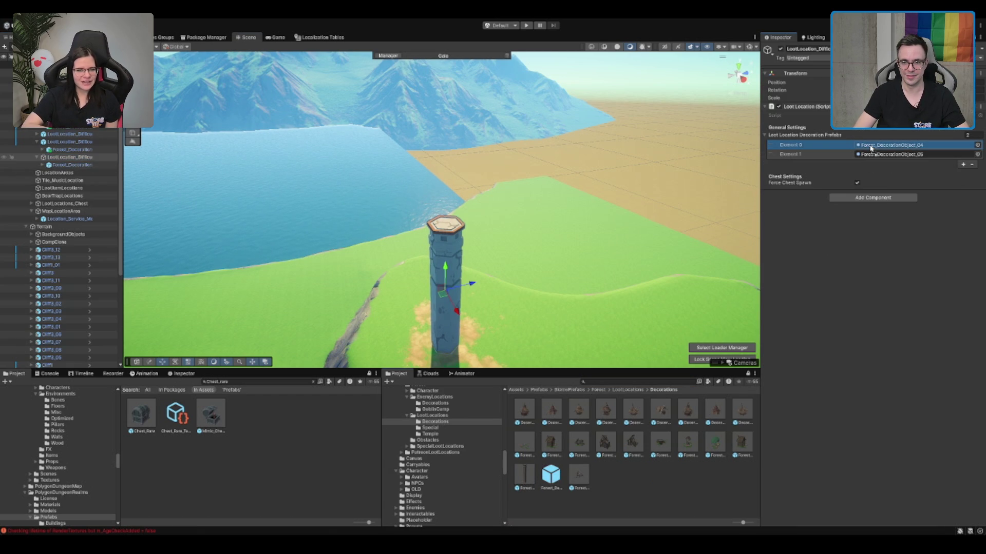
{"action": "key", "text": "ctrl+z"}
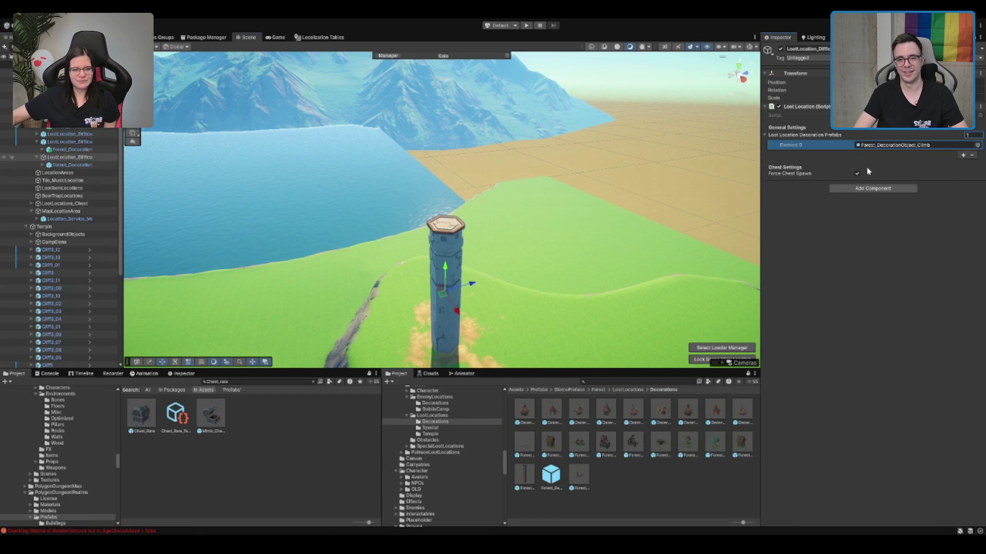
Step: Check Forest_Decoration's SpawnPoint_01 child and move the scene view to a new viewpoint
{"action": "left_click", "coordinate": [81, 165]}
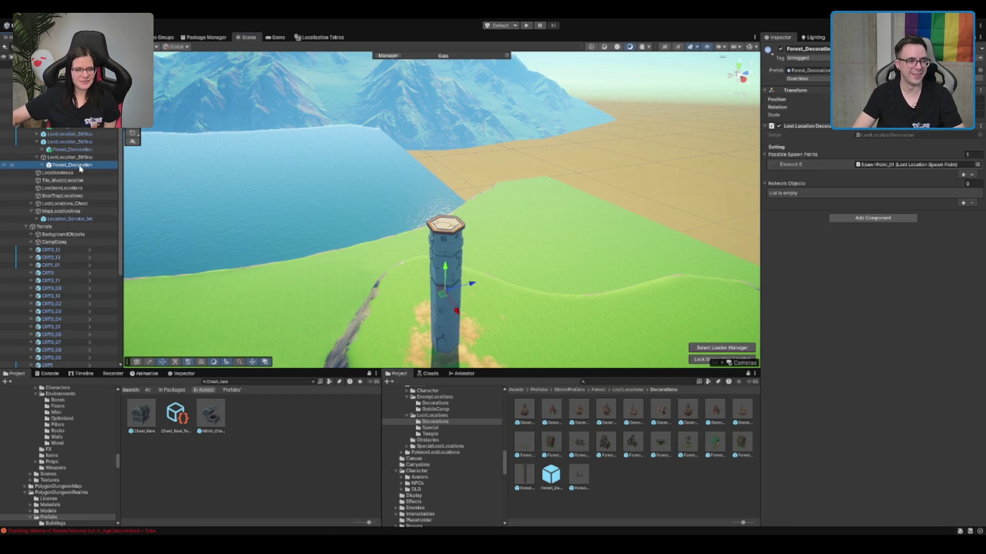
{"action": "key", "text": "Right"}
{"action": "key", "text": "Down"}
{"action": "key", "text": "Left"}
{"action": "key", "text": "Left"}
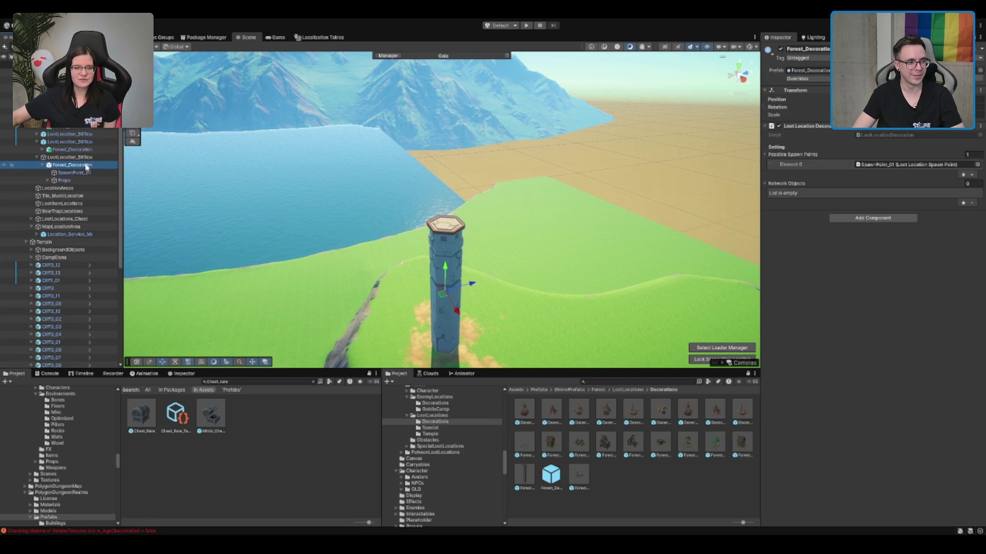
{"action": "mouse_move", "coordinate": [400, 176]}
{"action": "left_mouse_down"}
{"action": "mouse_move", "coordinate": [458, 220]}
{"action": "mouse_move", "coordinate": [480, 215]}
{"action": "mouse_move", "coordinate": [436, 225]}
{"action": "left_mouse_up"}
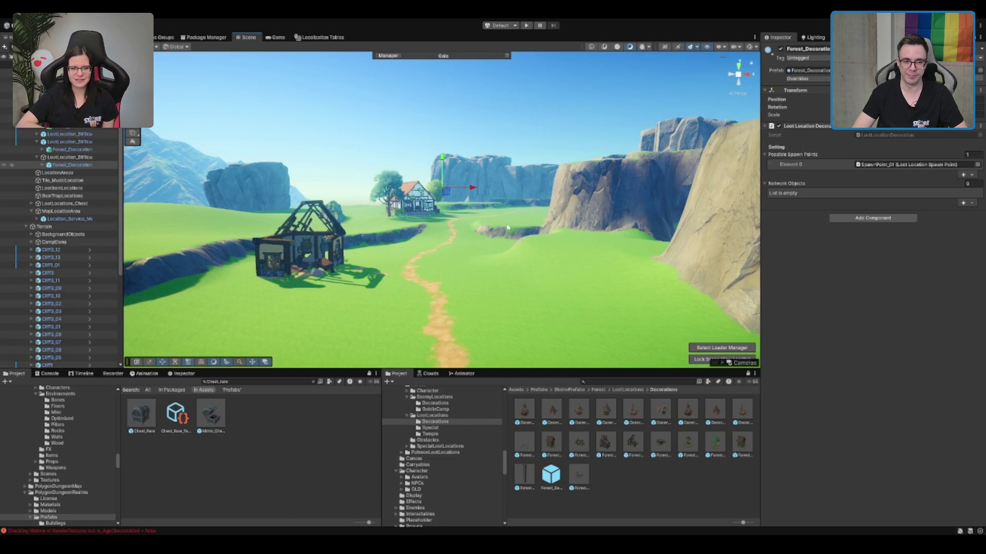
Step: Fly the Scene view up to an overview, then down over the rock ridge to the giant tree
{"action": "scroll", "coordinate": [507, 227], "scroll_direction": "up", "scroll_amount": 3}
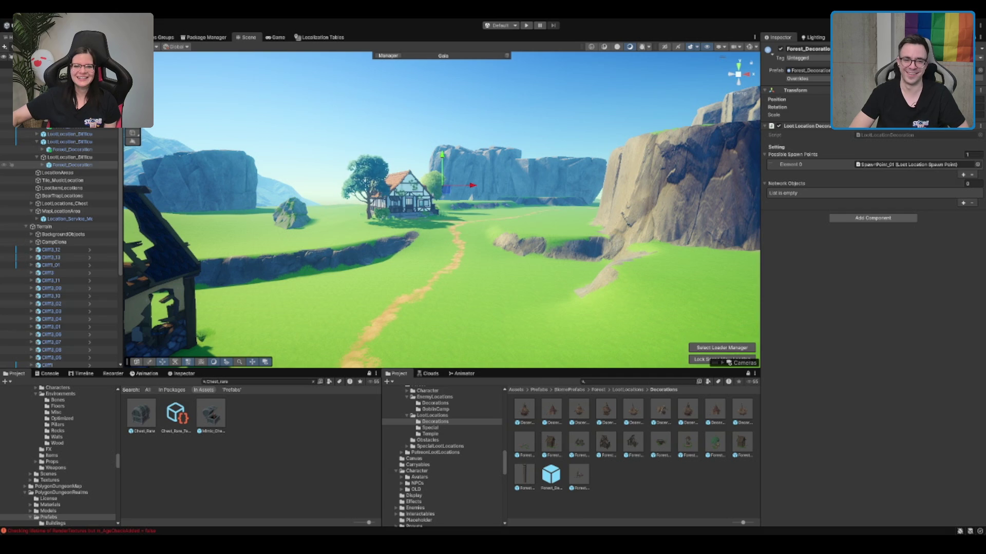
{"action": "mouse_move", "coordinate": [668, 221]}
{"action": "left_mouse_down"}
{"action": "mouse_move", "coordinate": [700, 223]}
{"action": "mouse_move", "coordinate": [582, 237]}
{"action": "mouse_move", "coordinate": [579, 247]}
{"action": "left_mouse_up"}
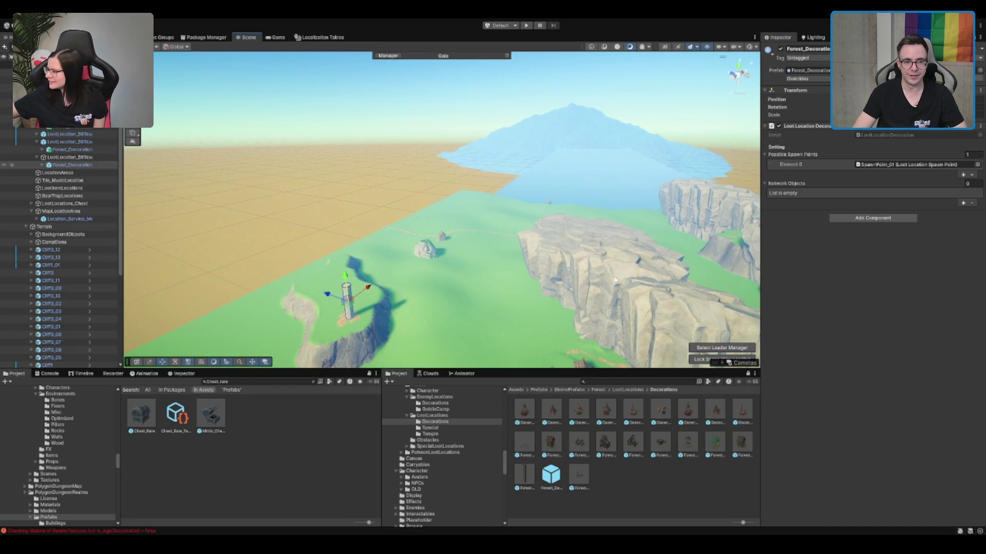
{"action": "left_click_drag", "start_coordinate": [615, 280], "coordinate": [468, 226]}
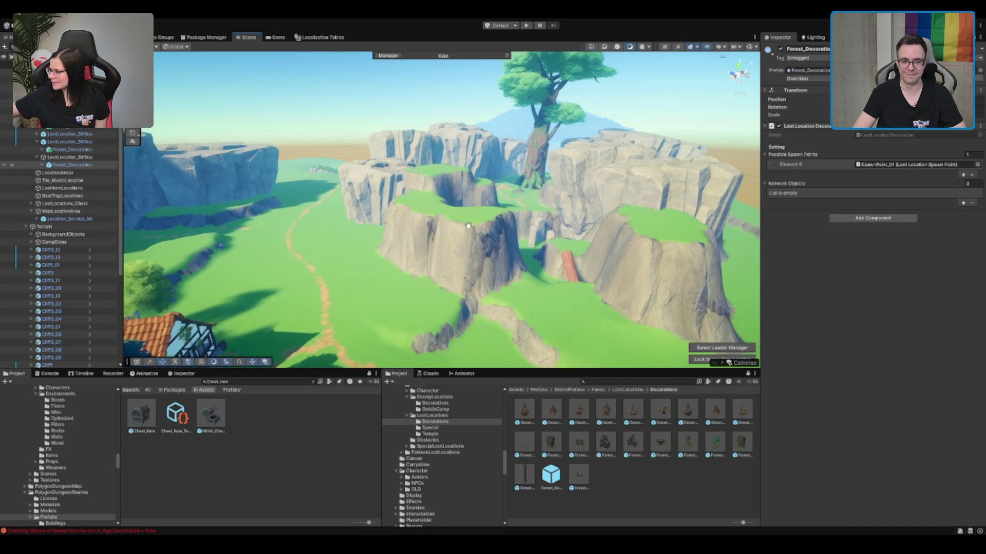
{"action": "scroll", "coordinate": [468, 226], "scroll_direction": "up", "scroll_amount": 5}
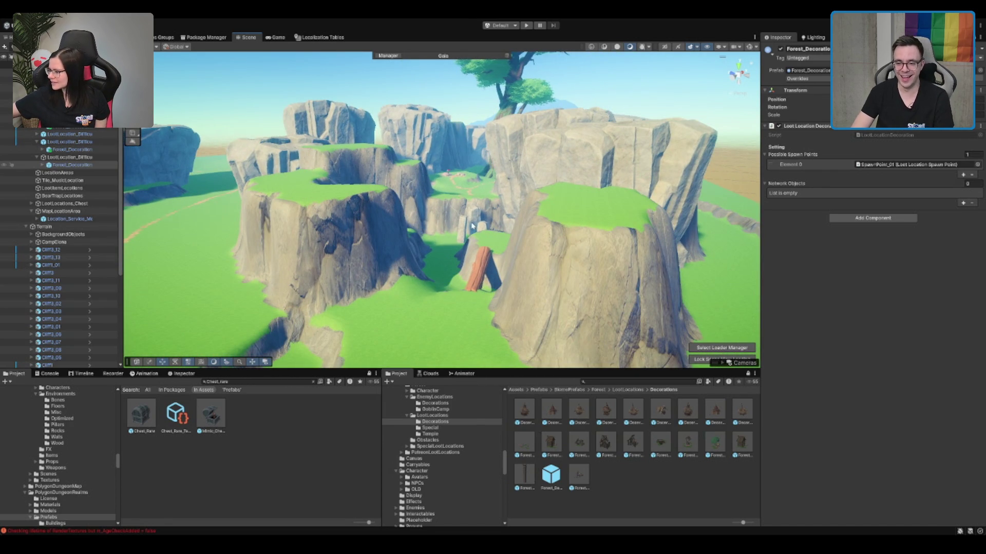
{"action": "mouse_move", "coordinate": [479, 199]}
{"action": "left_mouse_down"}
{"action": "mouse_move", "coordinate": [406, 195]}
{"action": "mouse_move", "coordinate": [549, 216]}
{"action": "mouse_move", "coordinate": [415, 204]}
{"action": "left_mouse_up"}
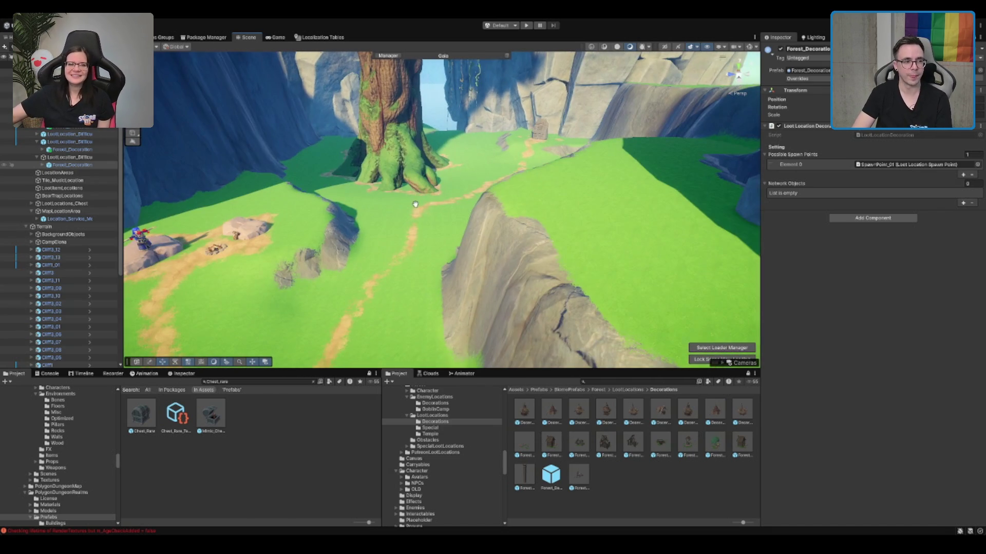
Step: Inspect the CampElena group and frame the camp in the Scene view
{"action": "left_click", "coordinate": [92, 242]}
{"action": "key", "text": "Right"}
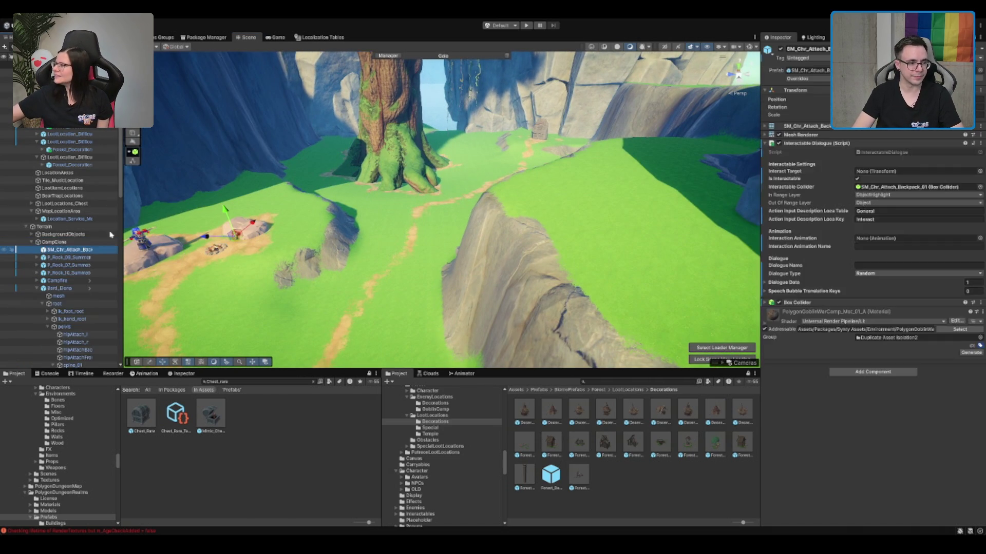
{"action": "key", "text": "Left"}
{"action": "key", "text": "f"}
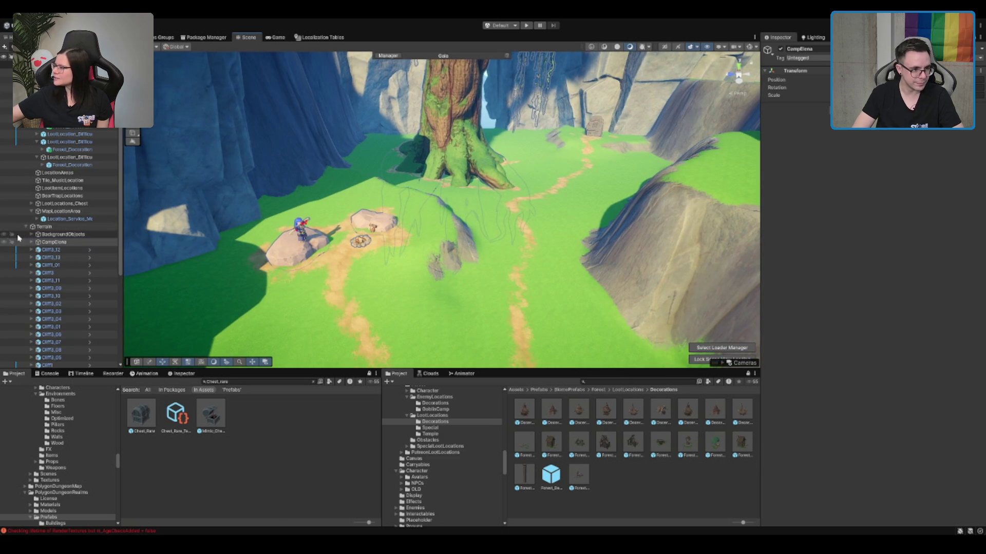
{"action": "left_click", "coordinate": [55, 250]}
Step: Delete the two stray Cubes and move Cliff4, Cliff4_01 and Cliff4_02 up among the cliffs
{"action": "scroll", "coordinate": [57, 257], "scroll_direction": "down", "scroll_amount": 5}
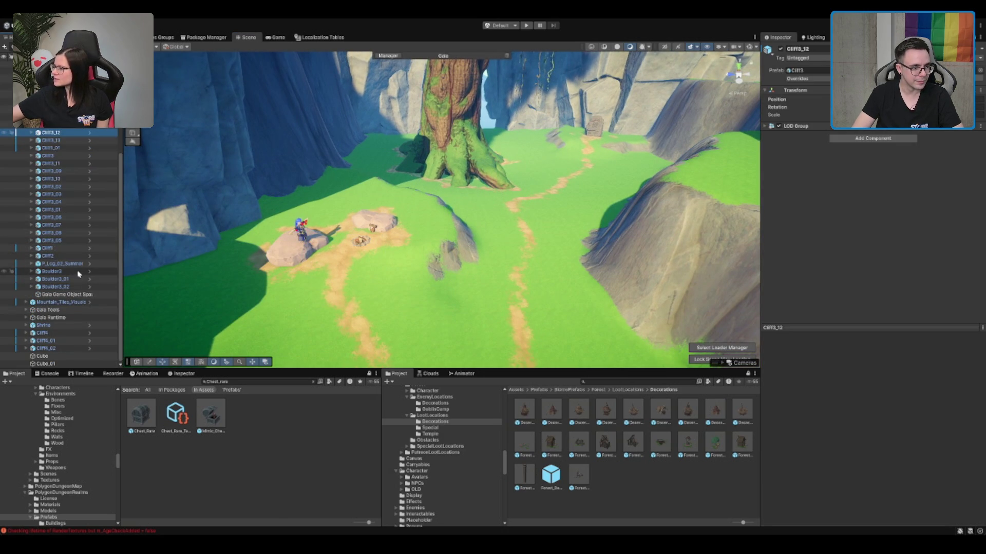
{"action": "left_click", "coordinate": [60, 333]}
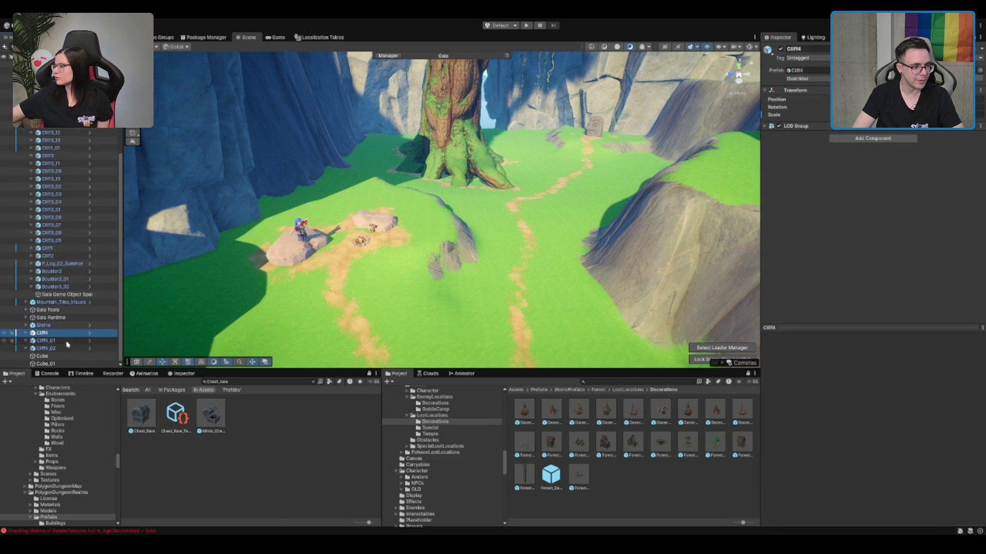
{"action": "left_click", "coordinate": [62, 348], "text": "shift"}
{"action": "left_click", "coordinate": [60, 356]}
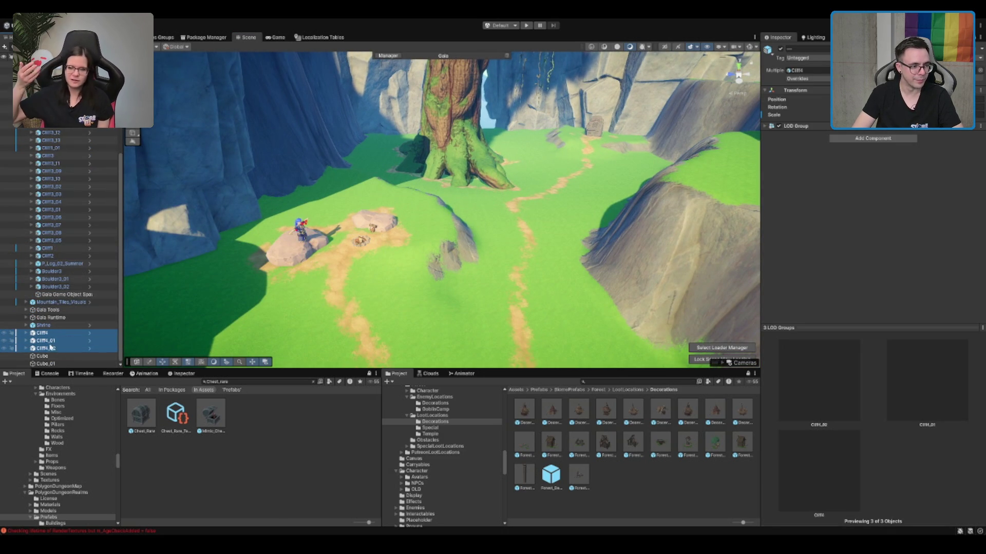
{"action": "key", "text": "ctrl+z"}
{"action": "key", "text": "ctrl+z"}
{"action": "key", "text": "ctrl+z"}
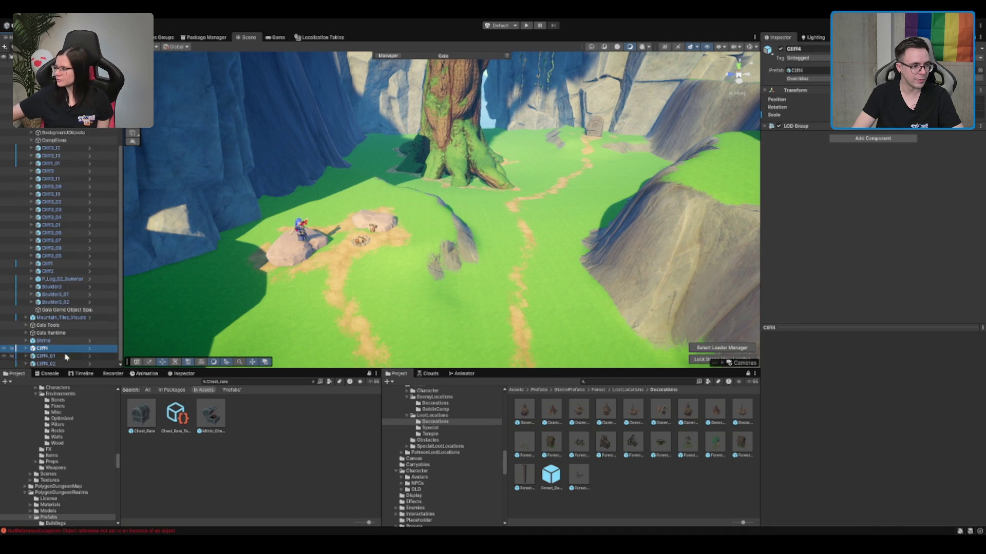
{"action": "left_click_drag", "start_coordinate": [58, 364], "coordinate": [63, 261]}
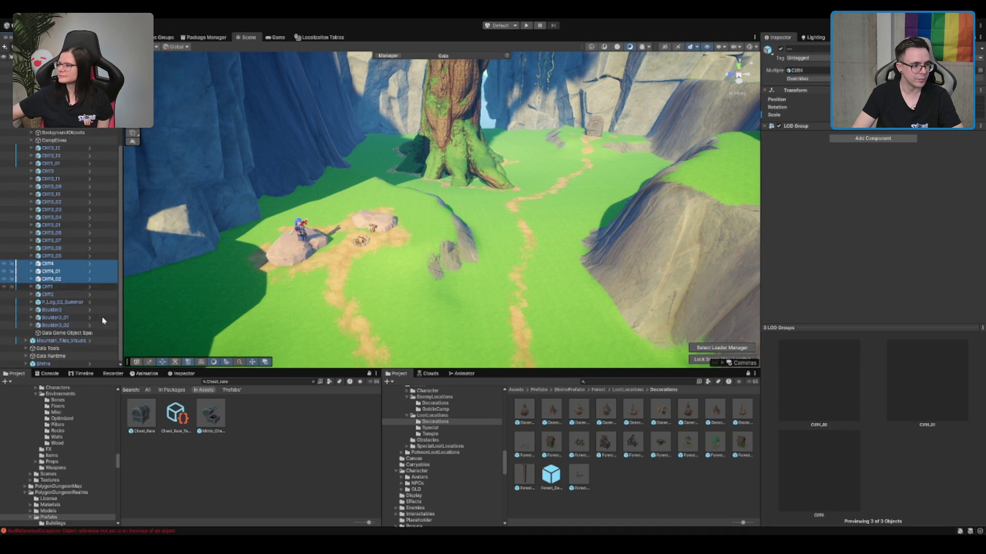
{"action": "left_click_drag", "start_coordinate": [56, 366], "coordinate": [66, 134]}
{"action": "left_click", "coordinate": [51, 226]}
Step: Frame LootLocation_BigTree at the tree, look around it, and delete it
{"action": "left_click", "coordinate": [31, 80]}
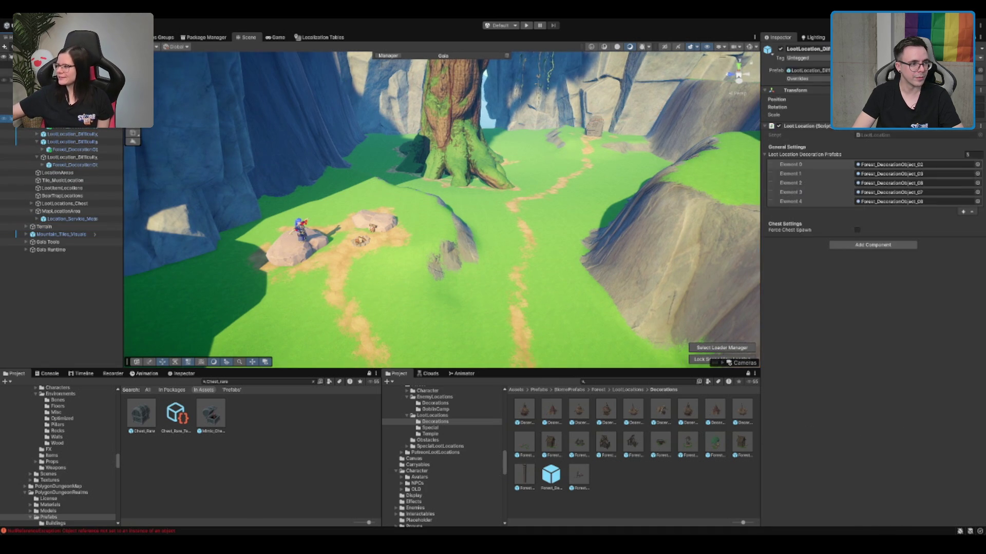
{"action": "left_click", "coordinate": [30, 72]}
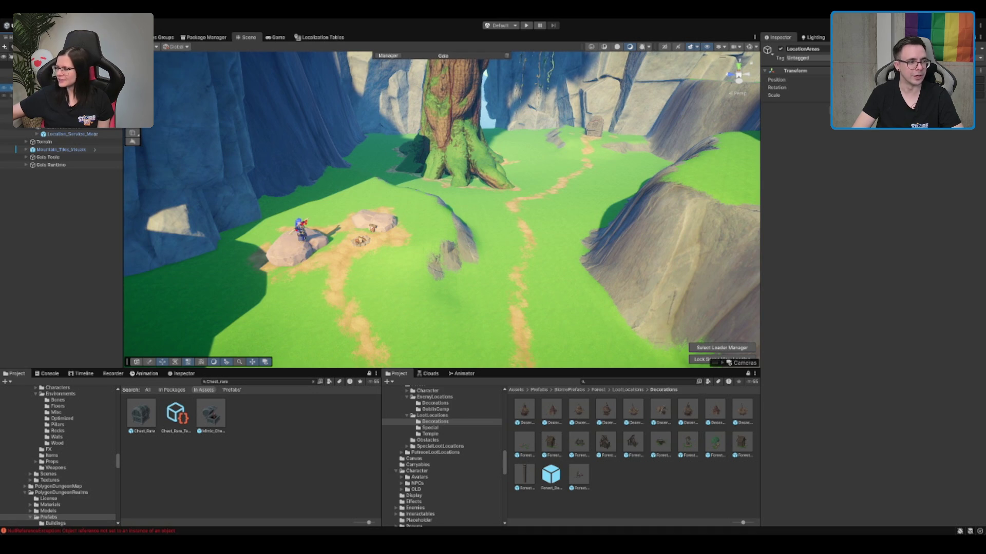
{"action": "double_click", "coordinate": [80, 133]}
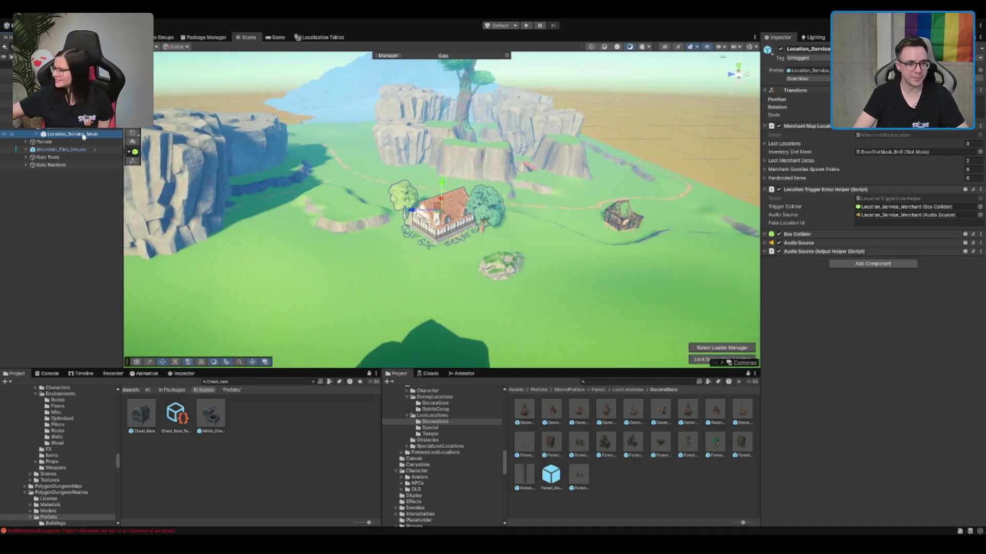
{"action": "left_click", "coordinate": [103, 119]}
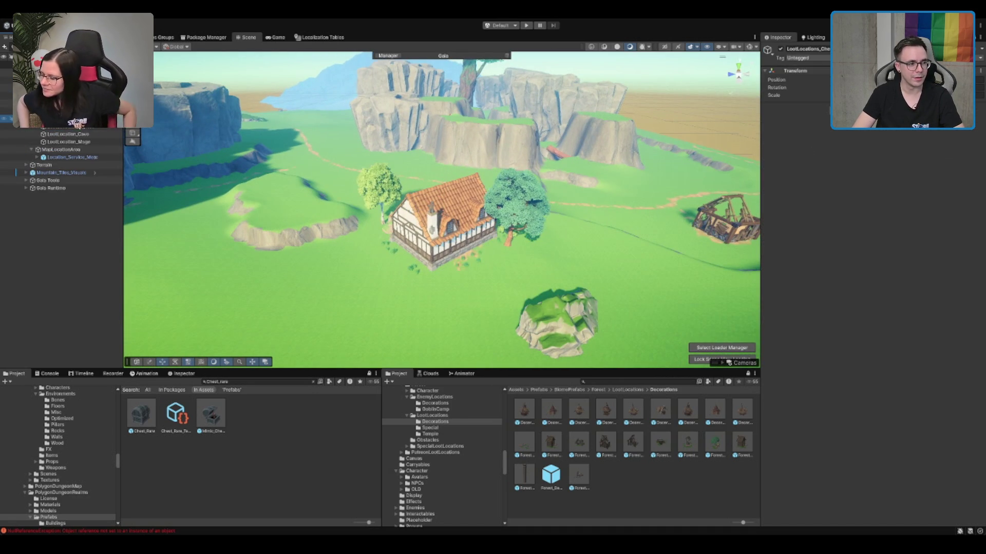
{"action": "double_click", "coordinate": [88, 127]}
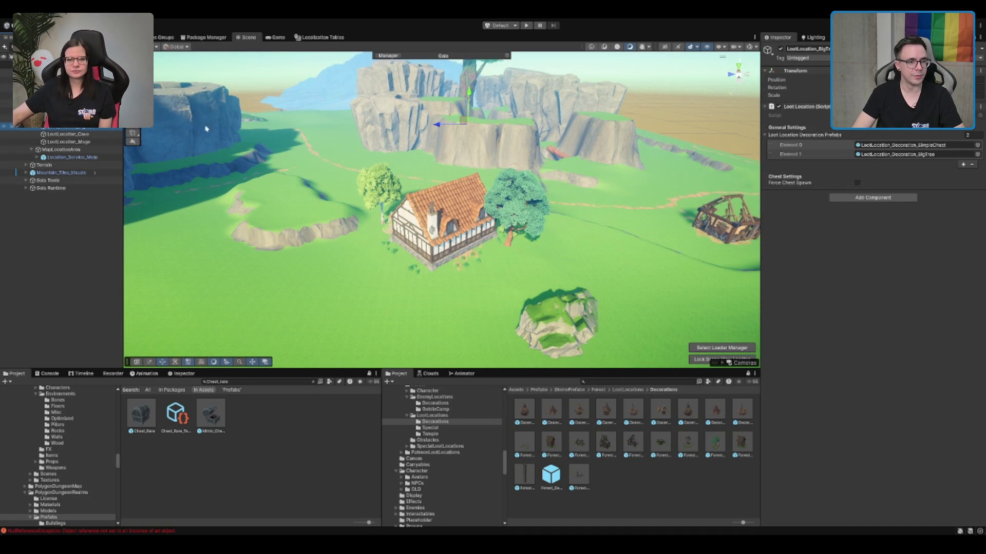
{"action": "mouse_move", "coordinate": [437, 173]}
{"action": "left_mouse_down"}
{"action": "mouse_move", "coordinate": [538, 127]}
{"action": "mouse_move", "coordinate": [3, 139]}
{"action": "left_mouse_up"}
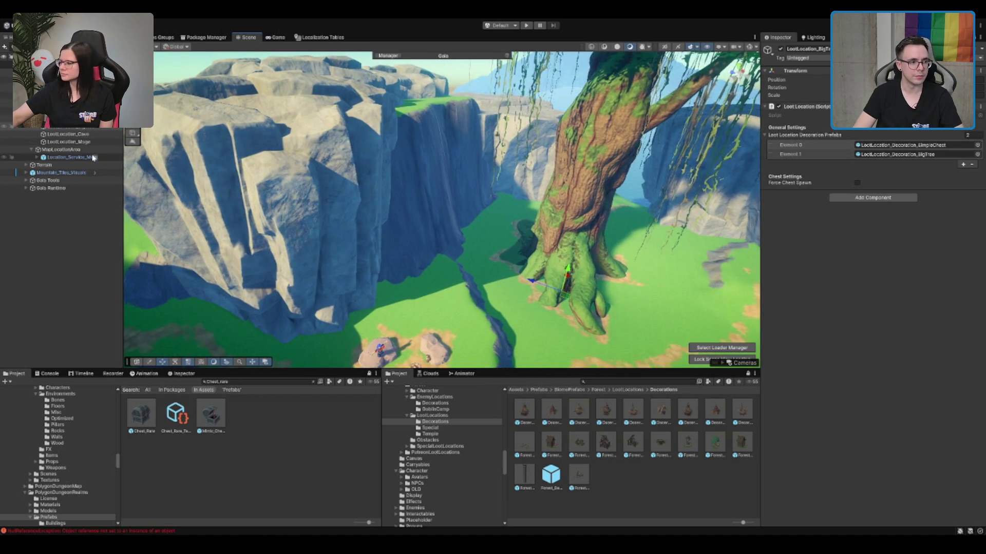
{"action": "key", "text": "Delete"}
Step: Delete LootLocation_Mage and rename LootLocation_Cave to LootLocation_Tree
{"action": "left_click", "coordinate": [87, 129]}
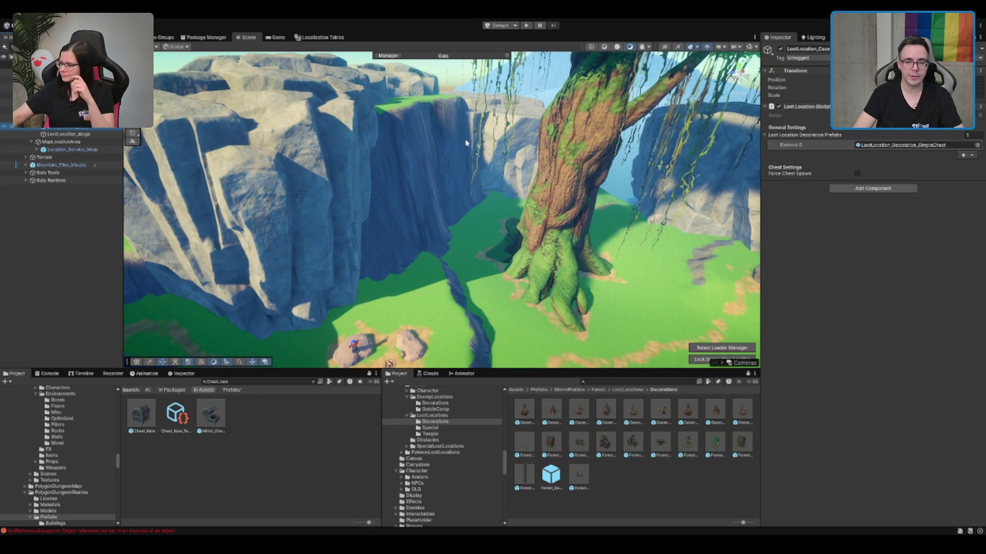
{"action": "left_click_drag", "start_coordinate": [470, 144], "coordinate": [448, 145]}
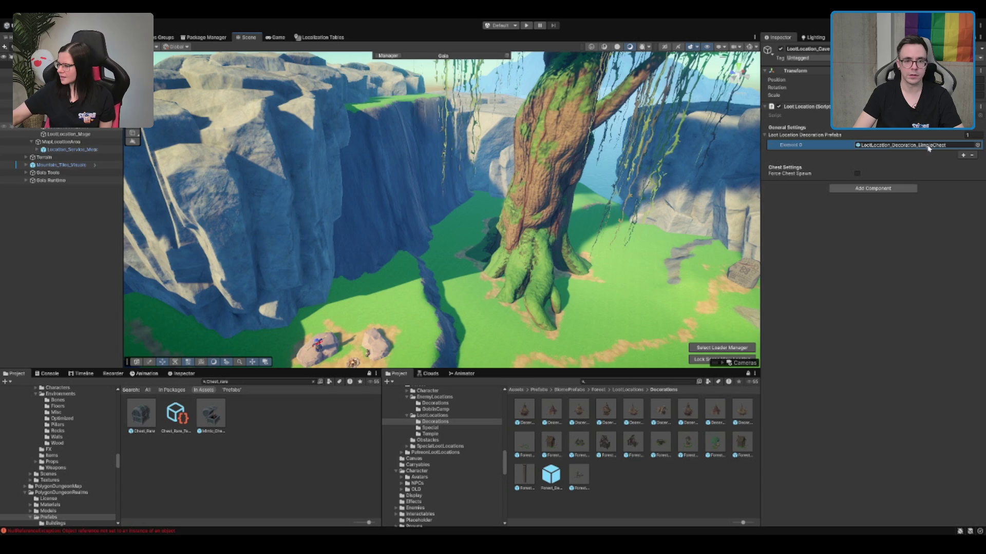
{"action": "left_click", "coordinate": [82, 133]}
{"action": "key", "text": "Delete"}
{"action": "left_click", "coordinate": [81, 129]}
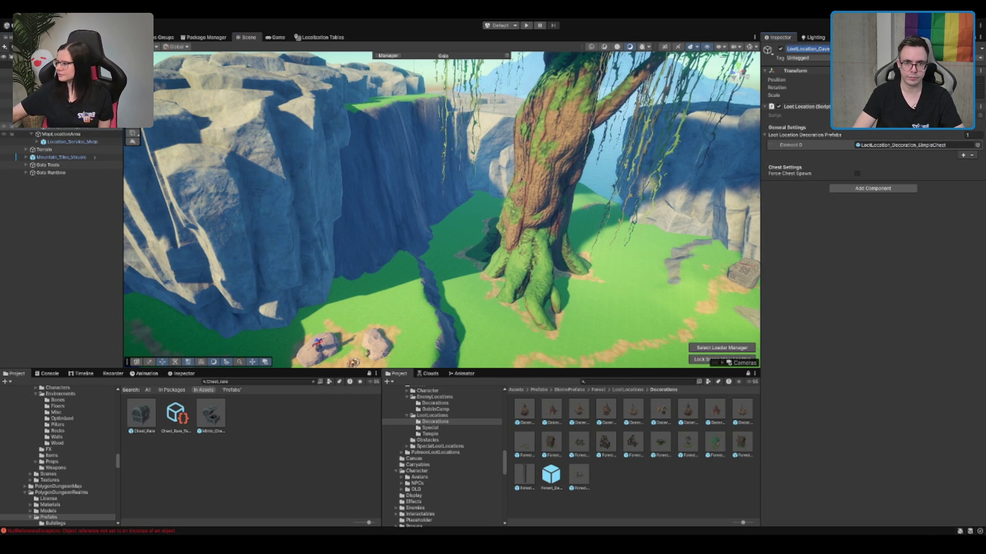
{"action": "type", "text": "Tree"}
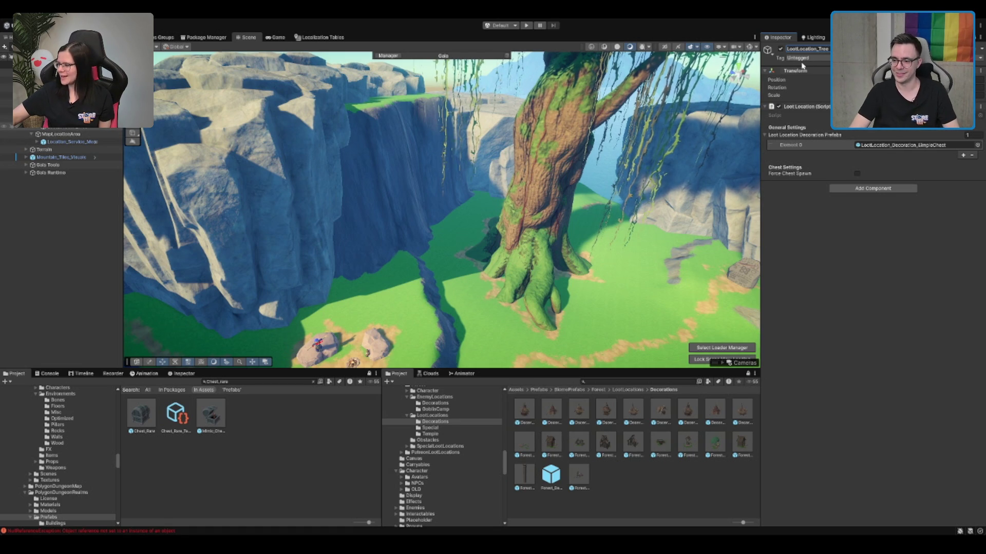
{"action": "key", "text": "Return"}
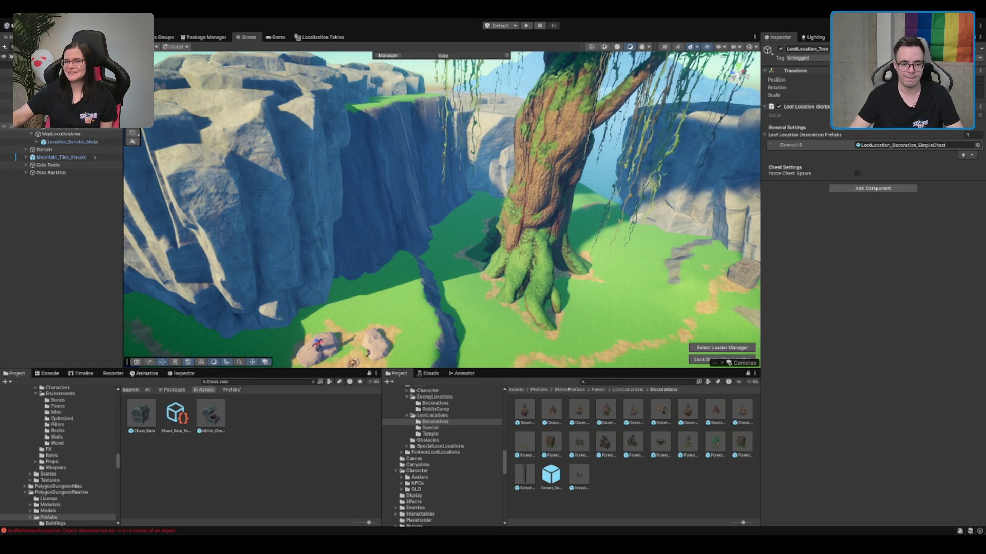
{"action": "left_click", "coordinate": [567, 263]}
{"action": "key", "text": "f"}
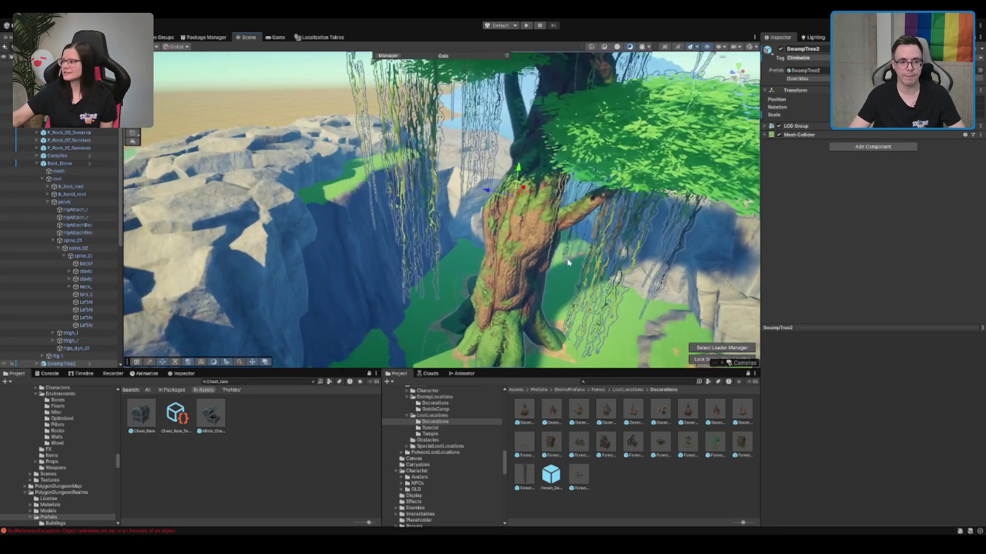
{"action": "scroll", "coordinate": [568, 262], "scroll_direction": "up", "scroll_amount": 5}
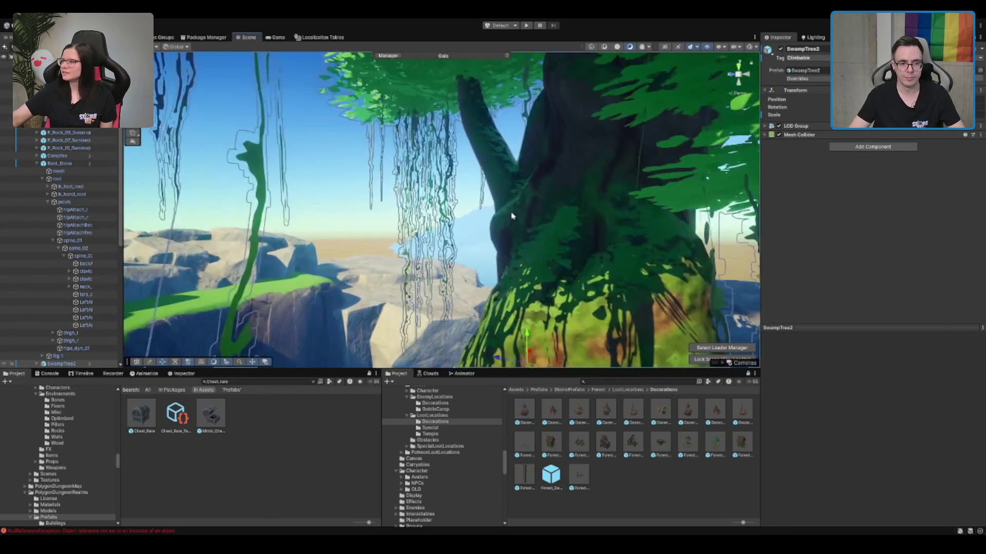
{"action": "mouse_move", "coordinate": [512, 217]}
{"action": "left_mouse_down"}
{"action": "mouse_move", "coordinate": [486, 159]}
{"action": "mouse_move", "coordinate": [458, 234]}
{"action": "mouse_move", "coordinate": [508, 252]}
{"action": "left_mouse_up"}
{"action": "left_click", "coordinate": [486, 158]}
{"action": "left_click", "coordinate": [514, 255]}
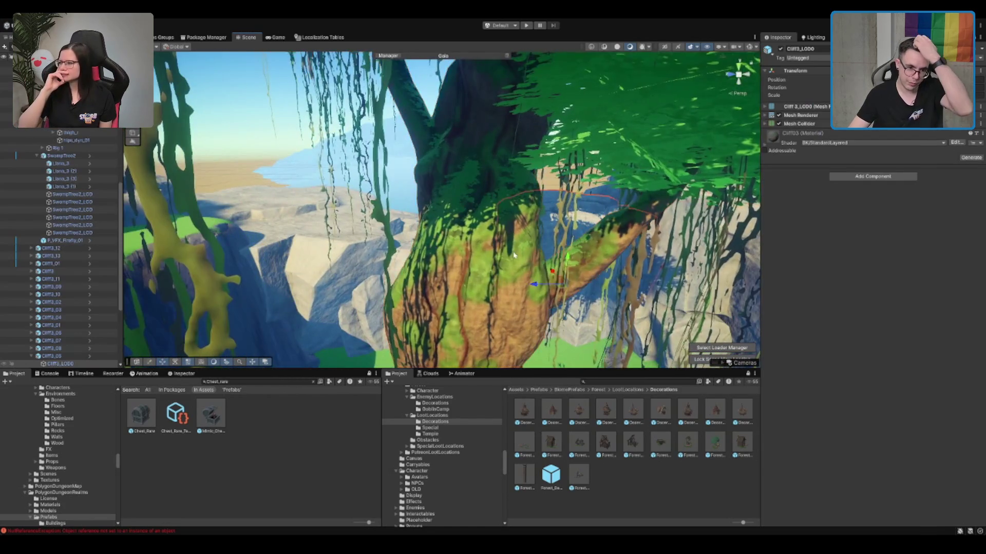
{"action": "left_click", "coordinate": [626, 382]}
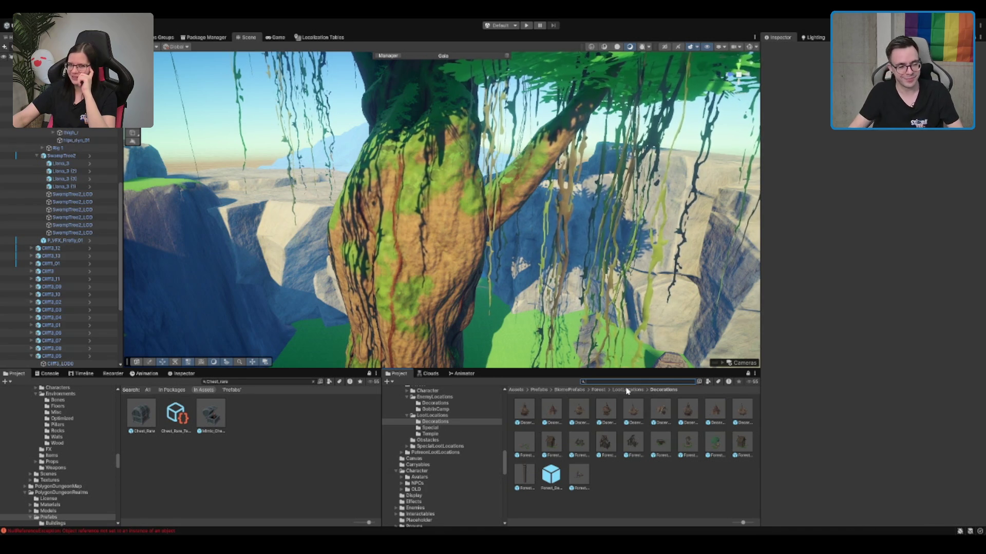
Step: Open the 01_Forest terrain scene from Scenes > MapTiles > Forest > NeedRework
{"action": "scroll", "coordinate": [455, 419], "scroll_direction": "up", "scroll_amount": 5}
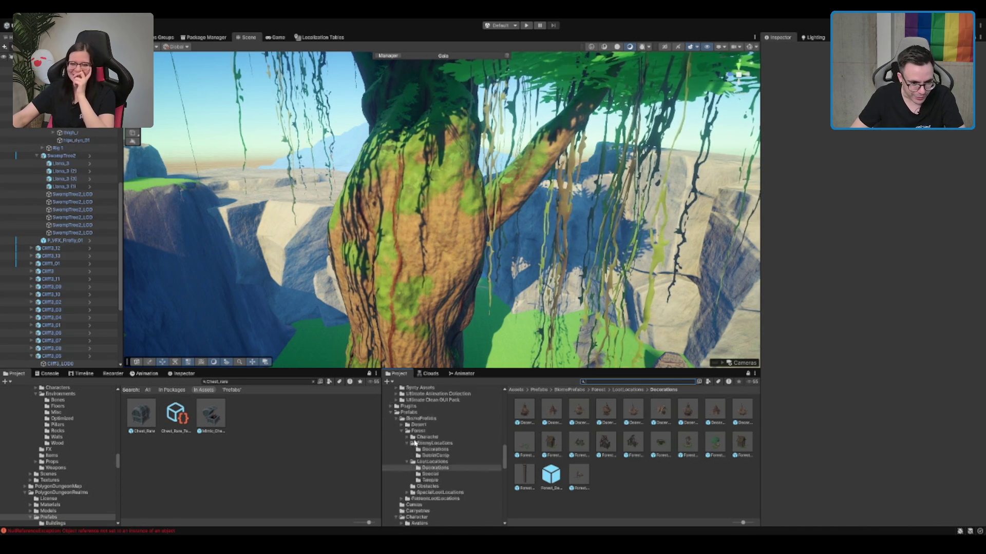
{"action": "scroll", "coordinate": [429, 431], "scroll_direction": "up", "scroll_amount": 3}
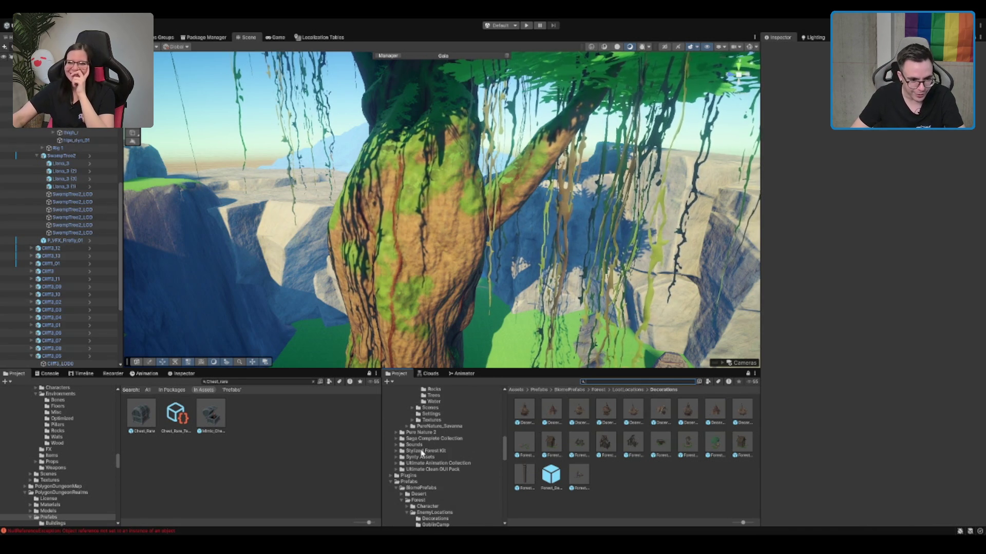
{"action": "scroll", "coordinate": [455, 456], "scroll_direction": "down", "scroll_amount": 10}
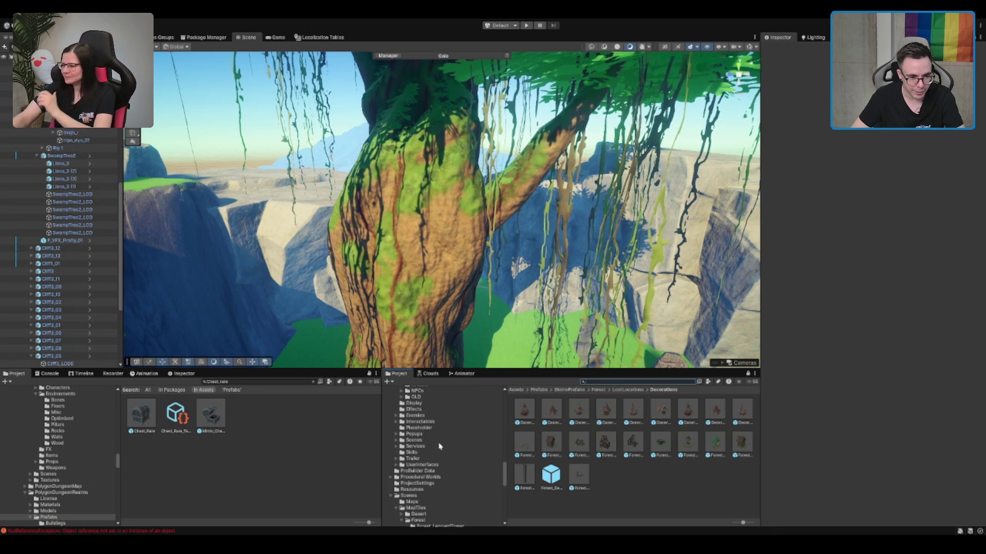
{"action": "left_click", "coordinate": [403, 496]}
{"action": "scroll", "coordinate": [413, 493], "scroll_direction": "down", "scroll_amount": 4}
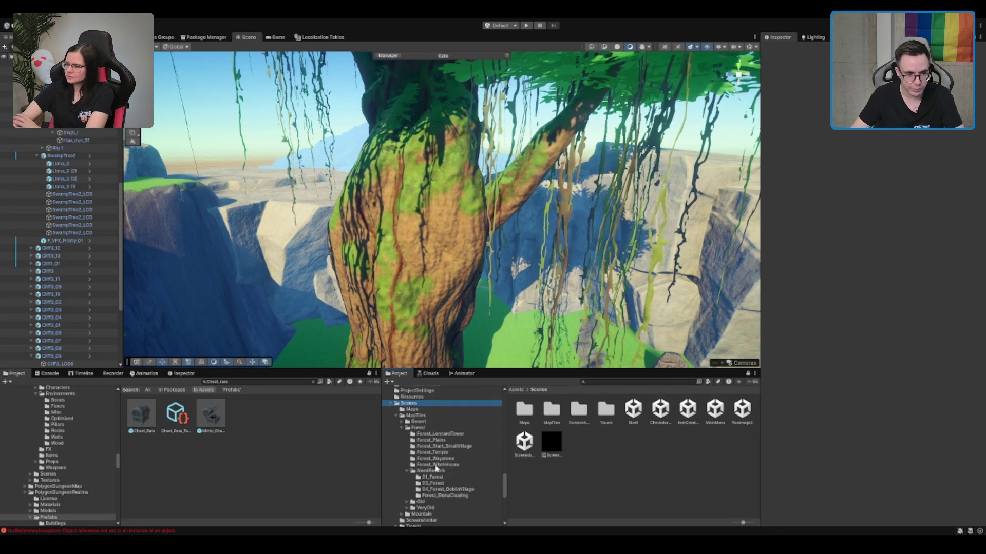
{"action": "left_click", "coordinate": [436, 478]}
{"action": "left_click", "coordinate": [549, 411]}
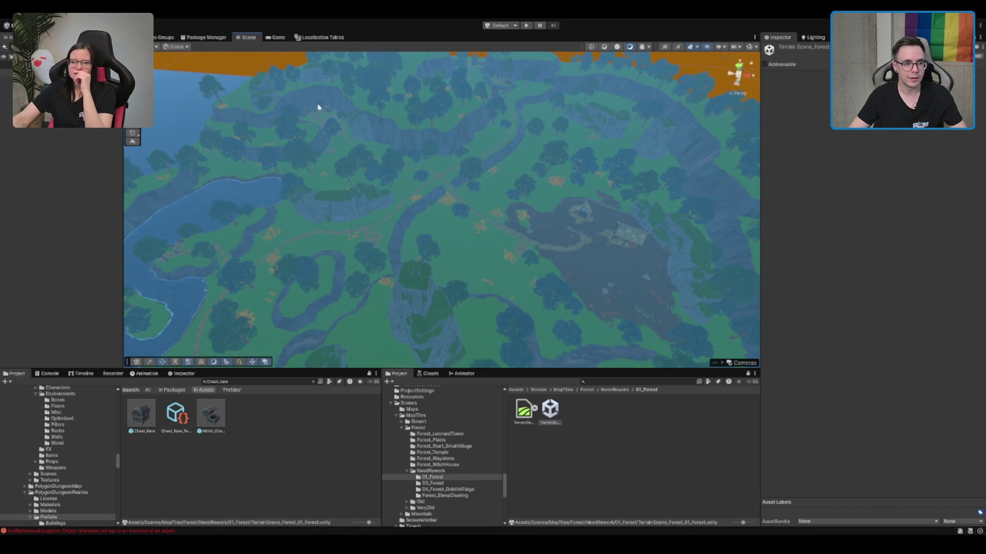
Step: Frame the scaffolding props by the cliff, then open the Forest_ElenaClearing terrain scene
{"action": "left_click", "coordinate": [318, 107]}
{"action": "left_click", "coordinate": [325, 105]}
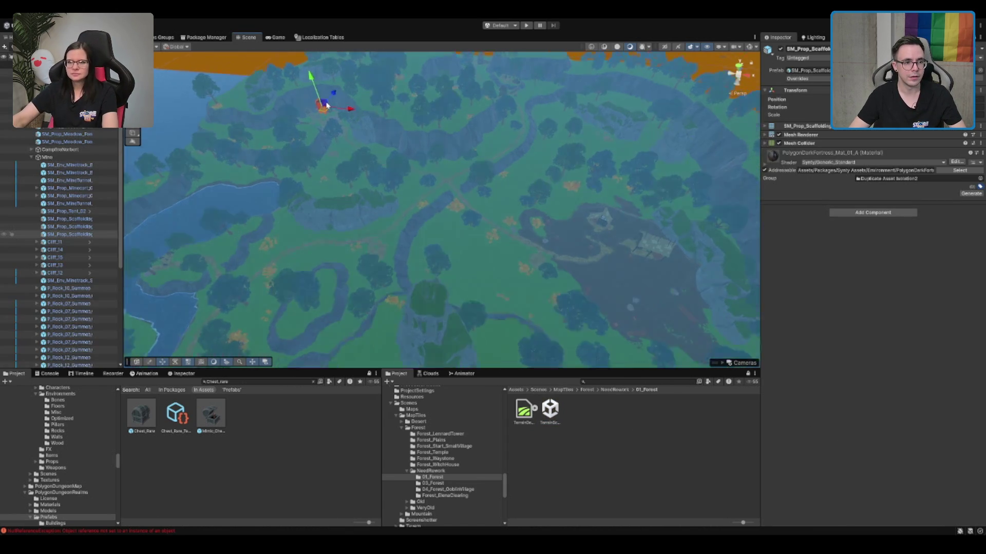
{"action": "key", "text": "f"}
{"action": "left_click", "coordinate": [408, 133]}
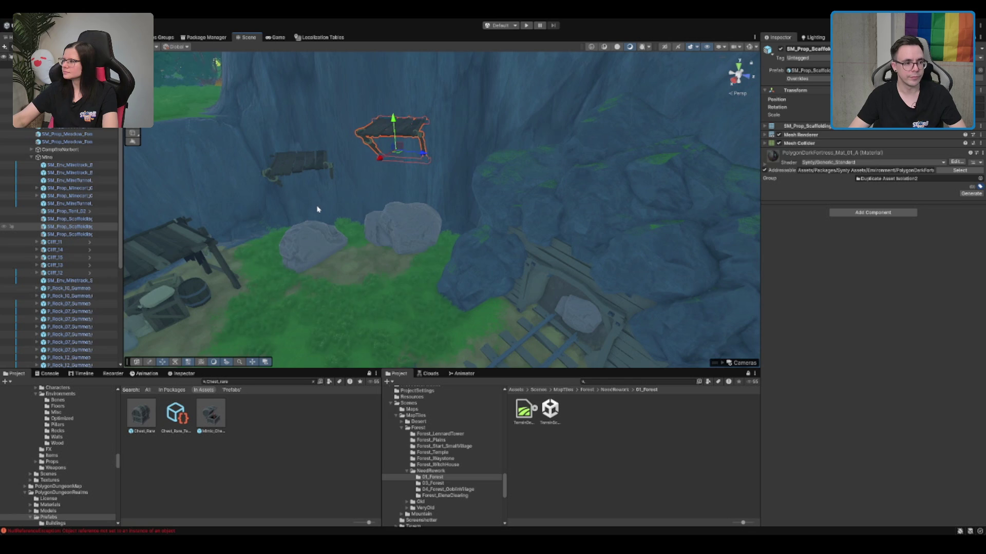
{"action": "mouse_move", "coordinate": [391, 204]}
{"action": "left_mouse_down"}
{"action": "mouse_move", "coordinate": [473, 205]}
{"action": "mouse_move", "coordinate": [524, 308]}
{"action": "left_mouse_up"}
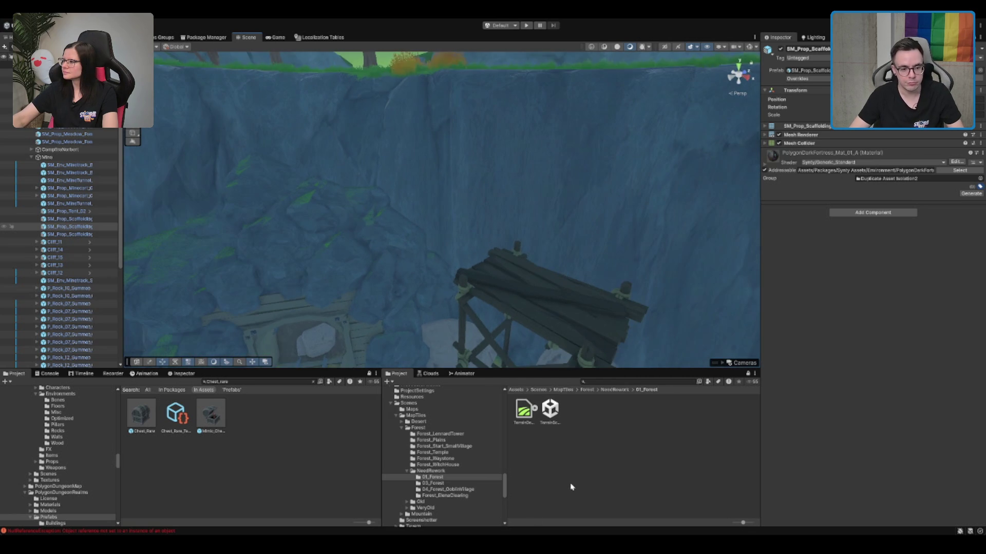
{"action": "left_click", "coordinate": [451, 496]}
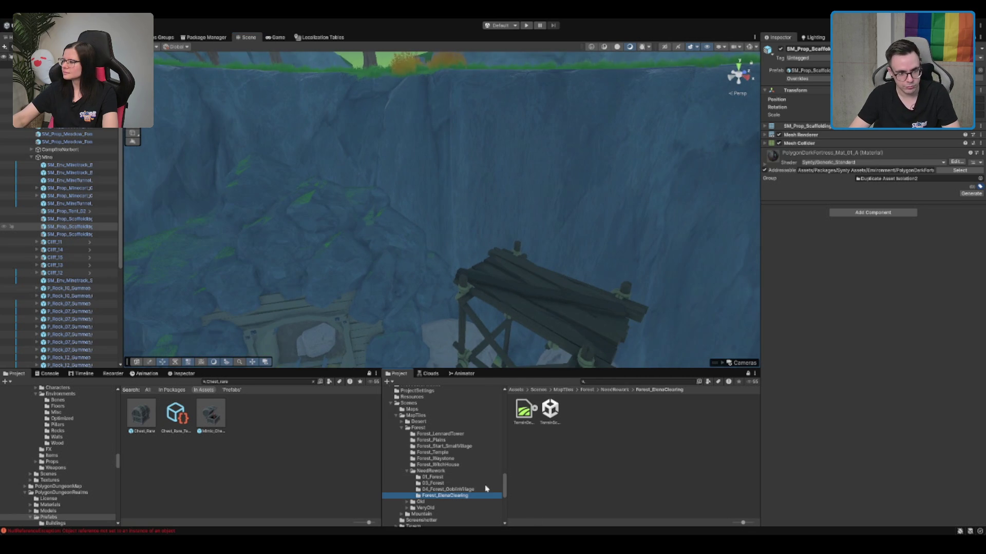
{"action": "double_click", "coordinate": [544, 418]}
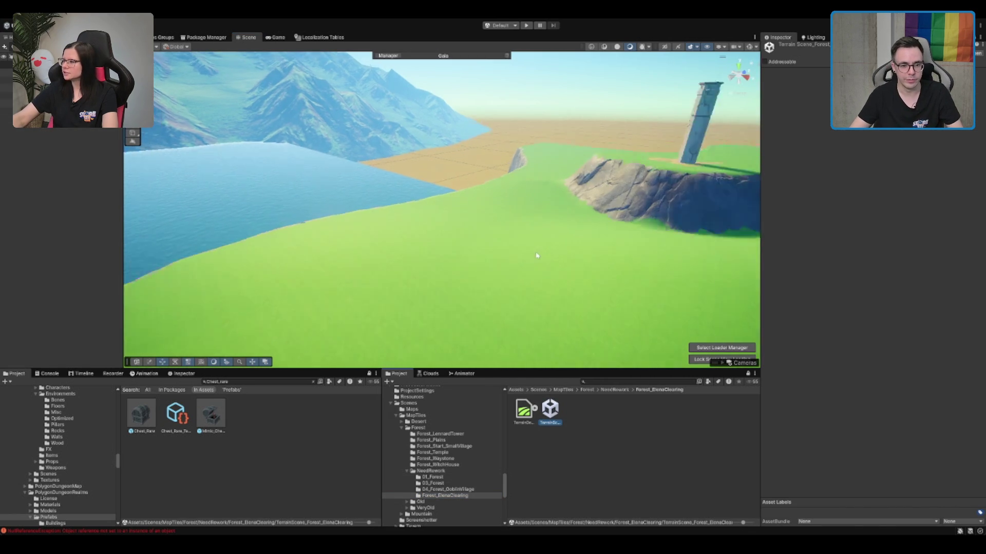
Step: Frame SM_Prop_Scaffolding_C and move it against the giant tree's roots
{"action": "scroll", "coordinate": [467, 215], "scroll_direction": "down", "scroll_amount": 10}
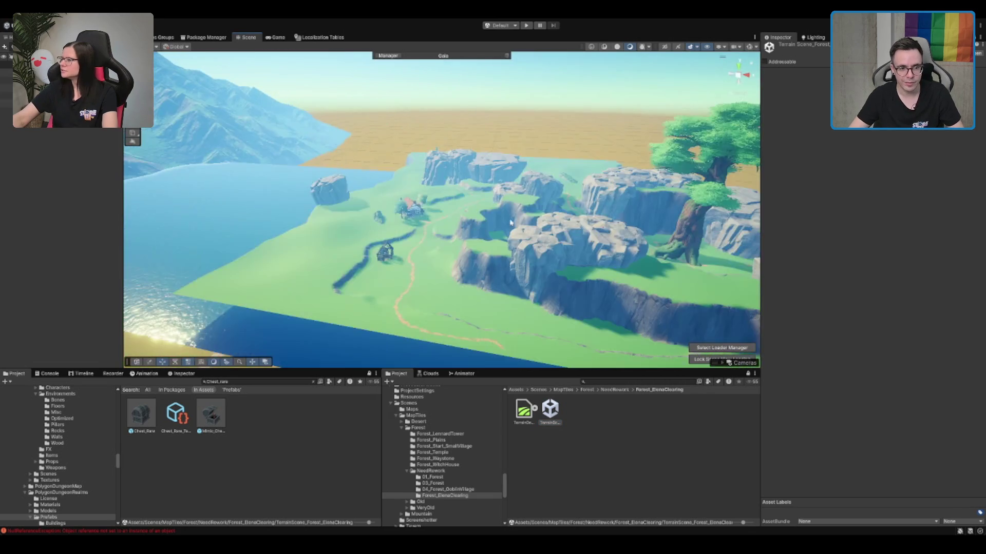
{"action": "left_click", "coordinate": [448, 215]}
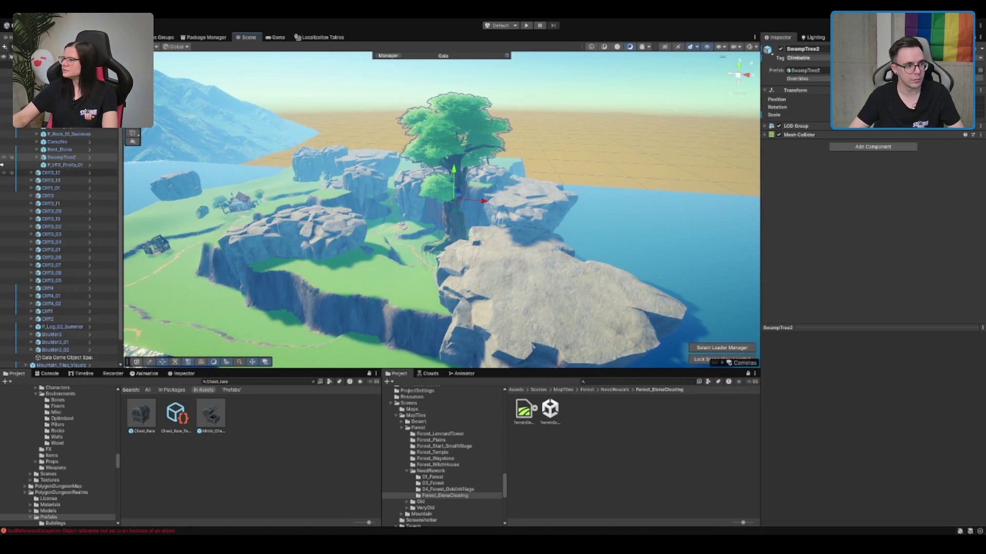
{"action": "left_click", "coordinate": [502, 234]}
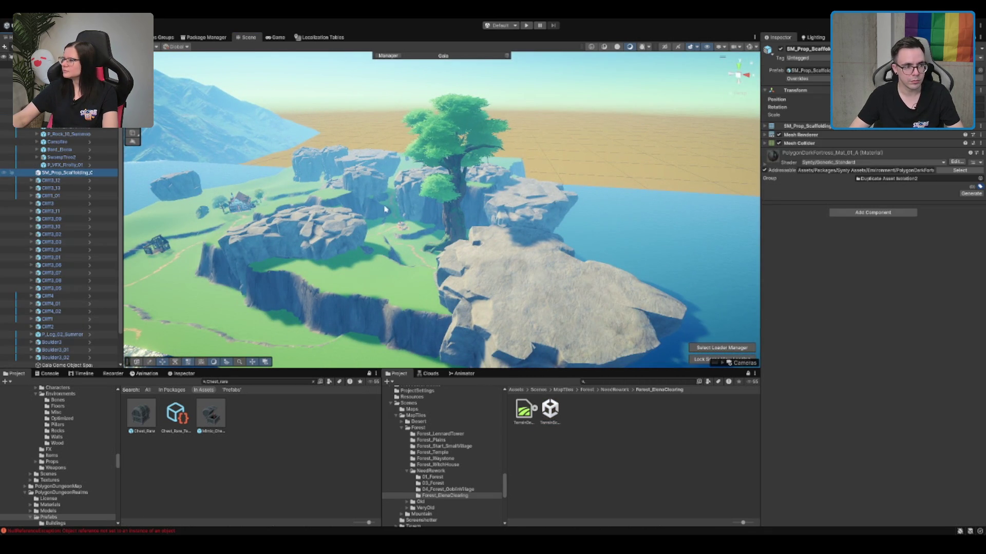
{"action": "mouse_move", "coordinate": [462, 236]}
{"action": "left_mouse_down"}
{"action": "mouse_move", "coordinate": [291, 237]}
{"action": "mouse_move", "coordinate": [624, 329]}
{"action": "mouse_move", "coordinate": [632, 234]}
{"action": "left_mouse_up"}
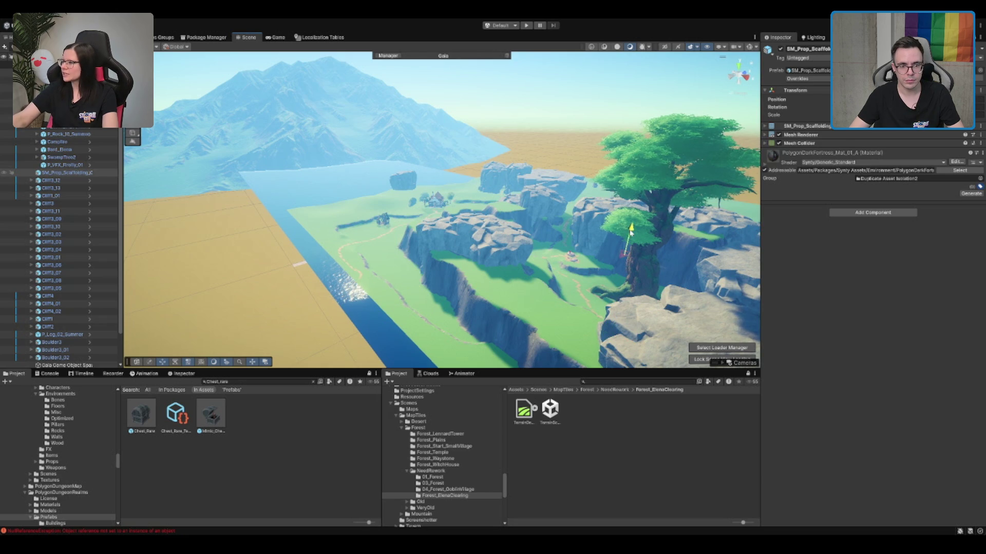
{"action": "key", "text": "f"}
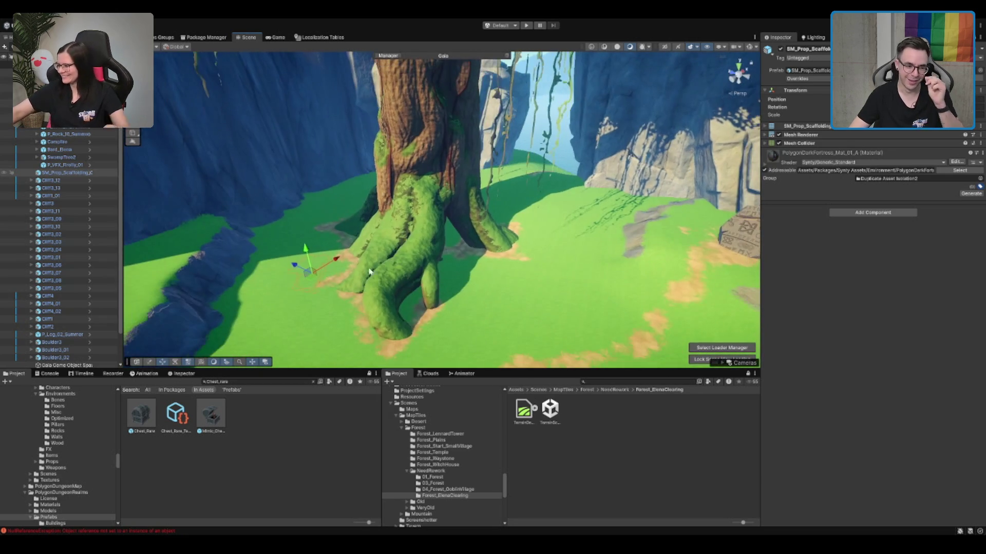
{"action": "mouse_move", "coordinate": [310, 252]}
{"action": "left_mouse_down"}
{"action": "mouse_move", "coordinate": [298, 156]}
{"action": "mouse_move", "coordinate": [367, 258]}
{"action": "left_mouse_up"}
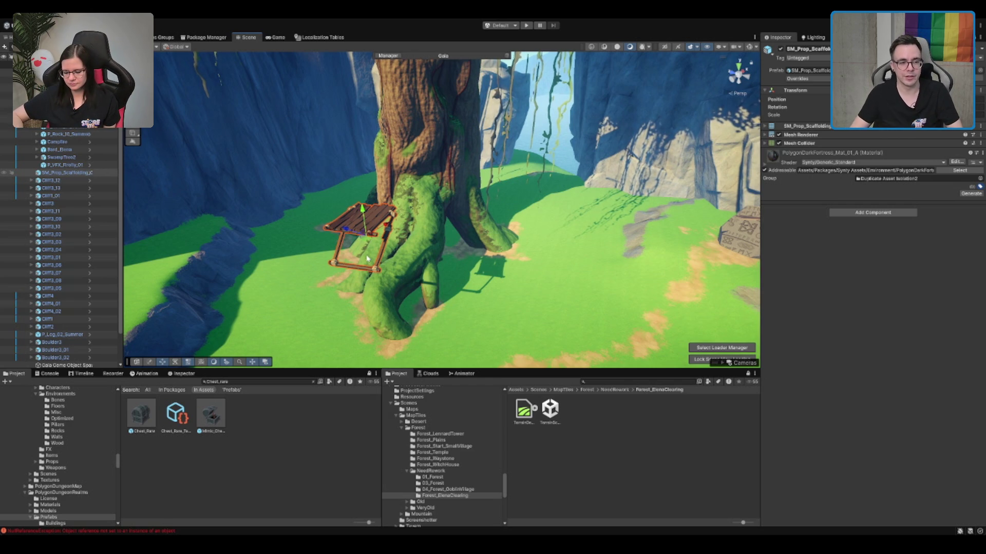
Step: Raise the scaffolding high up the giant tree's trunk and tilt it across the trunk
{"action": "left_click_drag", "start_coordinate": [428, 231], "coordinate": [553, 211]}
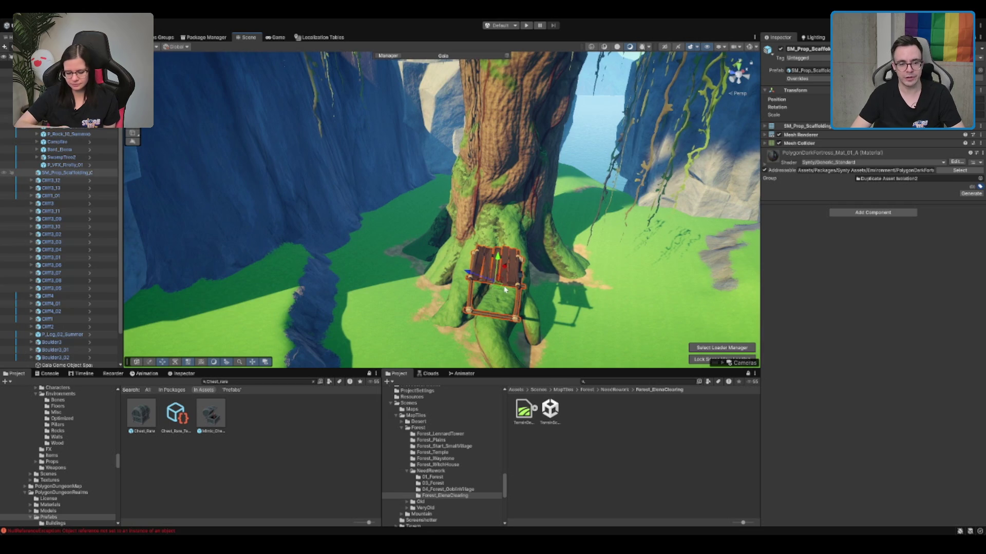
{"action": "mouse_move", "coordinate": [506, 289]}
{"action": "left_mouse_down"}
{"action": "mouse_move", "coordinate": [492, 188]}
{"action": "mouse_move", "coordinate": [478, 183]}
{"action": "mouse_move", "coordinate": [495, 153]}
{"action": "left_mouse_up"}
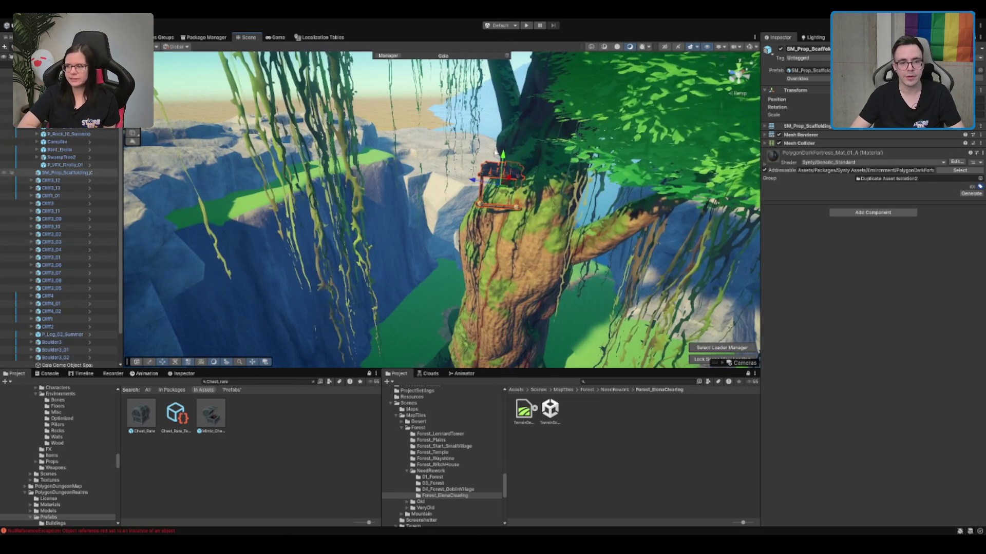
{"action": "key", "text": "f"}
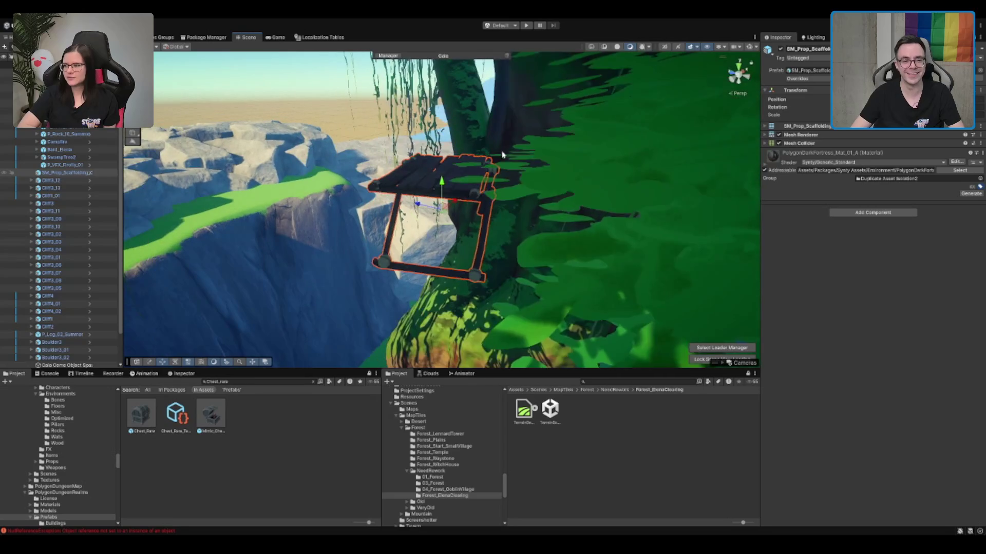
{"action": "key", "text": "e"}
{"action": "mouse_move", "coordinate": [471, 198]}
{"action": "left_mouse_down"}
{"action": "mouse_move", "coordinate": [602, 202]}
{"action": "mouse_move", "coordinate": [593, 212]}
{"action": "left_mouse_up"}
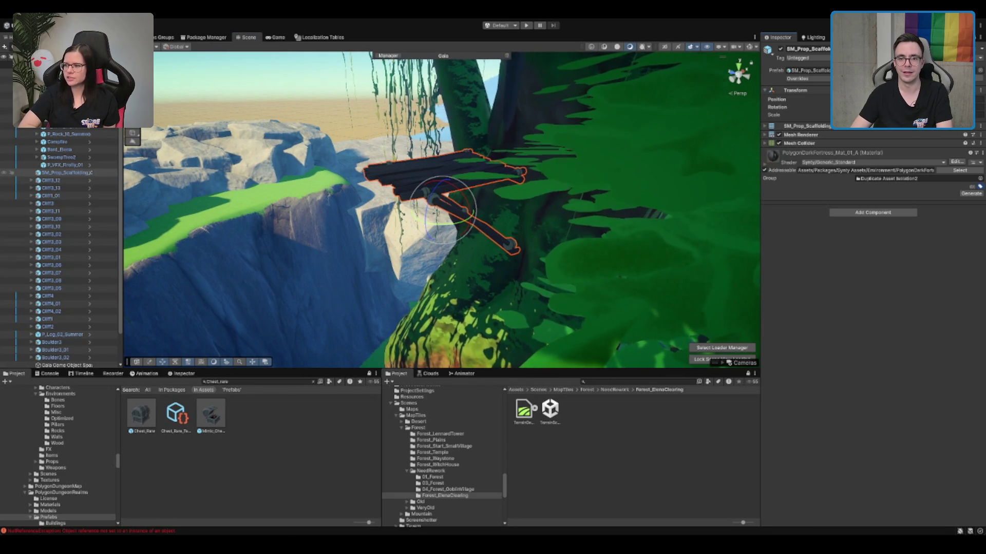
{"action": "scroll", "coordinate": [442, 205], "scroll_direction": "up", "scroll_amount": 3}
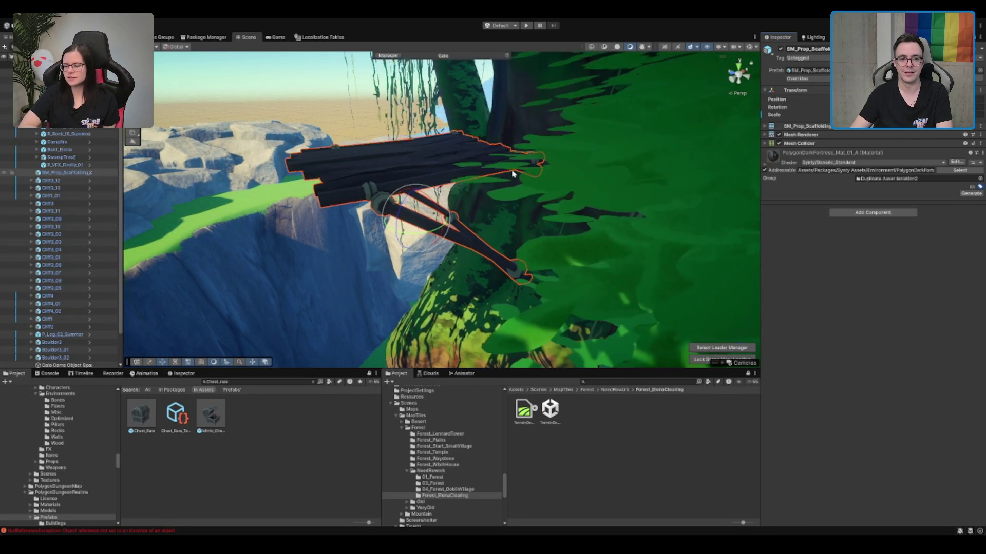
{"action": "mouse_move", "coordinate": [506, 195]}
{"action": "left_mouse_down"}
{"action": "mouse_move", "coordinate": [377, 193]}
{"action": "mouse_move", "coordinate": [520, 173]}
{"action": "mouse_move", "coordinate": [511, 187]}
{"action": "mouse_move", "coordinate": [489, 176]}
{"action": "mouse_move", "coordinate": [518, 197]}
{"action": "left_mouse_up"}
Step: Fine-tune the scaffolding's rotation, then frame the SwampTree2 in view
{"action": "left_click", "coordinate": [520, 173]}
{"action": "left_click", "coordinate": [520, 173]}
{"action": "key", "text": "e"}
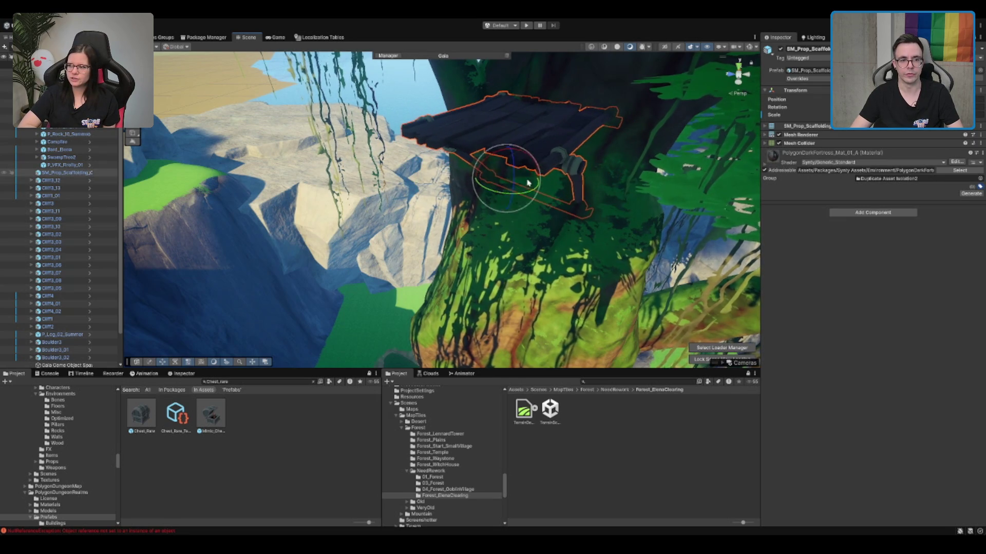
{"action": "key", "text": "f"}
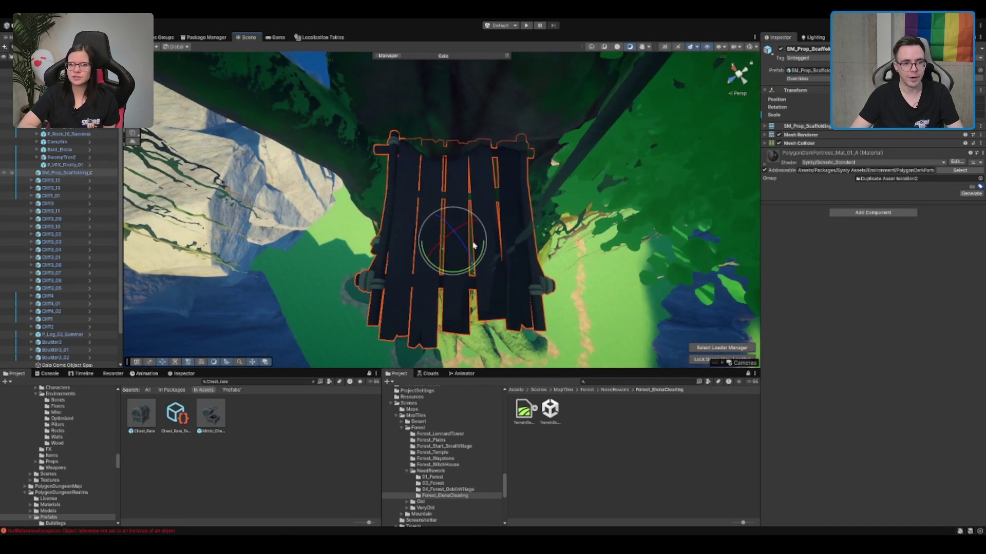
{"action": "mouse_move", "coordinate": [459, 267]}
{"action": "left_mouse_down"}
{"action": "mouse_move", "coordinate": [456, 274]}
{"action": "mouse_move", "coordinate": [451, 251]}
{"action": "left_mouse_up"}
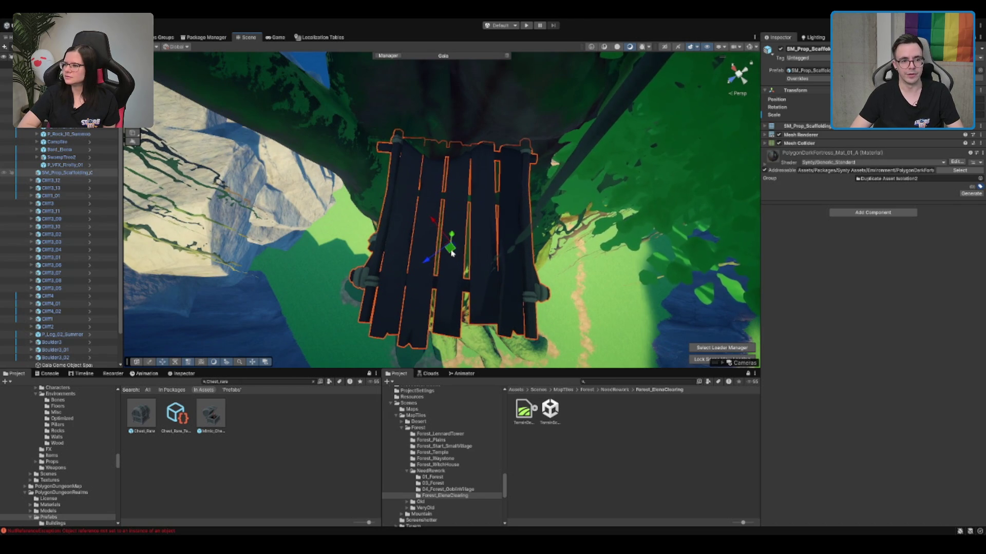
{"action": "mouse_move", "coordinate": [511, 287]}
{"action": "left_mouse_down"}
{"action": "mouse_move", "coordinate": [450, 207]}
{"action": "mouse_move", "coordinate": [452, 181]}
{"action": "mouse_move", "coordinate": [497, 200]}
{"action": "left_mouse_up"}
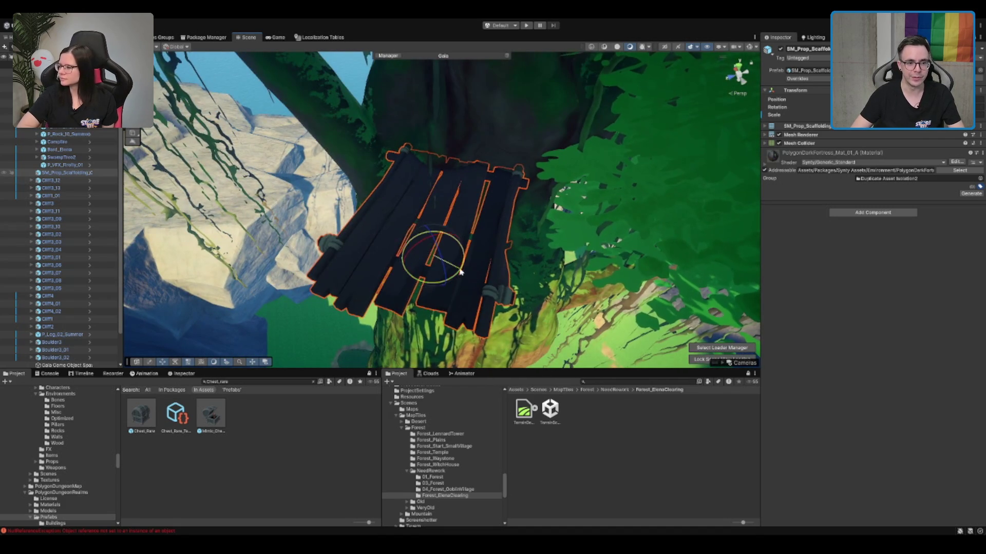
{"action": "mouse_move", "coordinate": [475, 269]}
{"action": "left_mouse_down"}
{"action": "mouse_move", "coordinate": [447, 279]}
{"action": "mouse_move", "coordinate": [391, 248]}
{"action": "left_mouse_up"}
{"action": "left_click_drag", "start_coordinate": [475, 258], "coordinate": [546, 248]}
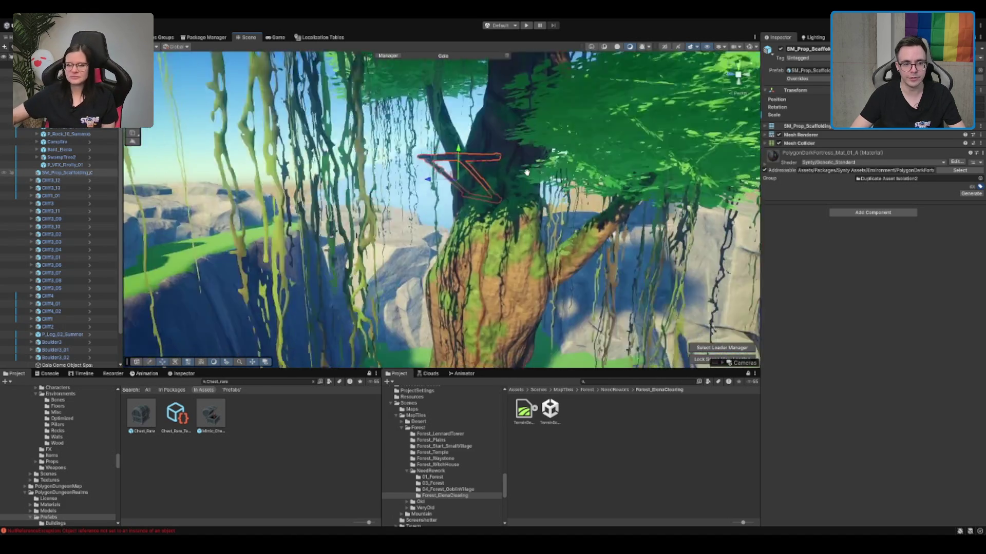
{"action": "left_click", "coordinate": [472, 190]}
{"action": "key", "text": "f"}
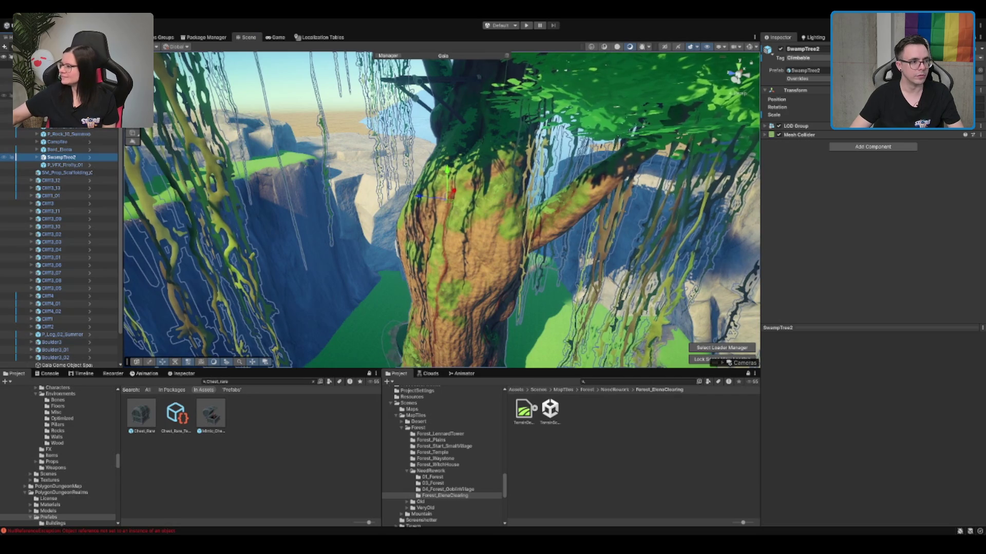
Step: Select LootLocation_Tree and frame it, zoomed out over the clearing
{"action": "scroll", "coordinate": [62, 102], "scroll_direction": "up", "scroll_amount": 2}
{"action": "left_click", "coordinate": [46, 72]}
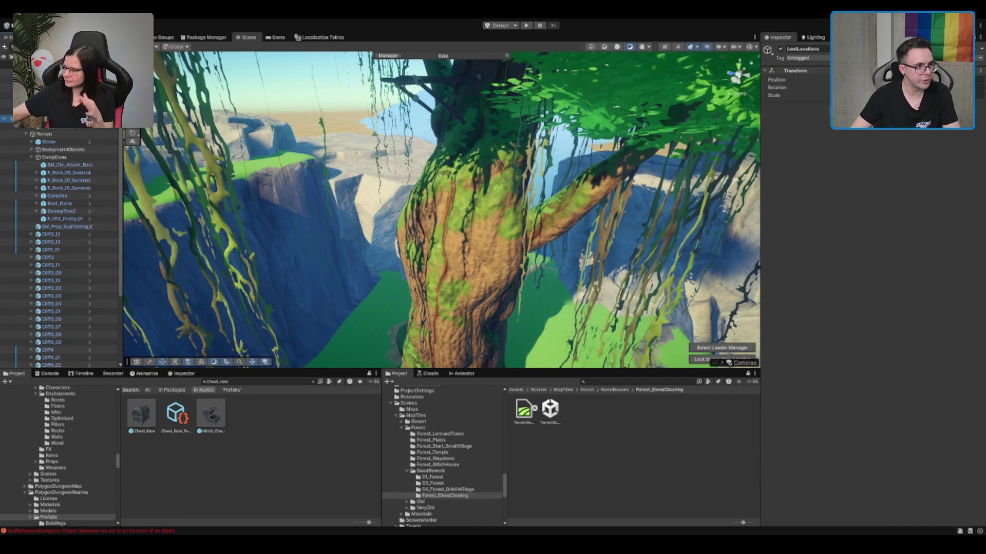
{"action": "double_click", "coordinate": [903, 297]}
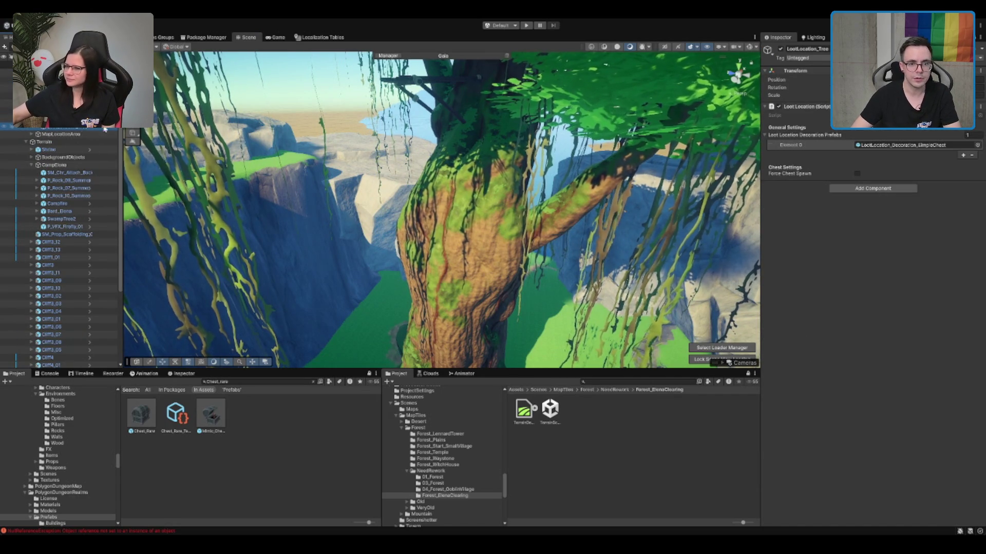
{"action": "key", "text": "f"}
{"action": "scroll", "coordinate": [538, 195], "scroll_direction": "up", "scroll_amount": 2}
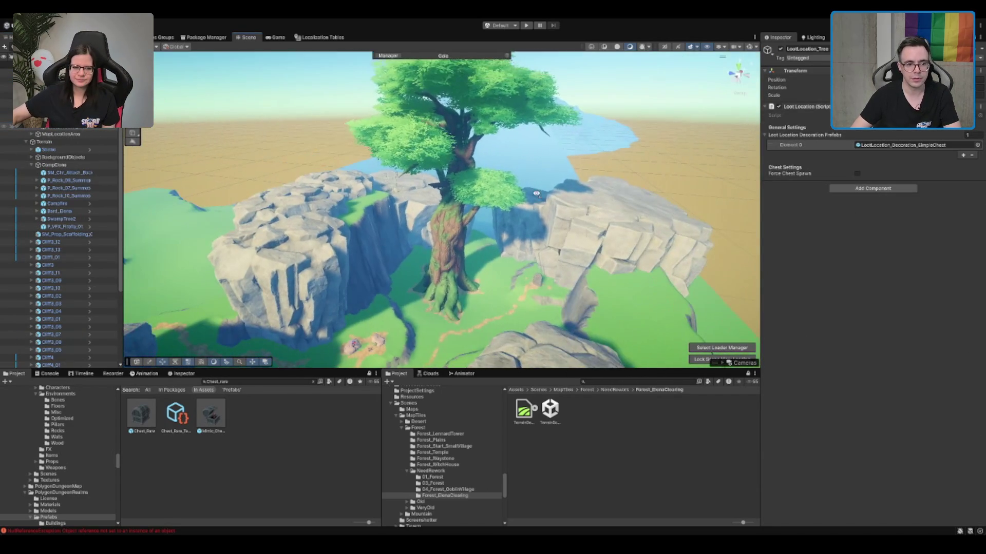
{"action": "scroll", "coordinate": [625, 287], "scroll_direction": "down", "scroll_amount": 8}
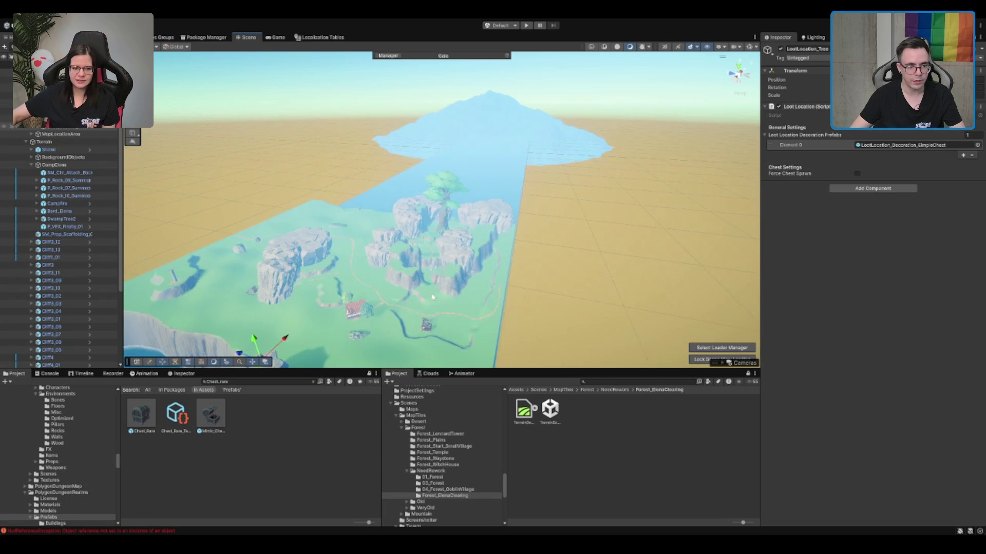
{"action": "scroll", "coordinate": [506, 186], "scroll_direction": "up", "scroll_amount": 4}
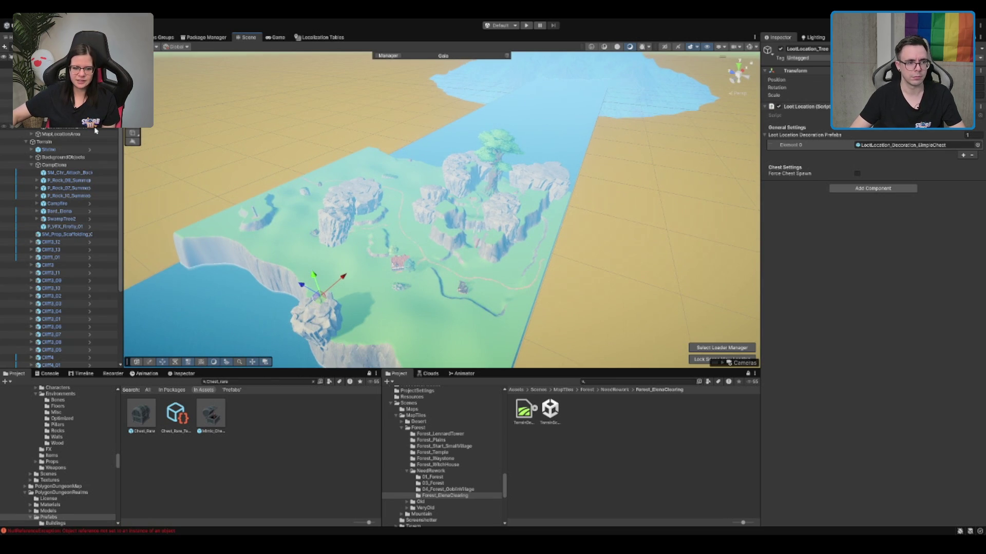
Step: Add a Chest_Rare prefab to the scene and move it toward the lower rock outcrop
{"action": "left_click", "coordinate": [585, 382]}
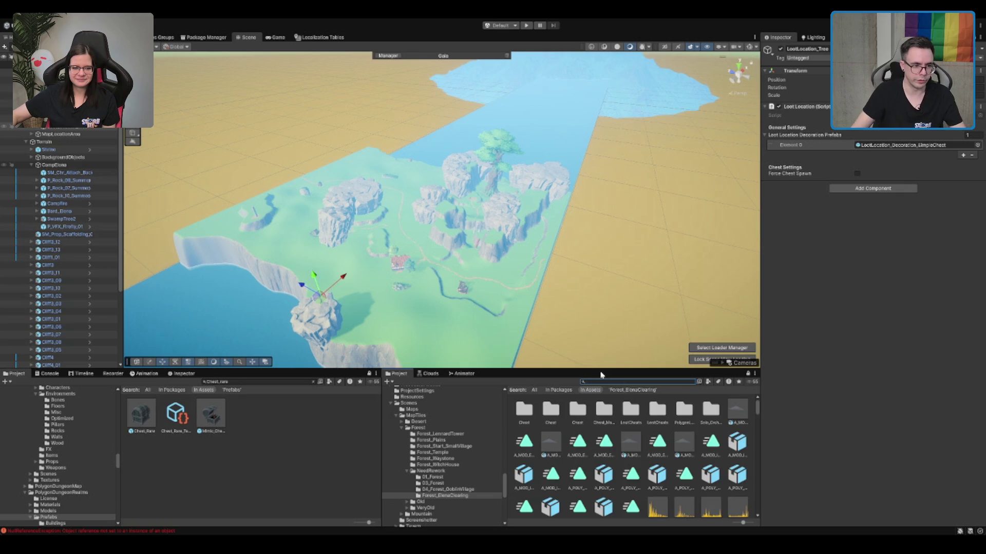
{"action": "key", "text": "Escape"}
{"action": "left_click_drag", "start_coordinate": [136, 413], "coordinate": [193, 111]}
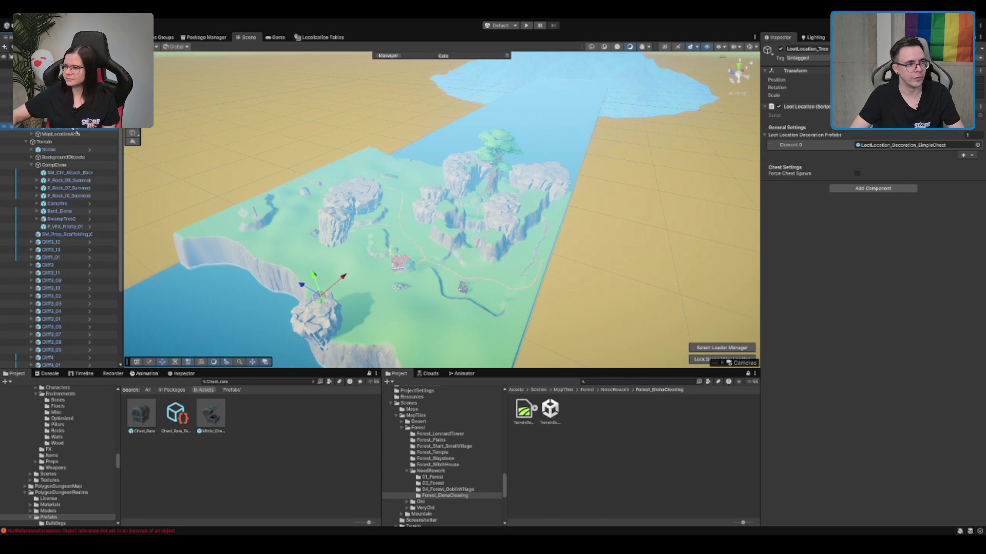
{"action": "left_click_drag", "start_coordinate": [72, 131], "coordinate": [73, 132]}
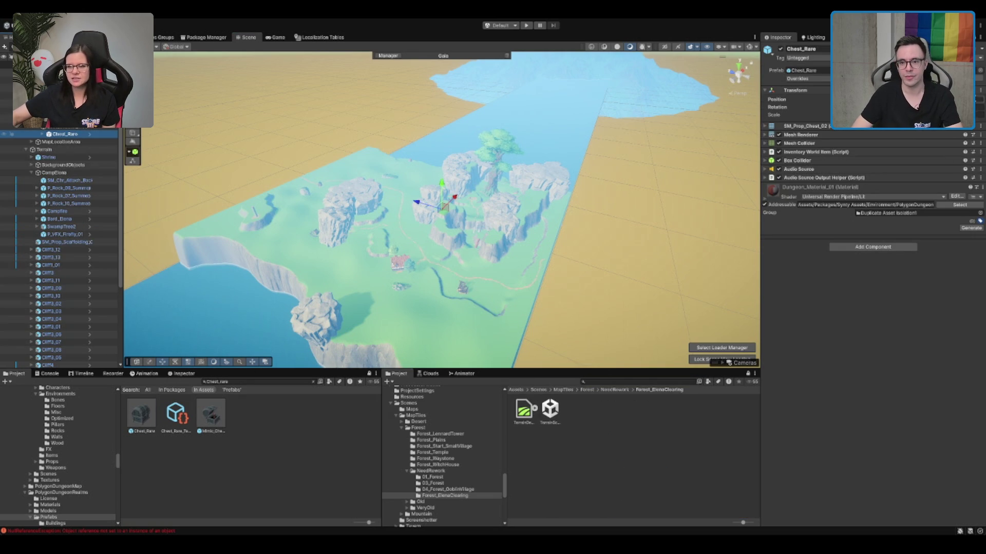
{"action": "mouse_move", "coordinate": [443, 205]}
{"action": "left_mouse_down"}
{"action": "mouse_move", "coordinate": [326, 249]}
{"action": "mouse_move", "coordinate": [307, 302]}
{"action": "left_mouse_up"}
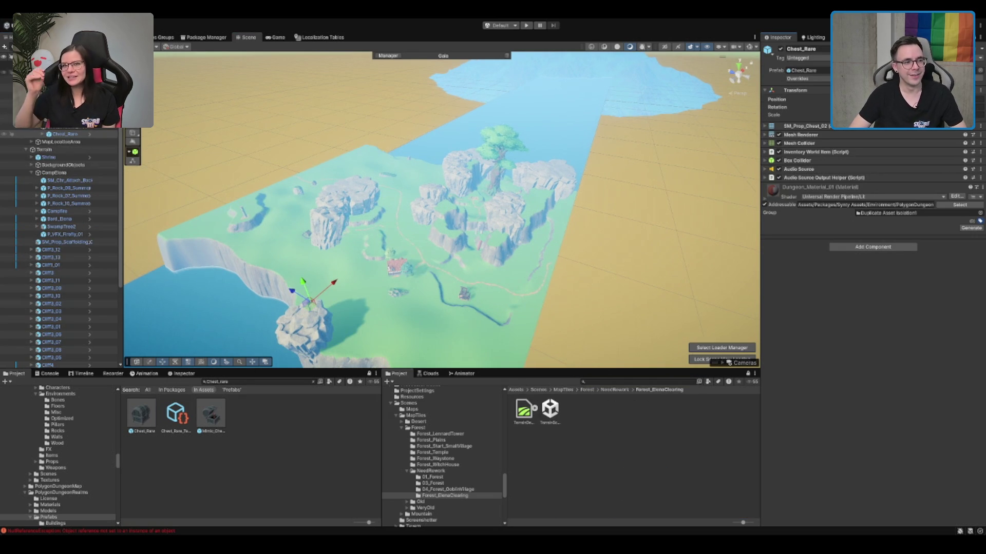
Step: Lift LootLocation_Tree up the trunk onto the scaffolding platform
{"action": "left_click", "coordinate": [493, 195]}
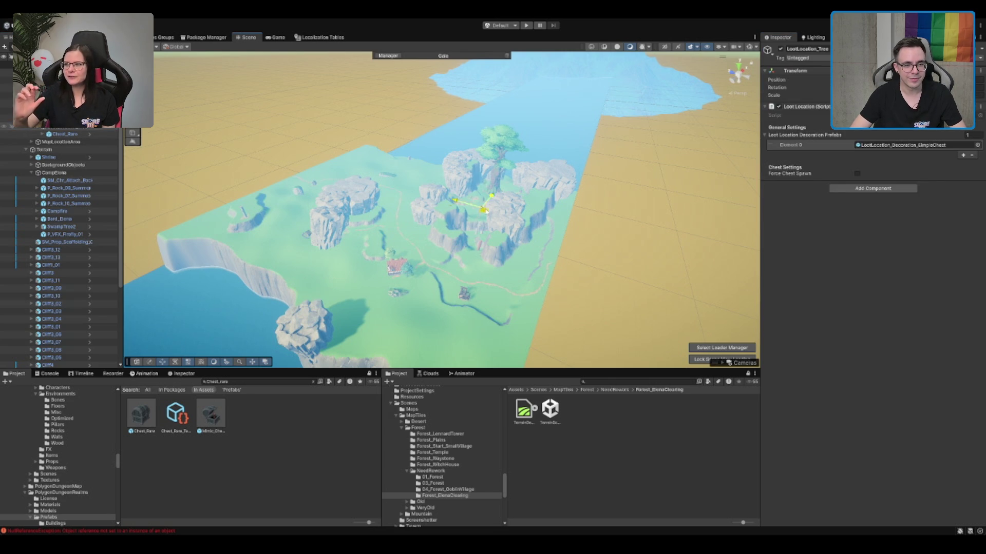
{"action": "key", "text": "f"}
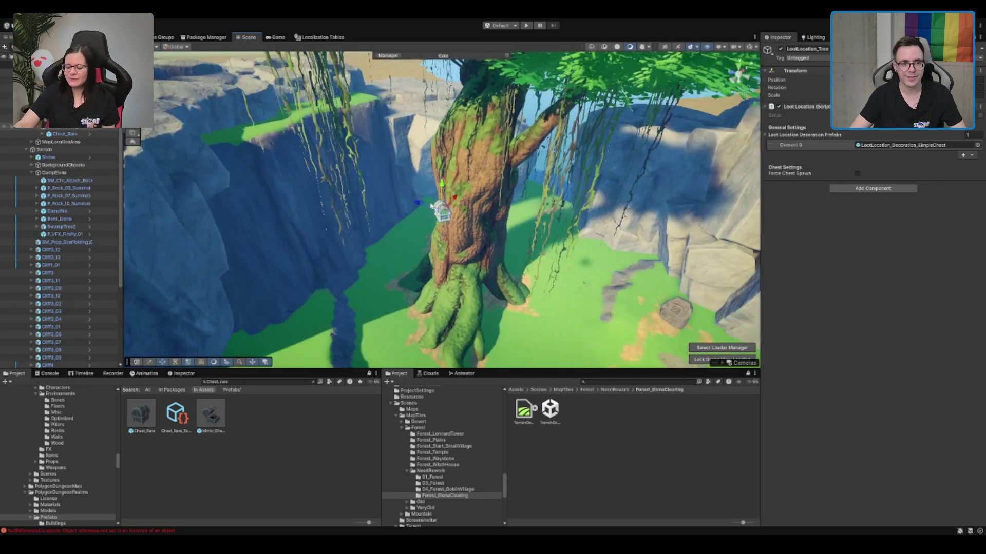
{"action": "left_click_drag", "start_coordinate": [431, 205], "coordinate": [484, 308]}
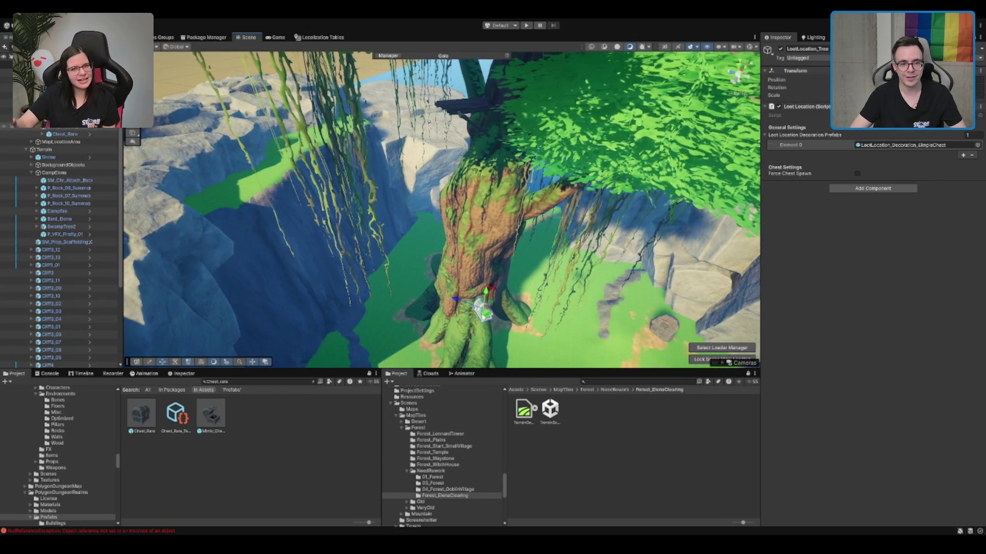
{"action": "left_click_drag", "start_coordinate": [449, 148], "coordinate": [466, 67]}
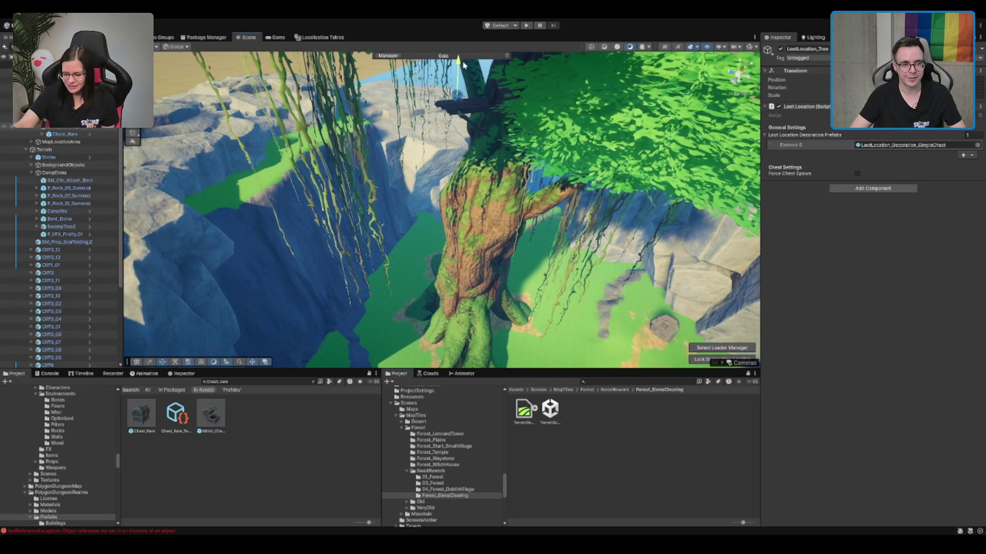
{"action": "key", "text": "f"}
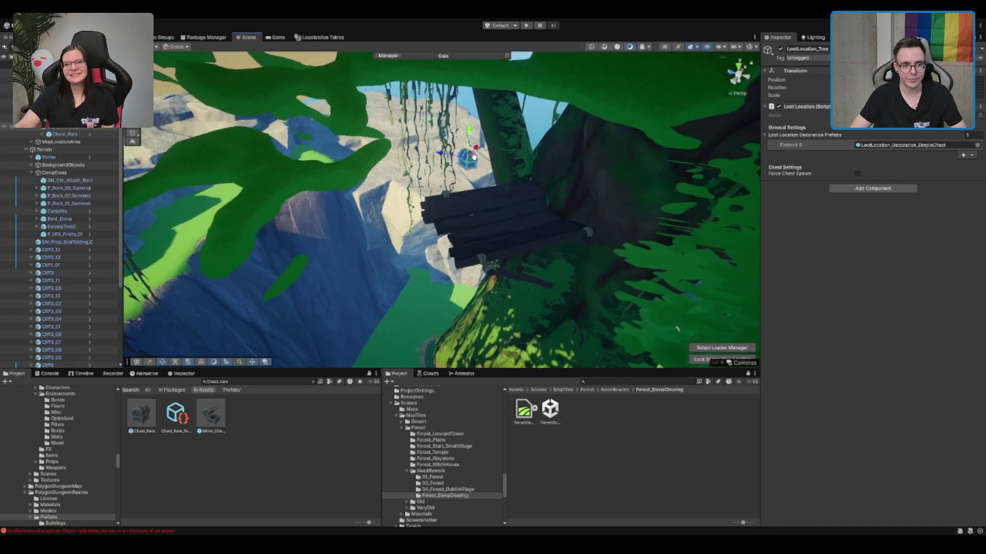
{"action": "mouse_move", "coordinate": [475, 163]}
{"action": "left_mouse_down"}
{"action": "mouse_move", "coordinate": [454, 213]}
{"action": "mouse_move", "coordinate": [474, 205]}
{"action": "left_mouse_up"}
{"action": "key", "text": "f"}
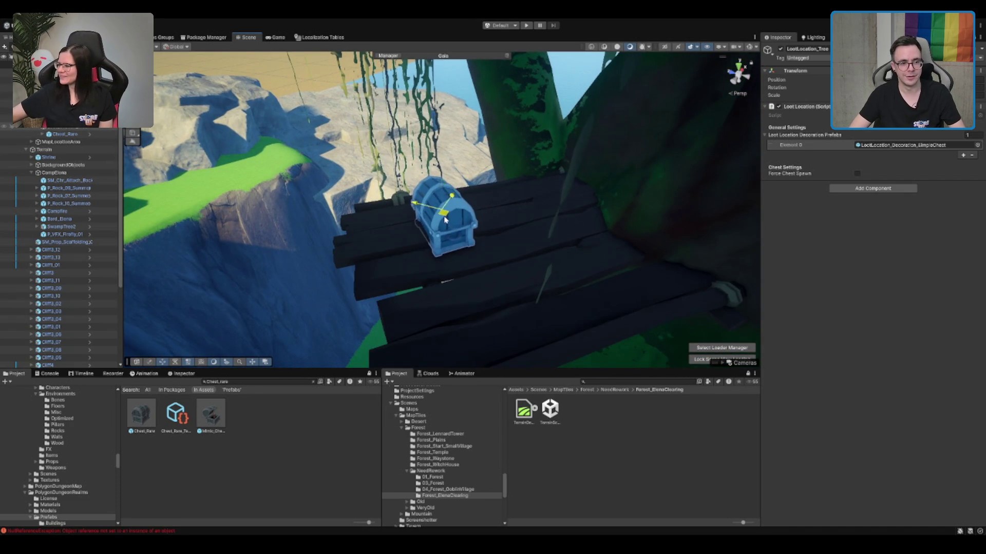
Step: Inspect the chest on the platform from several angles with the Rotate tool active
{"action": "key", "text": "e"}
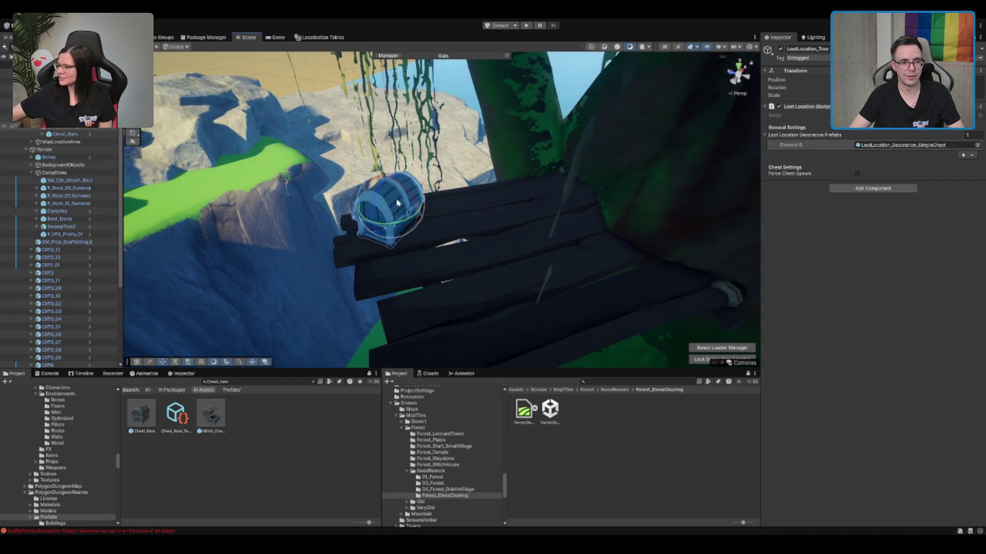
{"action": "scroll", "coordinate": [500, 226], "scroll_direction": "up", "scroll_amount": 3}
{"action": "left_click_drag", "start_coordinate": [500, 227], "coordinate": [749, 135]}
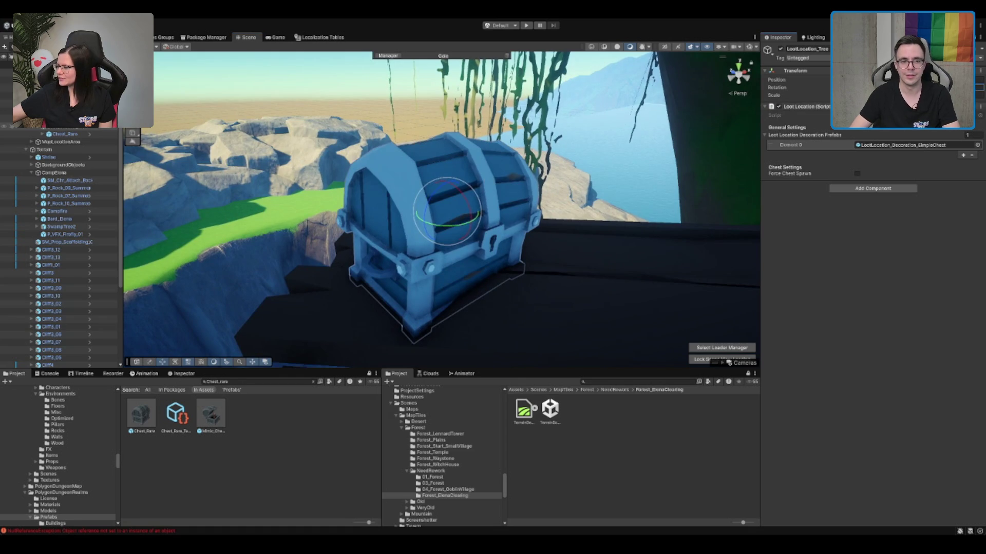
{"action": "left_click_drag", "start_coordinate": [446, 212], "coordinate": [444, 163]}
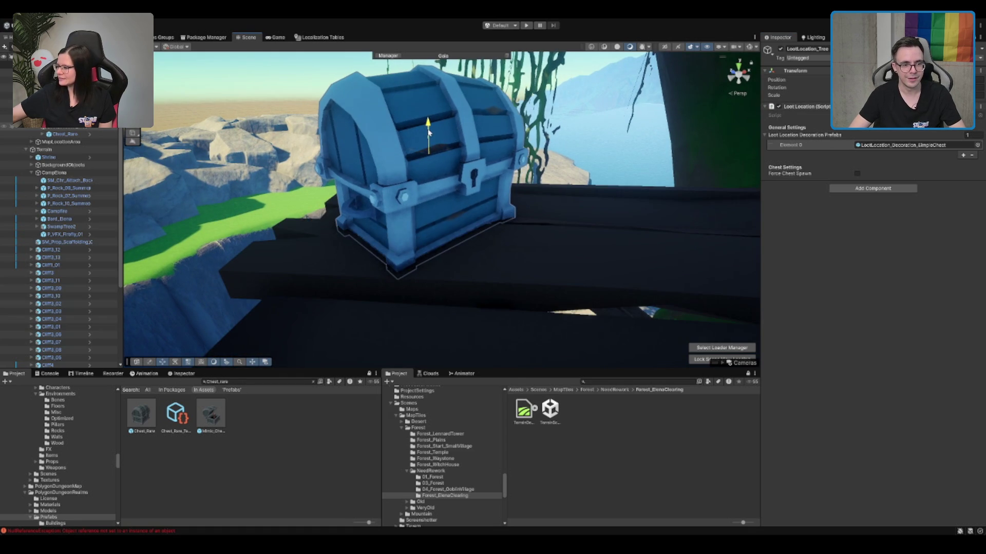
{"action": "scroll", "coordinate": [413, 181], "scroll_direction": "down", "scroll_amount": 10}
{"action": "left_click_drag", "start_coordinate": [414, 181], "coordinate": [320, 180]}
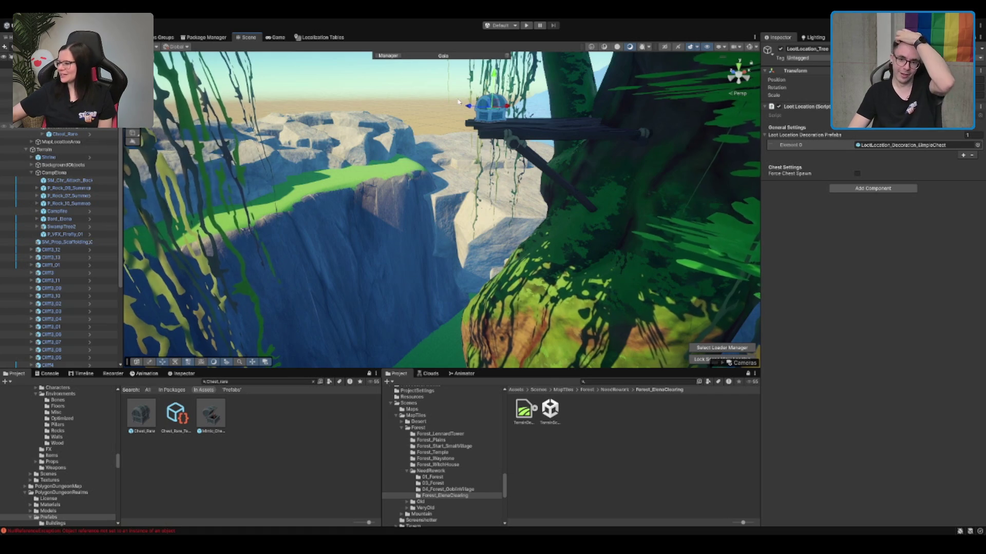
{"action": "scroll", "coordinate": [449, 121], "scroll_direction": "up", "scroll_amount": 1}
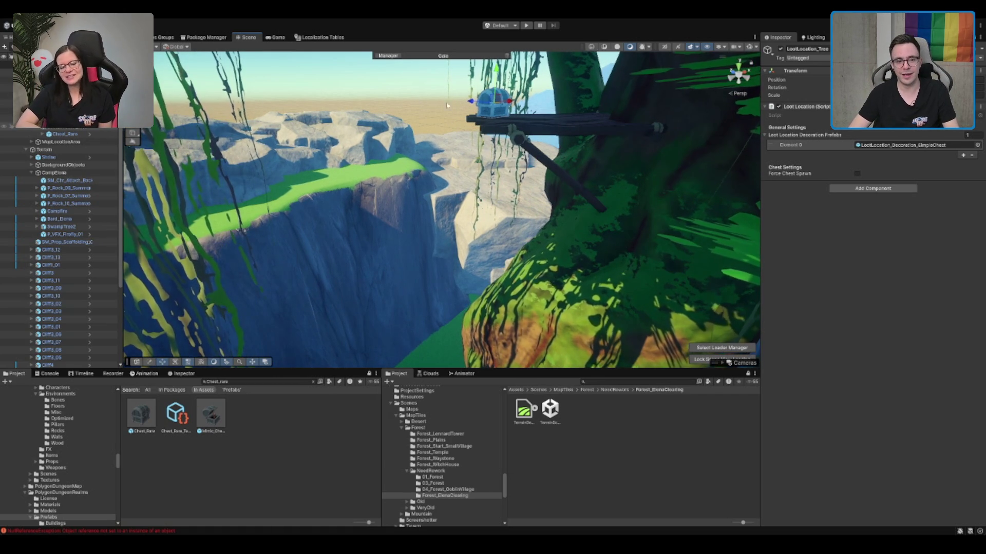
{"action": "key", "text": "f"}
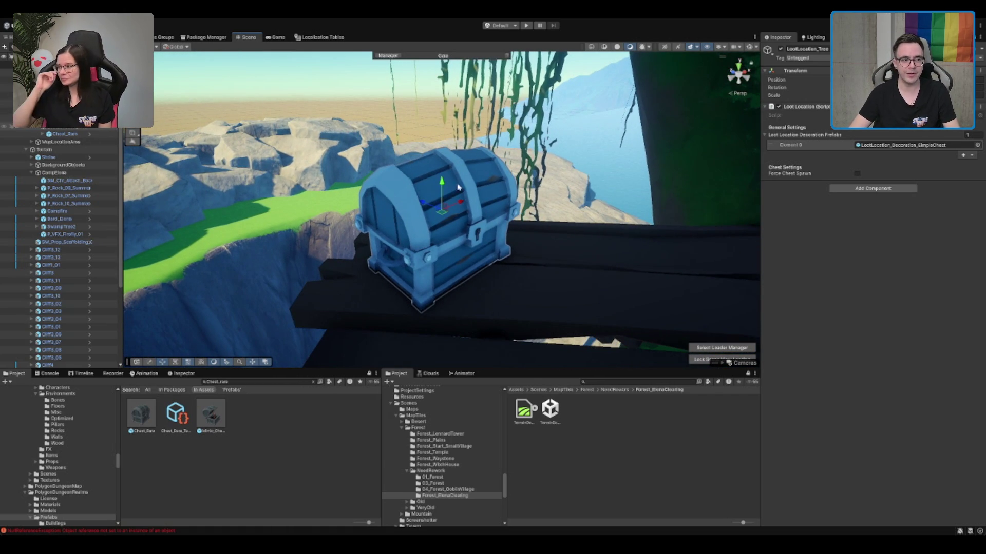
Step: Delete Chest_Rare and focus Location_Service_Merchant under MapLocationArea
{"action": "left_click", "coordinate": [62, 134]}
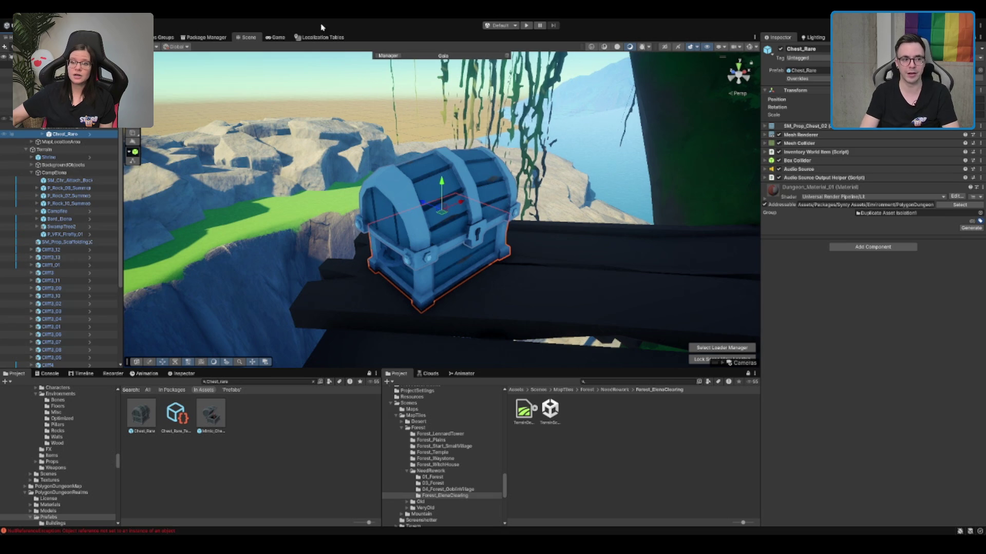
{"action": "key", "text": "Delete"}
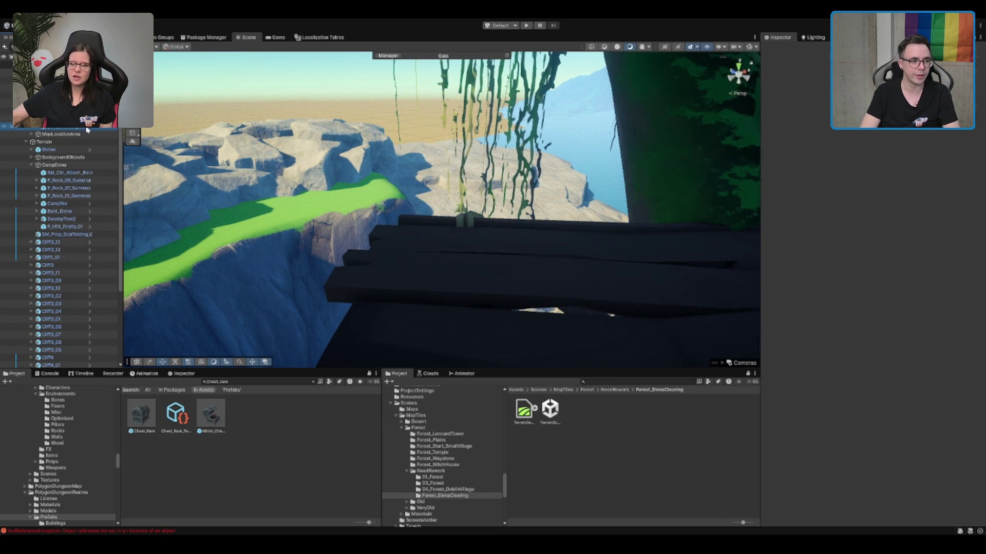
{"action": "left_click", "coordinate": [77, 133]}
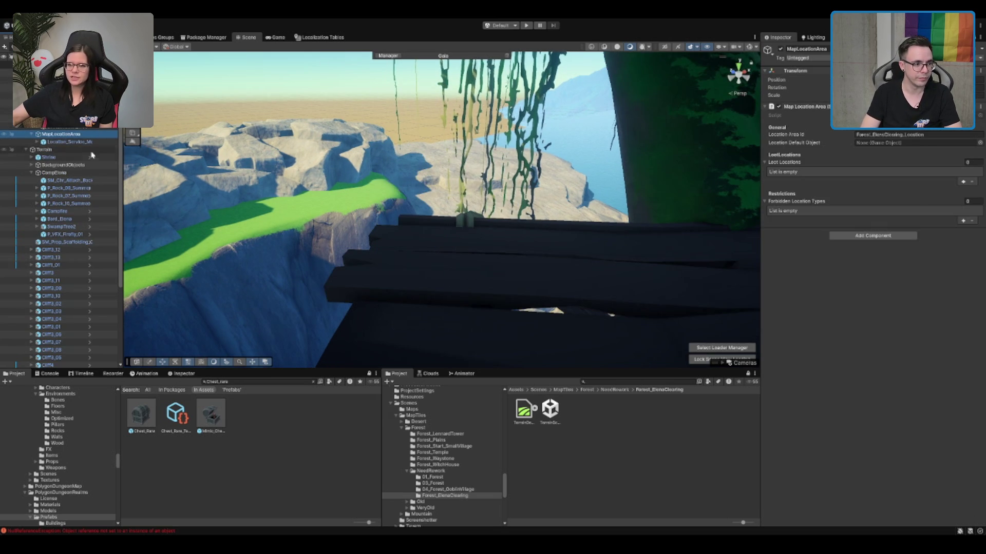
{"action": "double_click", "coordinate": [72, 141]}
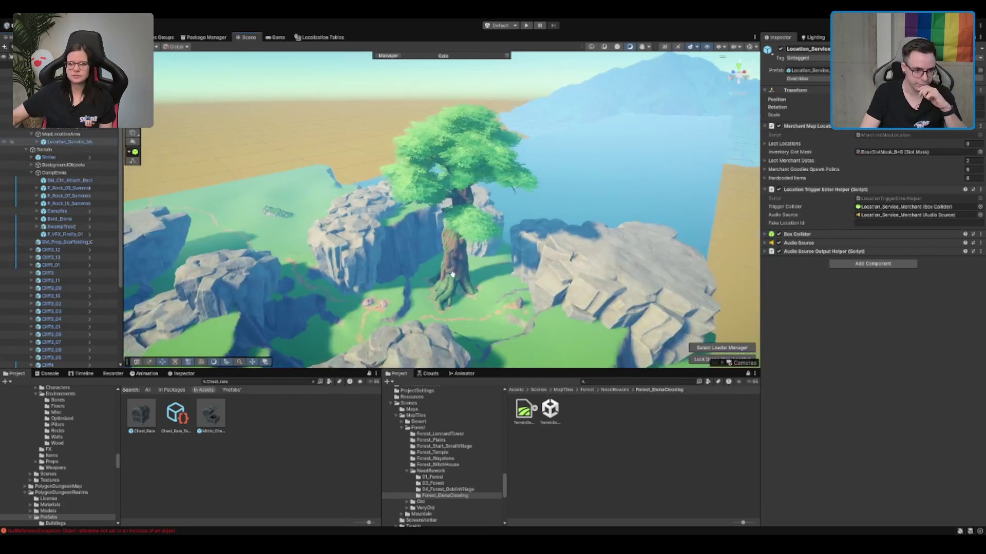
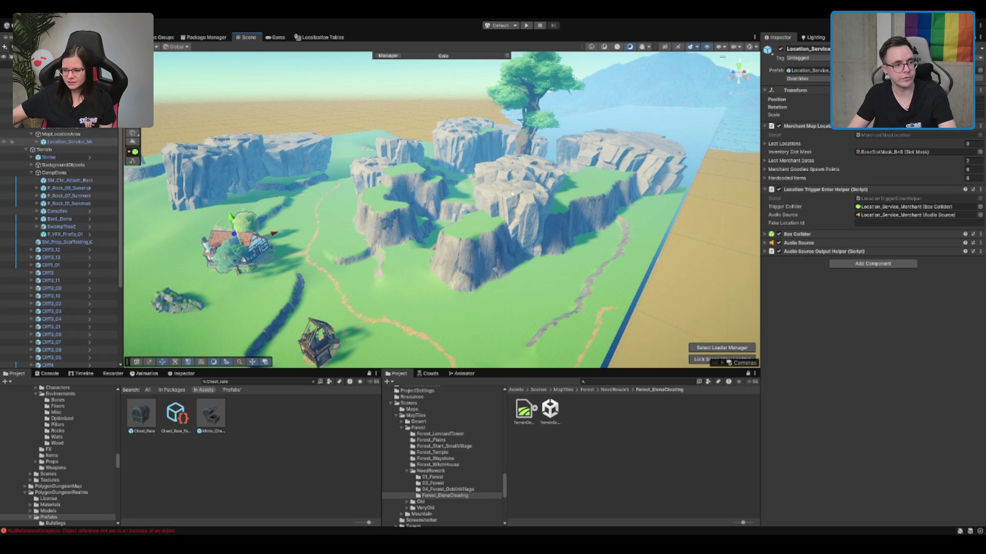
Step: Clear the selection, select the Terrain, and show the Gaia Session Manager settings in the Inspector
{"action": "scroll", "coordinate": [512, 193], "scroll_direction": "down", "scroll_amount": 1}
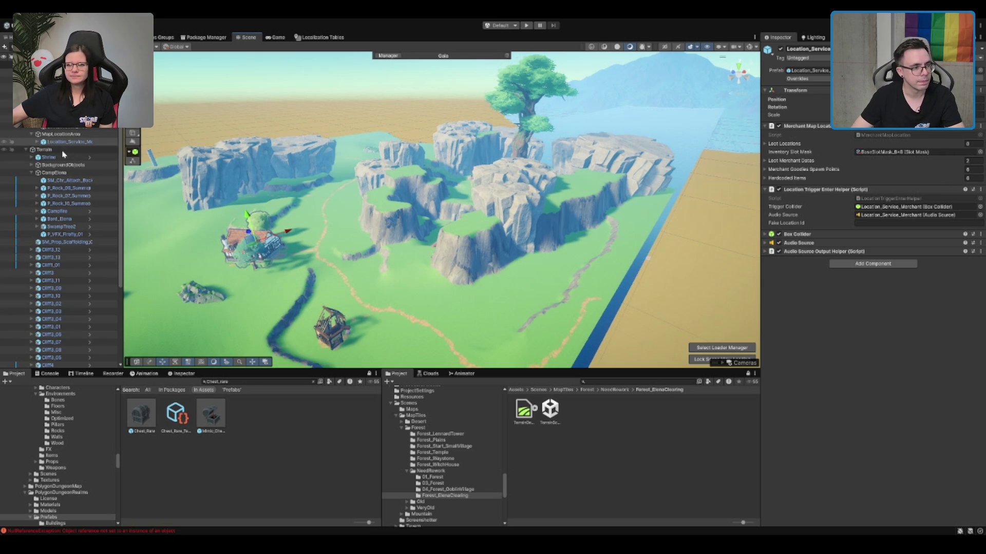
{"action": "key", "text": "ctrl+shift+d"}
{"action": "left_click", "coordinate": [79, 149]}
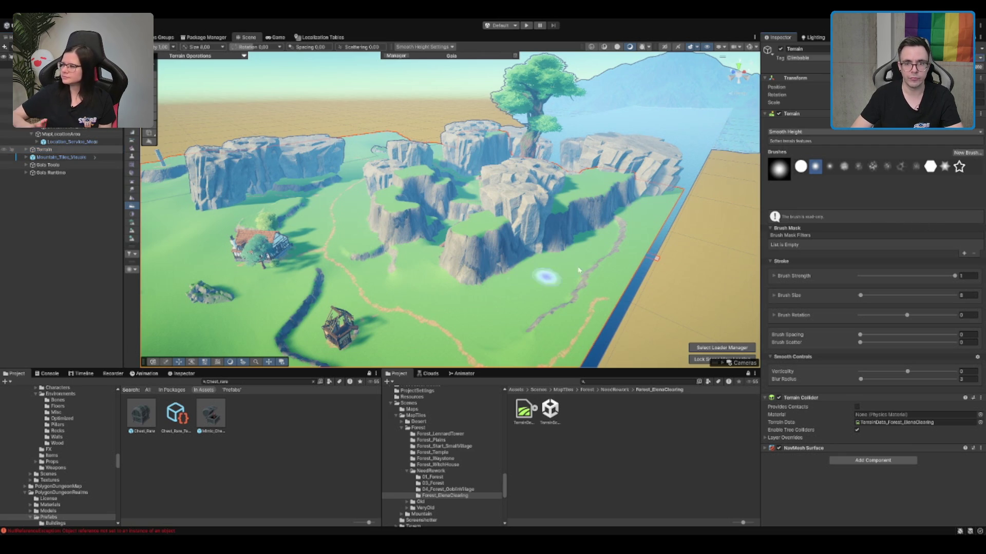
{"action": "left_click_drag", "start_coordinate": [467, 285], "coordinate": [390, 277]}
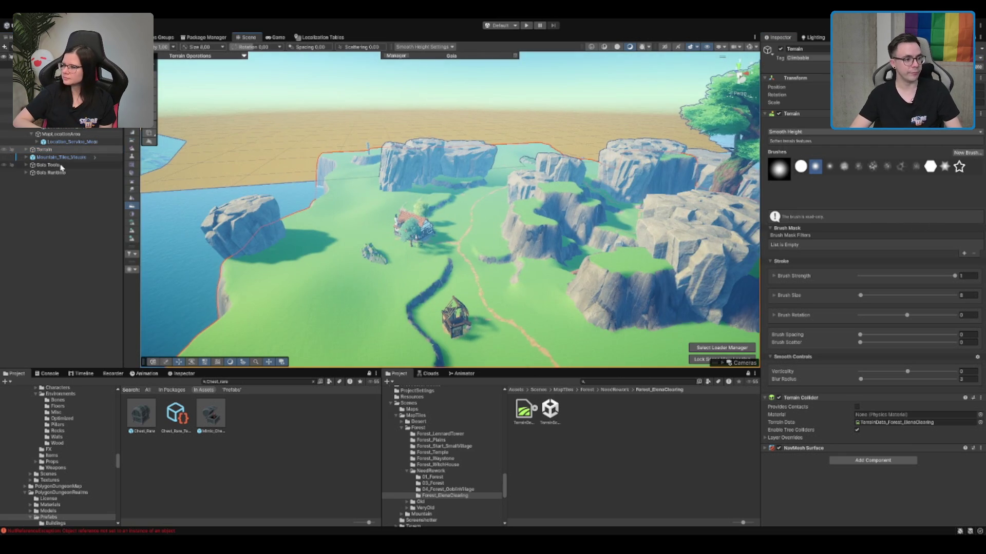
{"action": "left_click", "coordinate": [71, 165]}
{"action": "scroll", "coordinate": [432, 208], "scroll_direction": "down", "scroll_amount": 3}
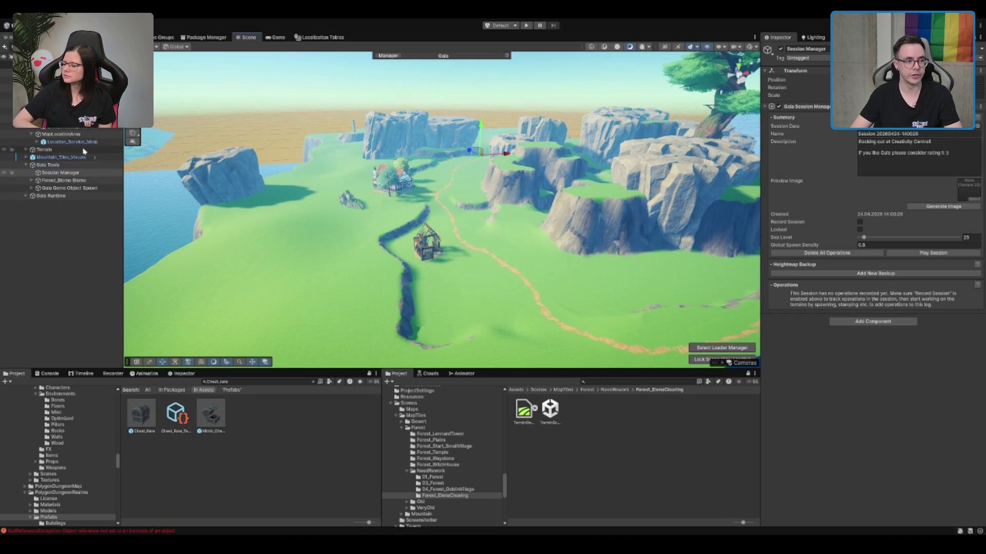
Step: Expand the Forest_Biome Biome and select its Forest_Biome_Stones spawner
{"action": "left_click", "coordinate": [90, 180]}
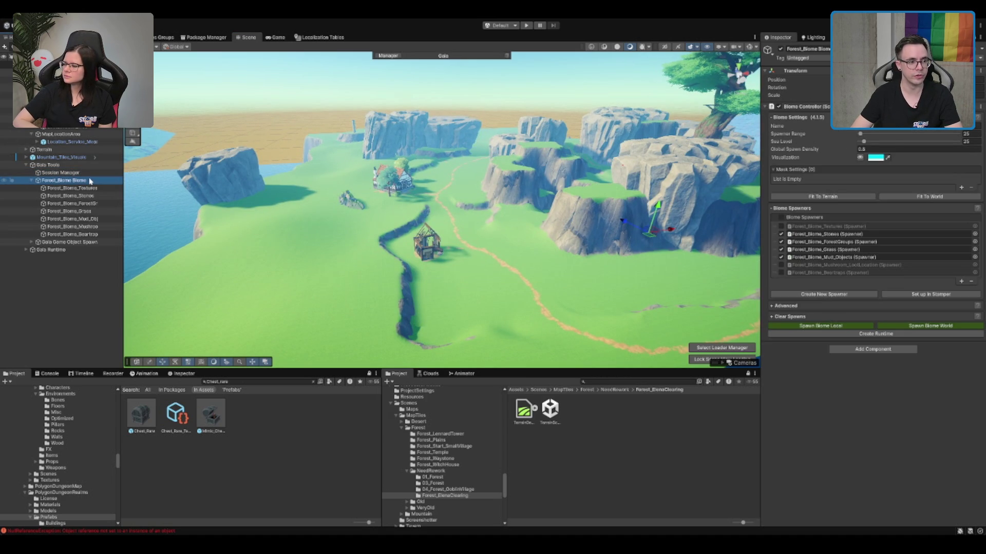
{"action": "left_click", "coordinate": [77, 189]}
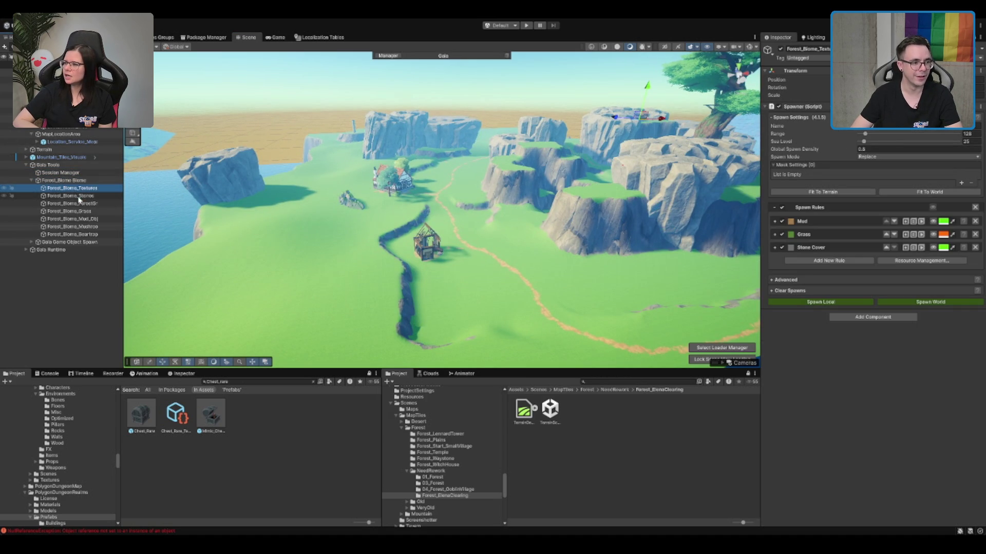
{"action": "left_click", "coordinate": [79, 196]}
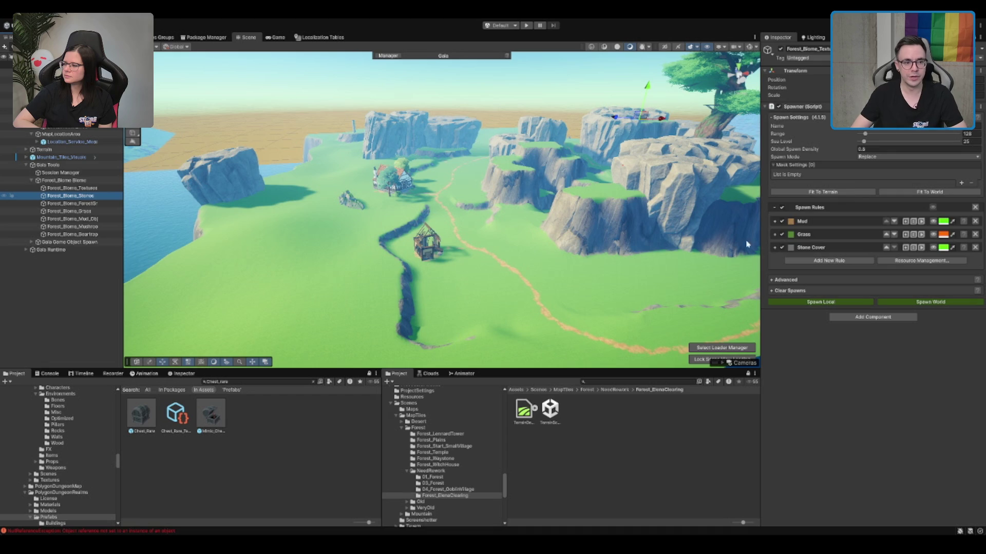
{"action": "scroll", "coordinate": [747, 244], "scroll_direction": "up", "scroll_amount": 2}
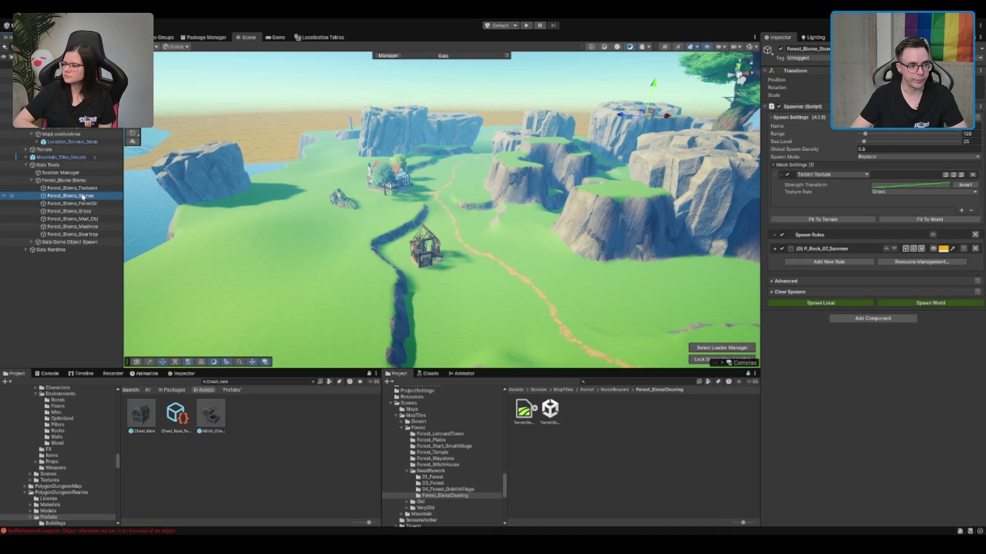
{"action": "scroll", "coordinate": [474, 213], "scroll_direction": "up", "scroll_amount": 2}
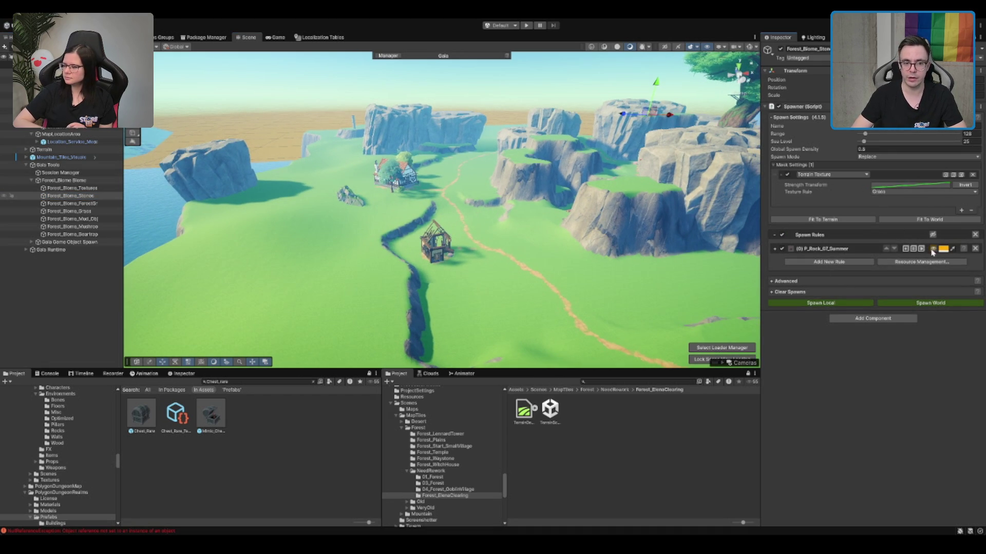
Step: Visualize the P_Rock_07_Summer rule, fit the spawner to the whole world, and inspect the terrain
{"action": "left_click", "coordinate": [913, 249]}
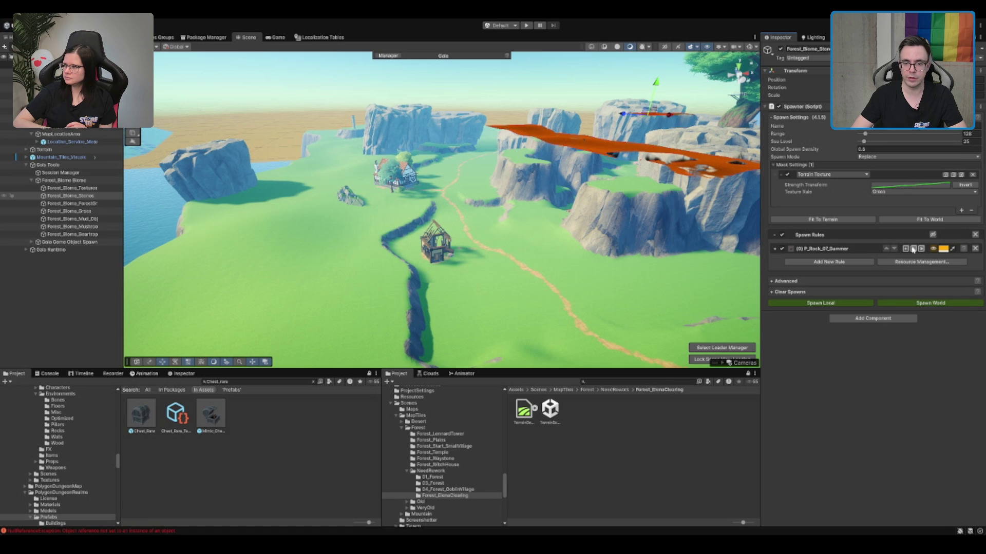
{"action": "left_click", "coordinate": [899, 221]}
{"action": "scroll", "coordinate": [446, 242], "scroll_direction": "up", "scroll_amount": 5}
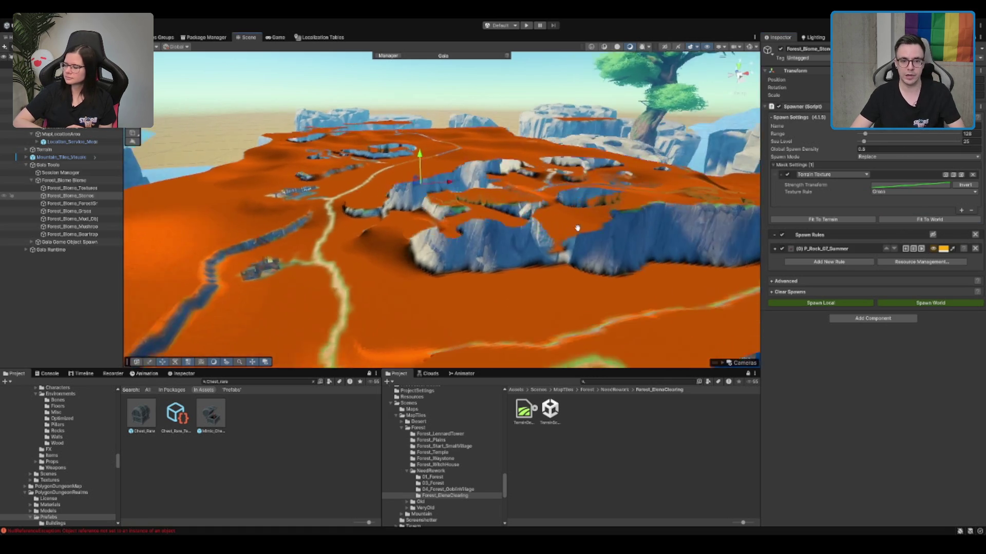
{"action": "left_click_drag", "start_coordinate": [660, 206], "coordinate": [526, 186]}
{"action": "scroll", "coordinate": [524, 189], "scroll_direction": "up", "scroll_amount": 5}
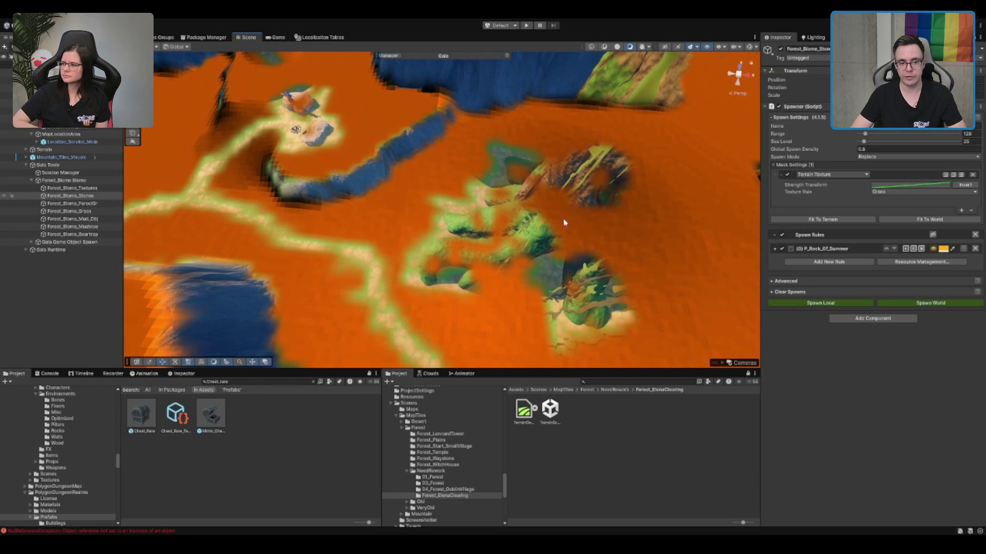
{"action": "mouse_move", "coordinate": [564, 222]}
{"action": "left_mouse_down"}
{"action": "mouse_move", "coordinate": [501, 158]}
{"action": "mouse_move", "coordinate": [504, 194]}
{"action": "mouse_move", "coordinate": [440, 198]}
{"action": "mouse_move", "coordinate": [546, 218]}
{"action": "mouse_move", "coordinate": [484, 244]}
{"action": "mouse_move", "coordinate": [493, 227]}
{"action": "mouse_move", "coordinate": [340, 204]}
{"action": "left_mouse_up"}
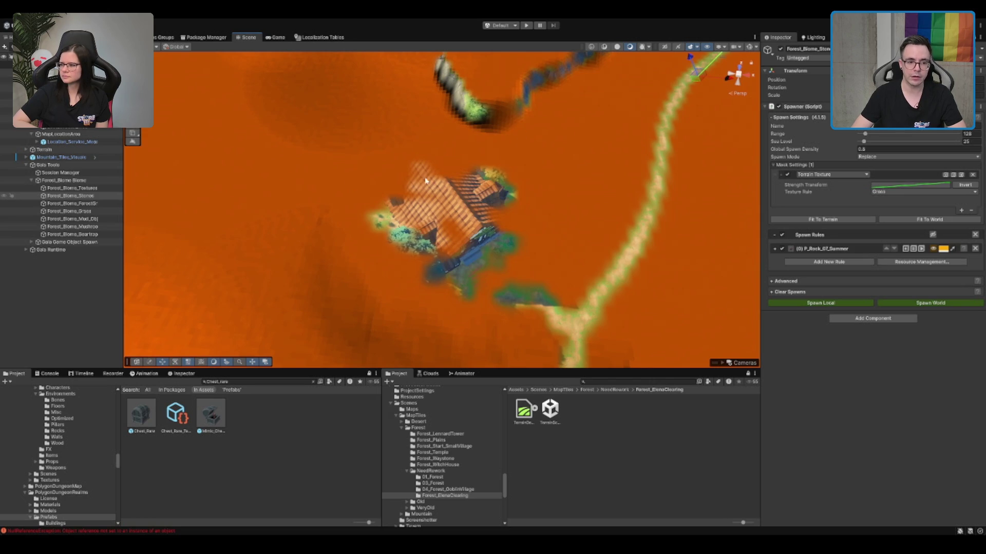
{"action": "left_click_drag", "start_coordinate": [425, 181], "coordinate": [528, 141]}
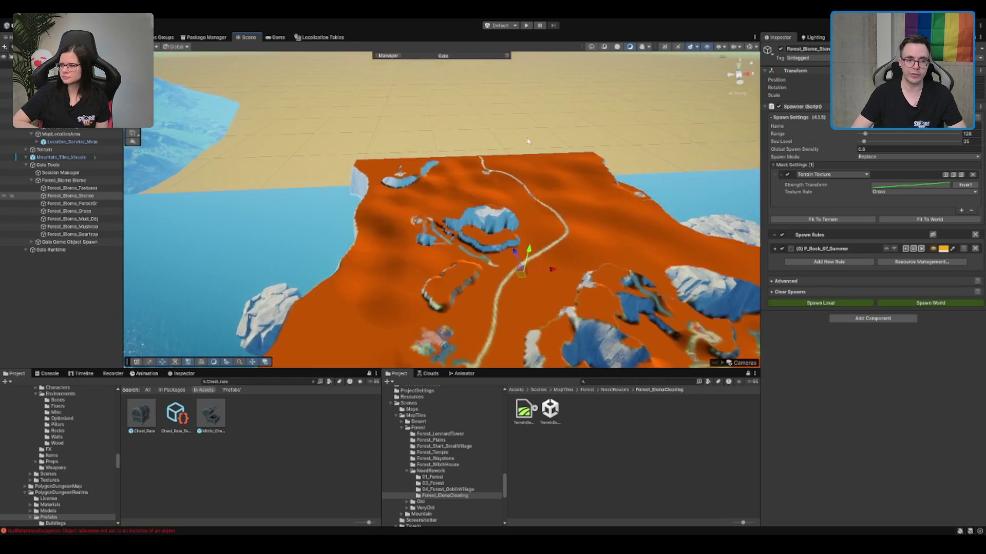
Step: Add a Collision Mask that respects game-object layers on every layer to the stones spawner
{"action": "left_click", "coordinate": [960, 211]}
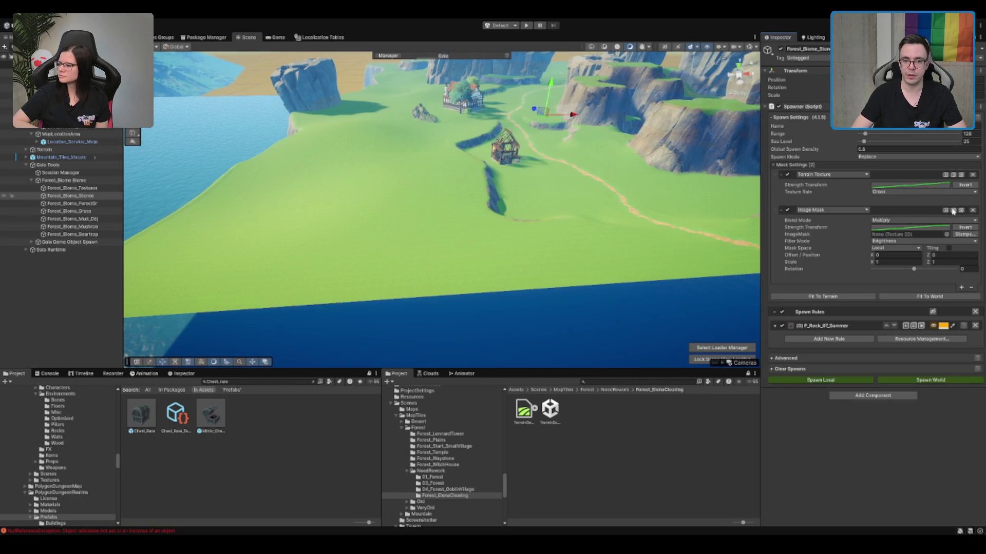
{"action": "left_click", "coordinate": [840, 226]}
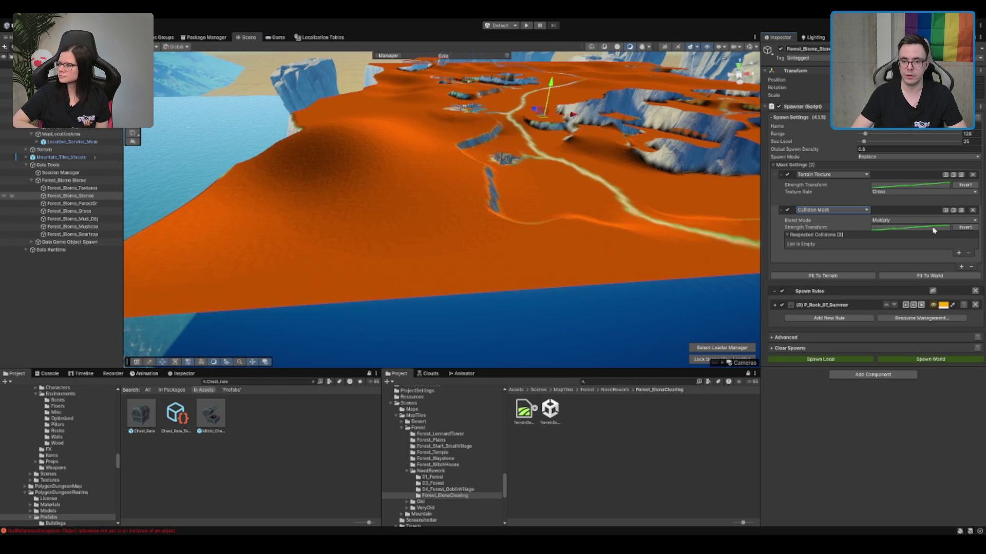
{"action": "left_click", "coordinate": [959, 254]}
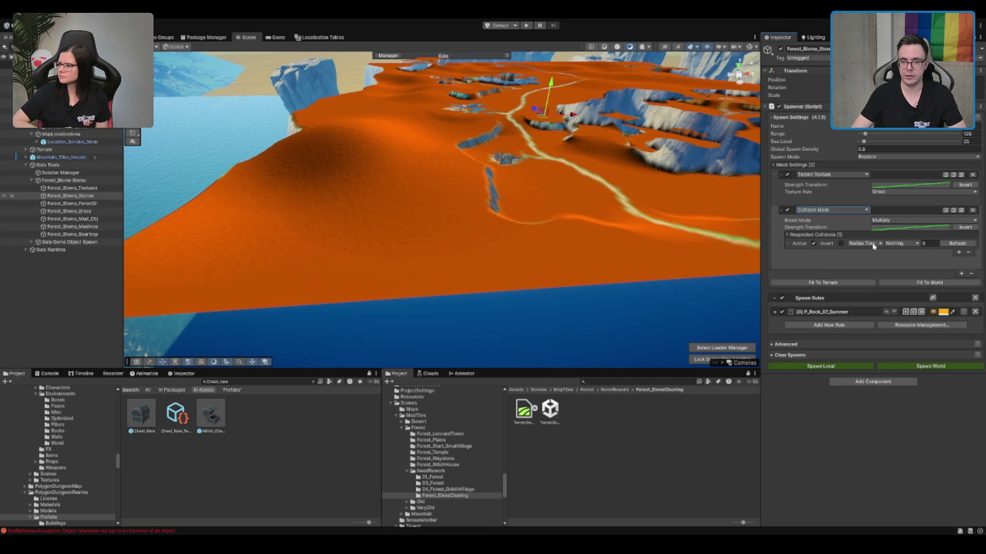
{"action": "left_click", "coordinate": [908, 245]}
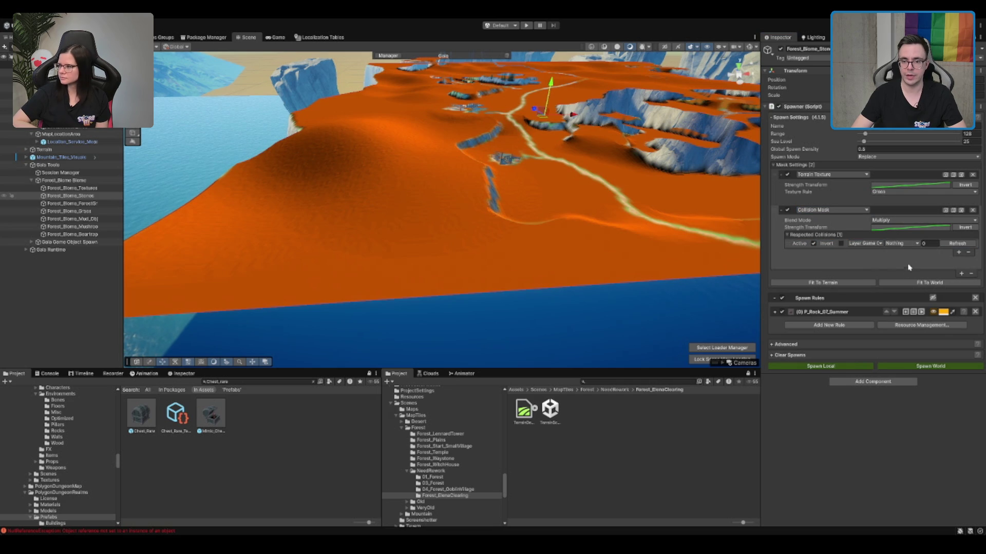
{"action": "left_click", "coordinate": [910, 264]}
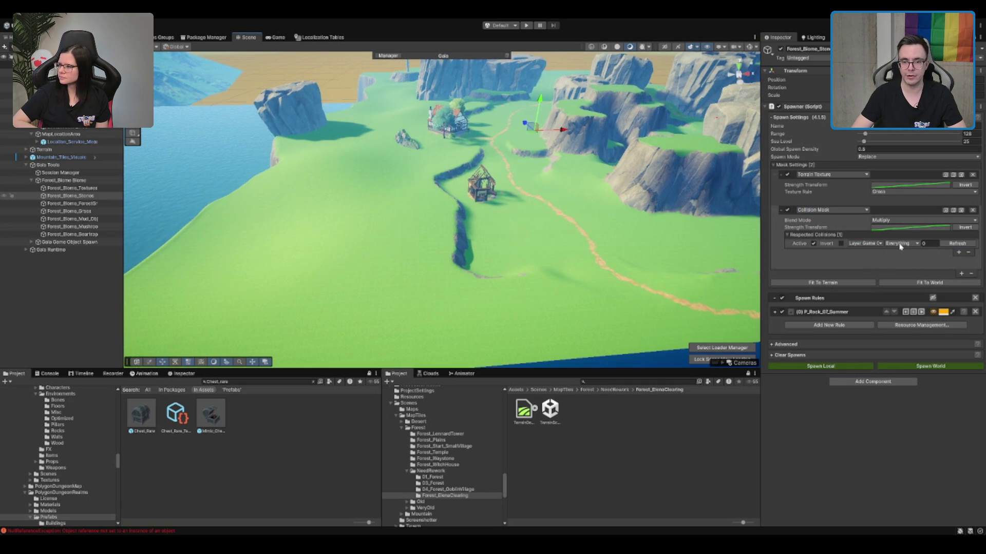
Step: Review the 47 P_Rock_07_Summer rocks around the houses, path and cliffs
{"action": "scroll", "coordinate": [522, 286], "scroll_direction": "up", "scroll_amount": 5}
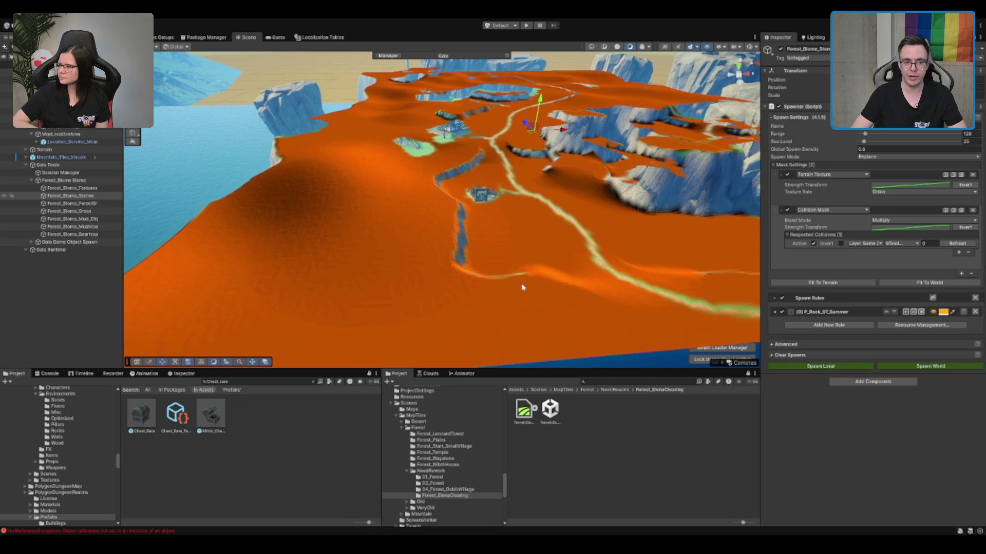
{"action": "scroll", "coordinate": [533, 171], "scroll_direction": "up", "scroll_amount": 5}
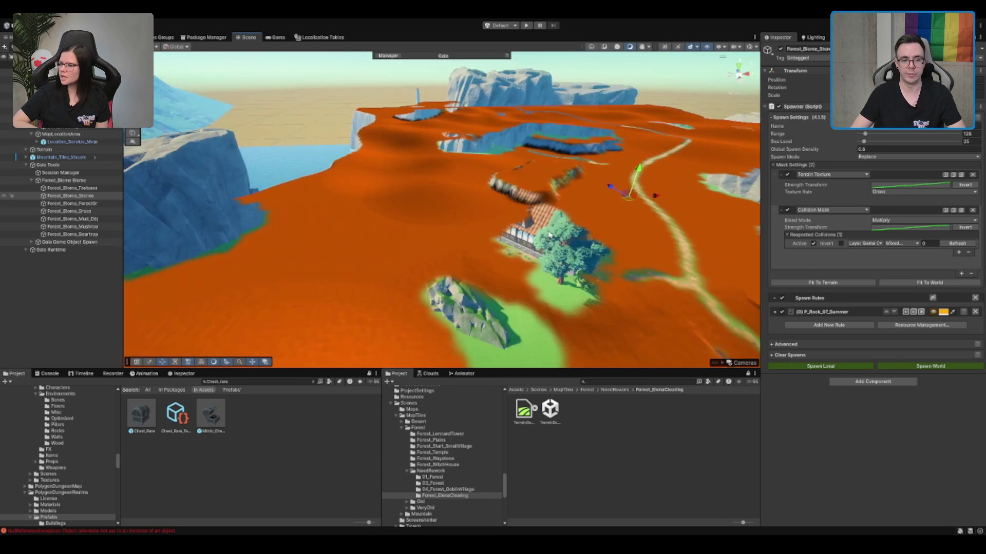
{"action": "scroll", "coordinate": [460, 159], "scroll_direction": "down", "scroll_amount": 10}
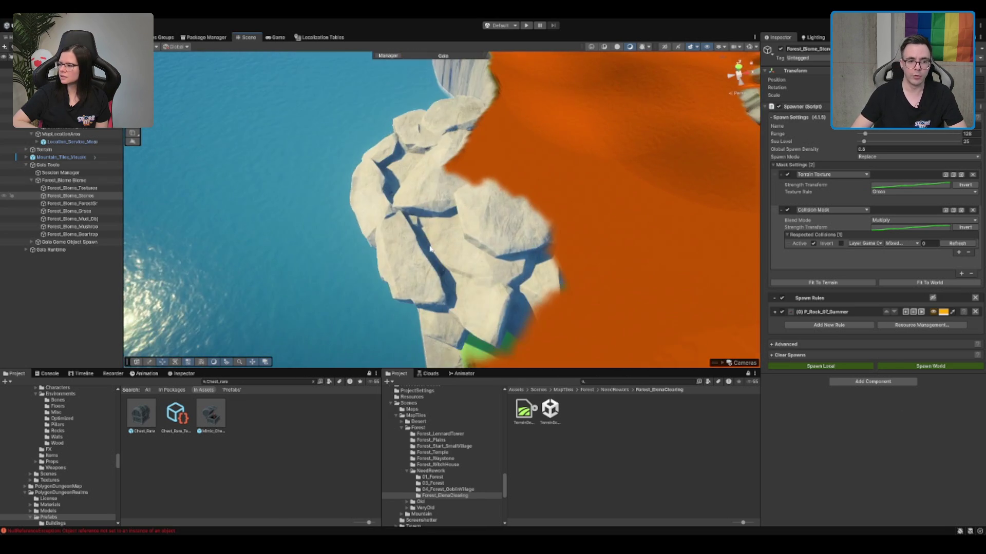
{"action": "mouse_move", "coordinate": [420, 242]}
{"action": "left_mouse_down"}
{"action": "mouse_move", "coordinate": [597, 214]}
{"action": "mouse_move", "coordinate": [539, 262]}
{"action": "left_mouse_up"}
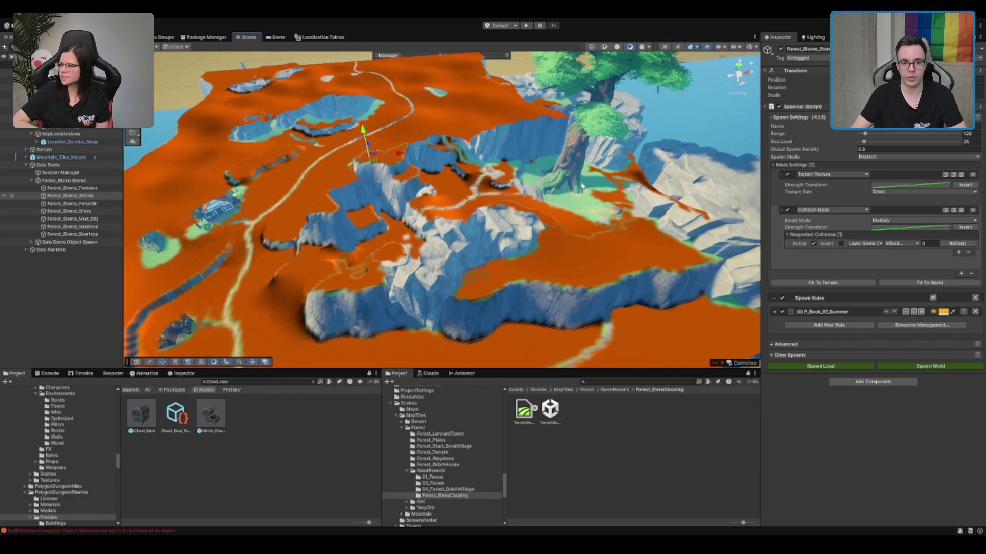
{"action": "left_click_drag", "start_coordinate": [581, 186], "coordinate": [585, 187]}
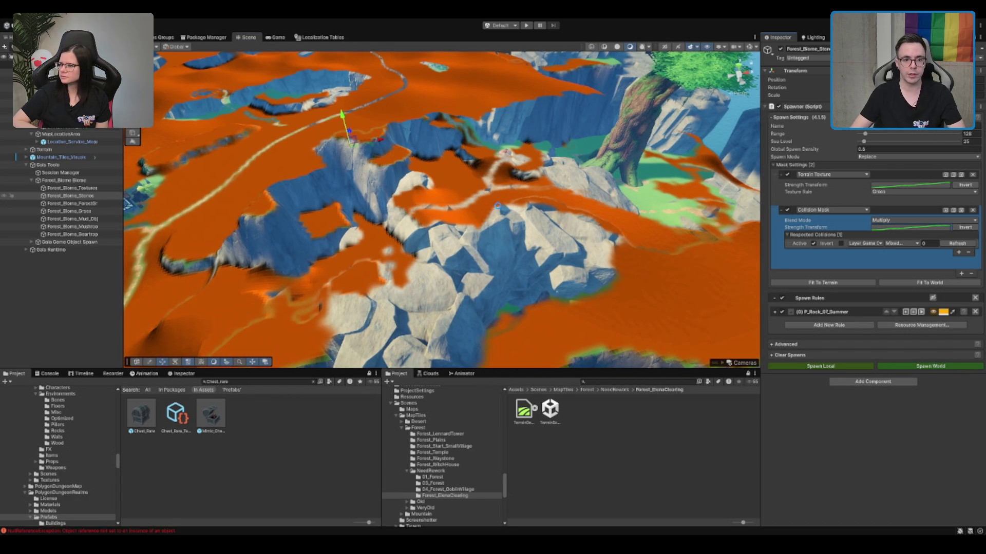
{"action": "mouse_move", "coordinate": [463, 163]}
{"action": "left_mouse_down"}
{"action": "mouse_move", "coordinate": [550, 183]}
{"action": "mouse_move", "coordinate": [512, 157]}
{"action": "mouse_move", "coordinate": [461, 223]}
{"action": "mouse_move", "coordinate": [889, 223]}
{"action": "left_mouse_up"}
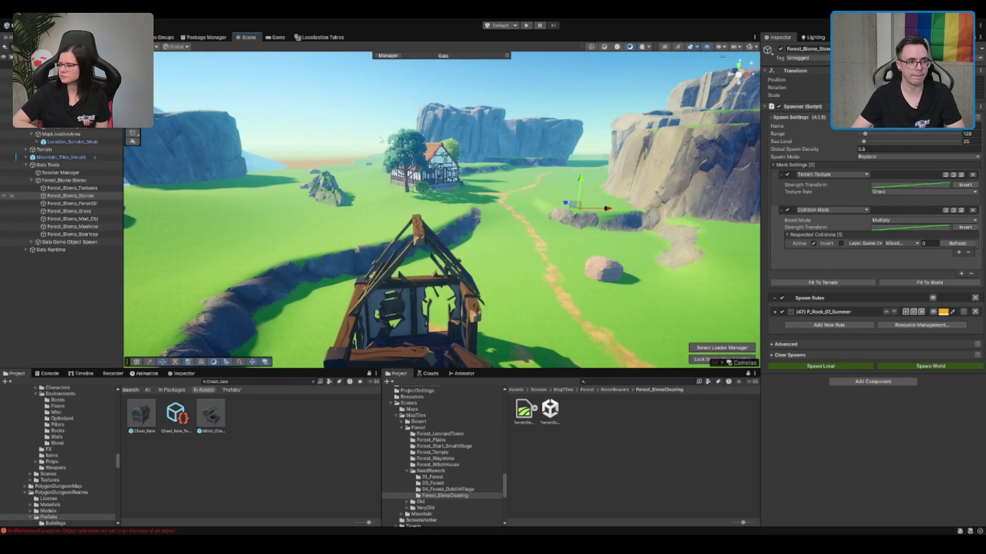
Step: Select and frame the Forest_Biome_ForestGroups spawner, setting global spawn density to 0.7
{"action": "left_click", "coordinate": [94, 205]}
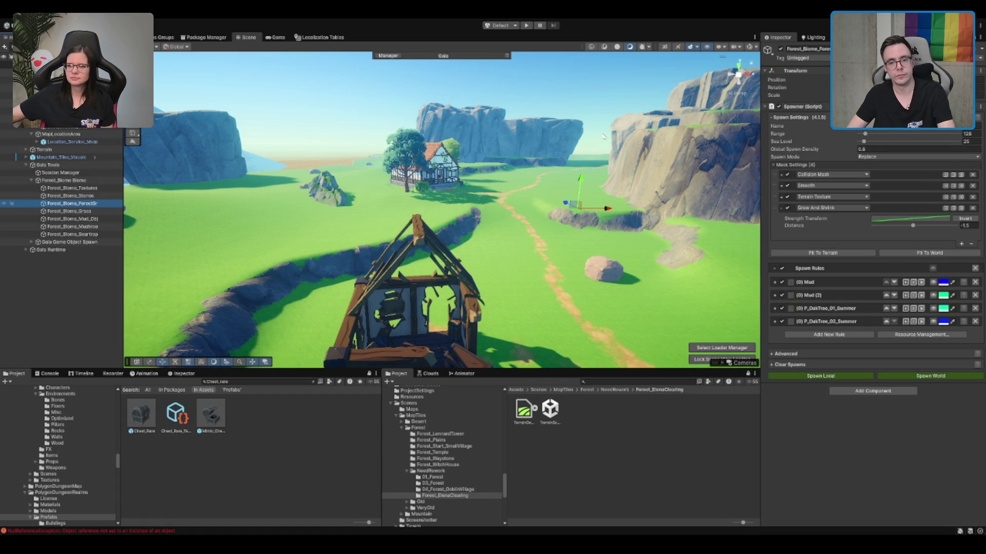
{"action": "scroll", "coordinate": [684, 222], "scroll_direction": "down", "scroll_amount": 5}
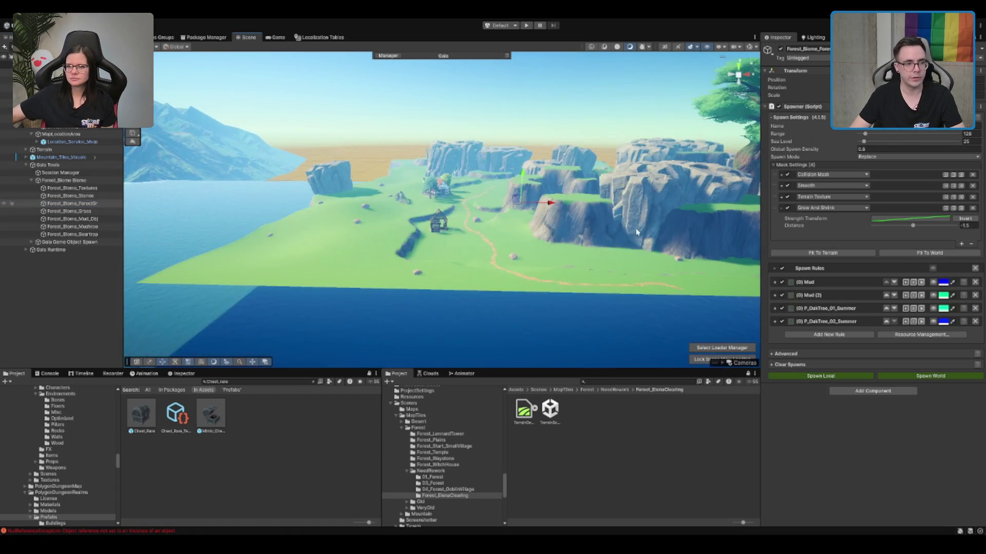
{"action": "double_click", "coordinate": [107, 204]}
{"action": "left_click", "coordinate": [891, 148]}
{"action": "type", "text": "0.7"}
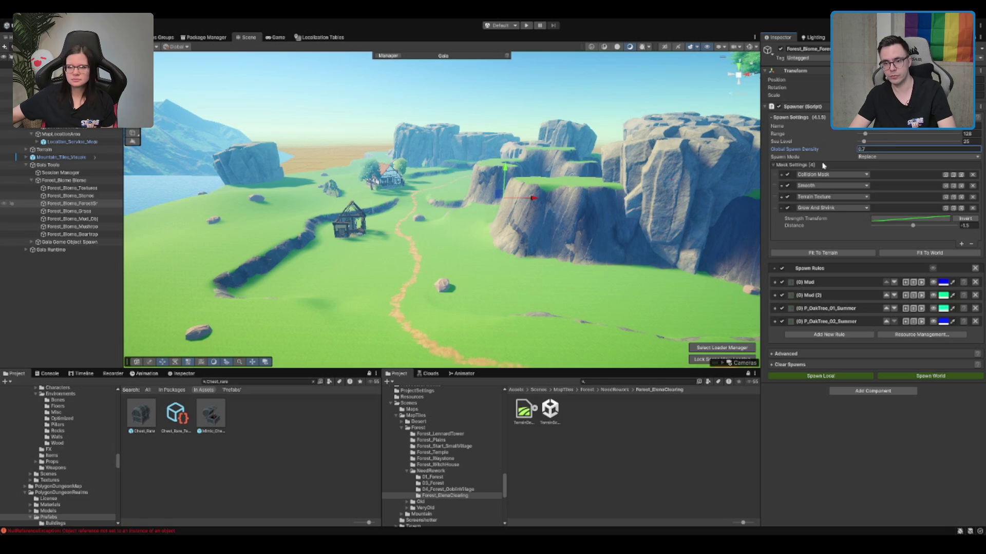
{"action": "key", "text": "Return"}
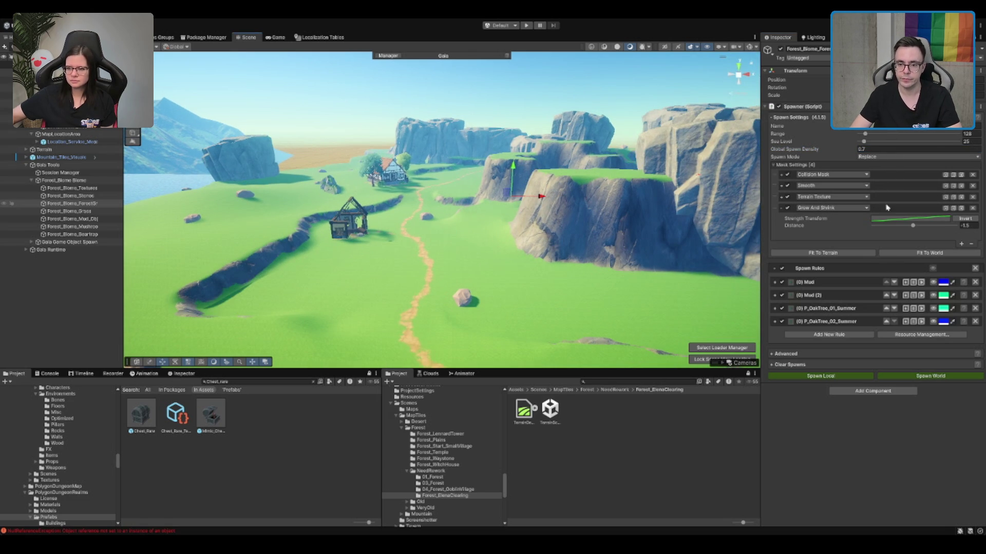
Step: Preview the second P_OakTree rule, set Grow And Shrink distance to -5, and add an Image Mask
{"action": "left_click", "coordinate": [933, 322]}
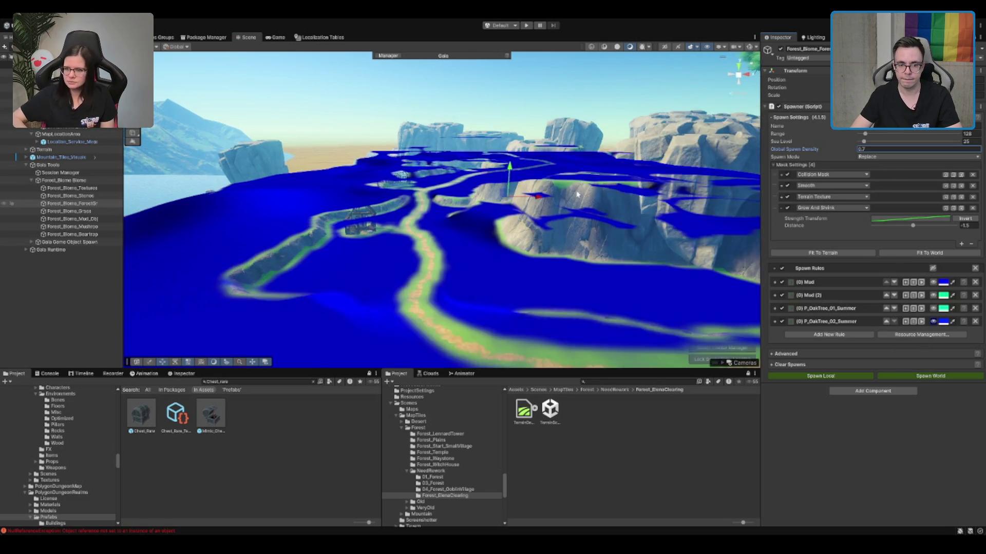
{"action": "mouse_move", "coordinate": [577, 194]}
{"action": "left_mouse_down"}
{"action": "mouse_move", "coordinate": [368, 158]}
{"action": "mouse_move", "coordinate": [502, 223]}
{"action": "mouse_move", "coordinate": [745, 231]}
{"action": "mouse_move", "coordinate": [508, 163]}
{"action": "mouse_move", "coordinate": [553, 213]}
{"action": "mouse_move", "coordinate": [514, 195]}
{"action": "mouse_move", "coordinate": [565, 206]}
{"action": "left_mouse_up"}
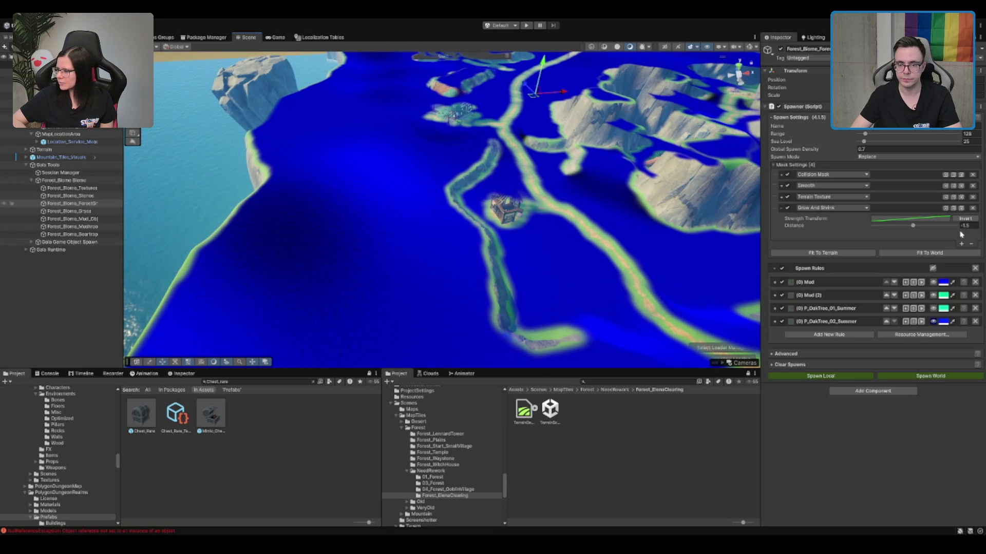
{"action": "left_click", "coordinate": [972, 227]}
{"action": "type", "text": "-5"}
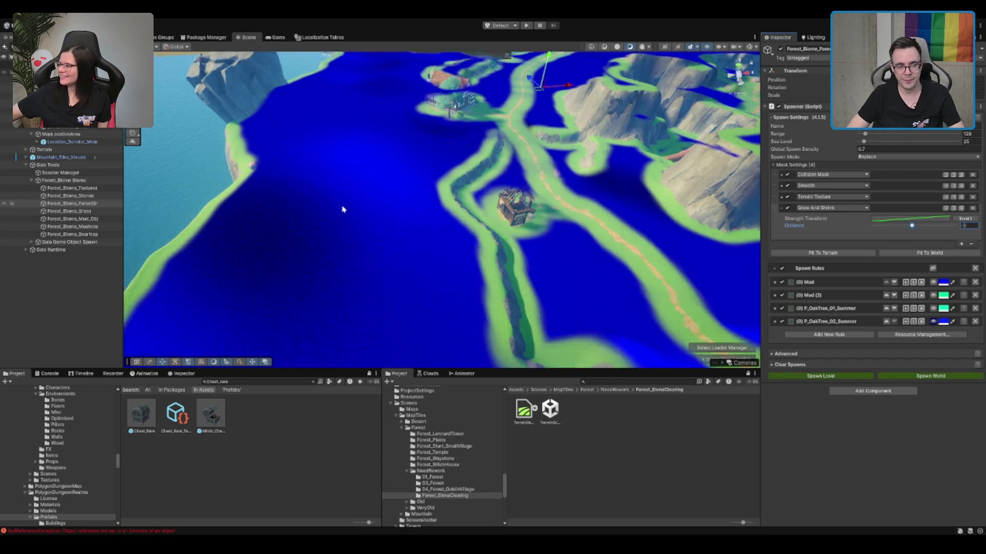
{"action": "mouse_move", "coordinate": [341, 209]}
{"action": "left_mouse_down"}
{"action": "mouse_move", "coordinate": [431, 147]}
{"action": "mouse_move", "coordinate": [540, 182]}
{"action": "mouse_move", "coordinate": [495, 202]}
{"action": "mouse_move", "coordinate": [446, 244]}
{"action": "mouse_move", "coordinate": [413, 367]}
{"action": "mouse_move", "coordinate": [395, 251]}
{"action": "mouse_move", "coordinate": [380, 256]}
{"action": "mouse_move", "coordinate": [521, 266]}
{"action": "mouse_move", "coordinate": [513, 197]}
{"action": "mouse_move", "coordinate": [576, 194]}
{"action": "mouse_move", "coordinate": [645, 238]}
{"action": "mouse_move", "coordinate": [528, 186]}
{"action": "mouse_move", "coordinate": [510, 208]}
{"action": "left_mouse_up"}
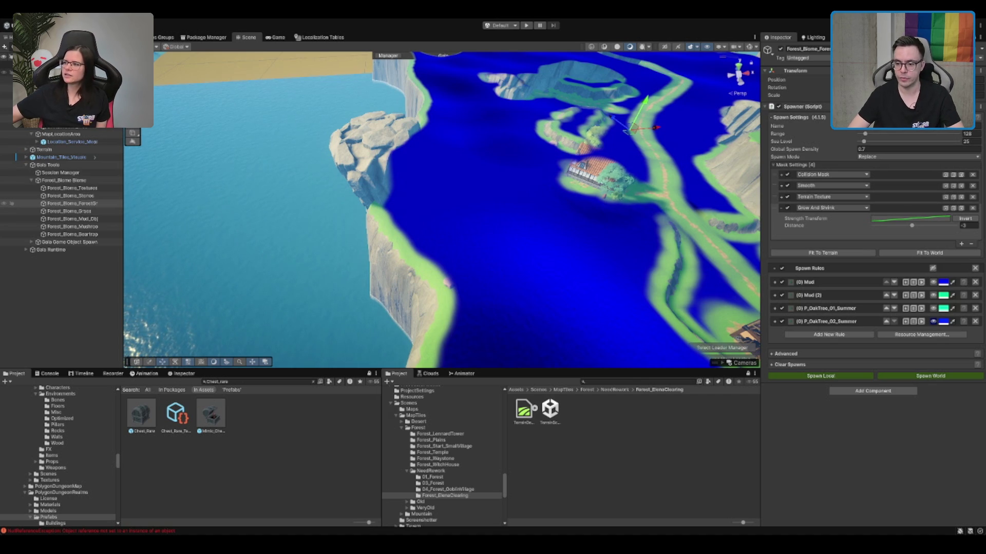
{"action": "left_click_drag", "start_coordinate": [574, 183], "coordinate": [595, 198]}
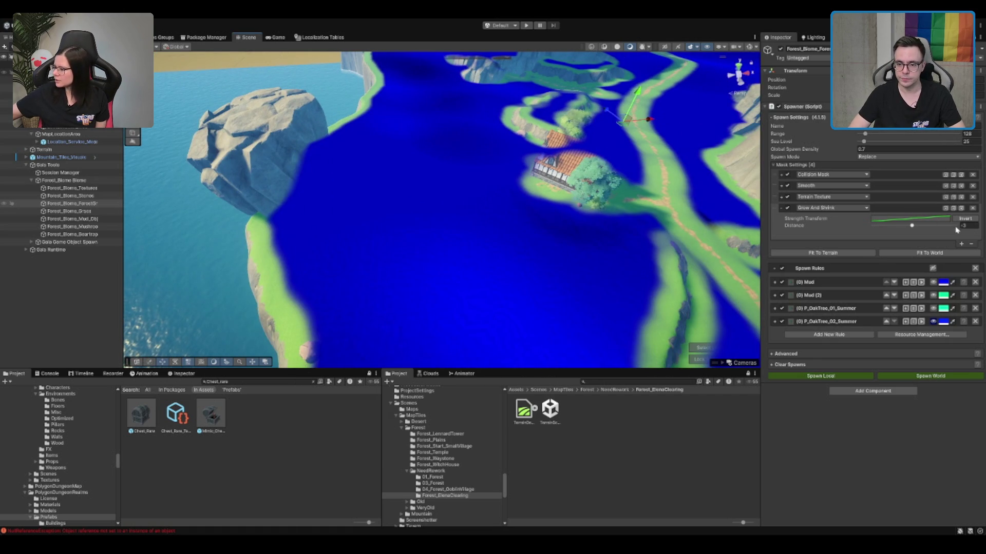
{"action": "left_click", "coordinate": [960, 245]}
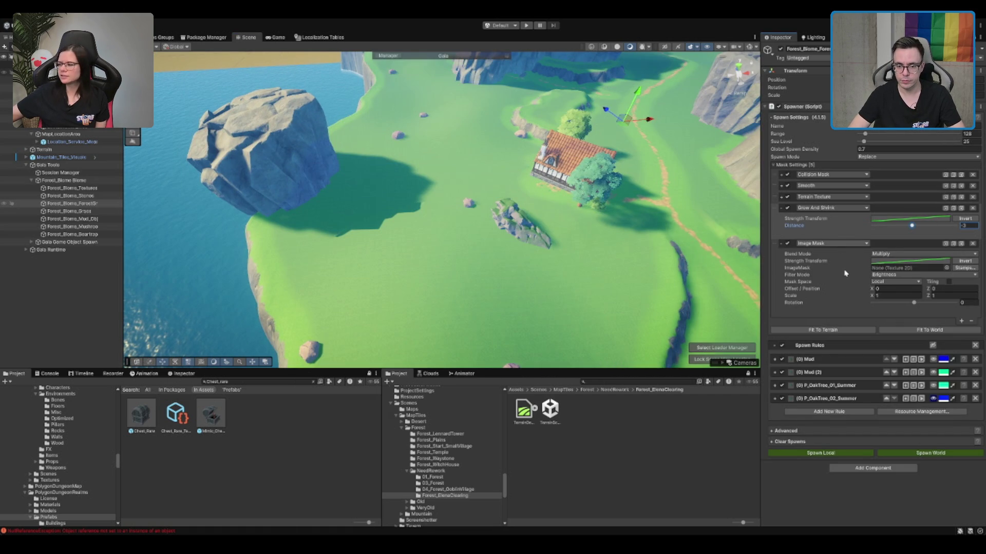
Step: Try a second Collision Mask, then remove it, leaving the existing collision mask's layers Mixed
{"action": "left_click", "coordinate": [831, 243]}
{"action": "left_click", "coordinate": [821, 220]}
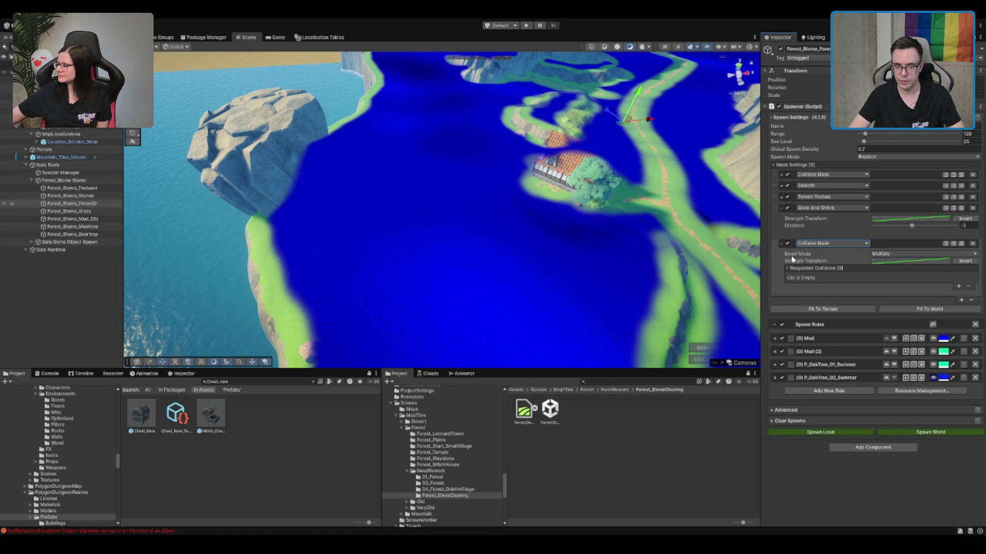
{"action": "left_click", "coordinate": [959, 285]}
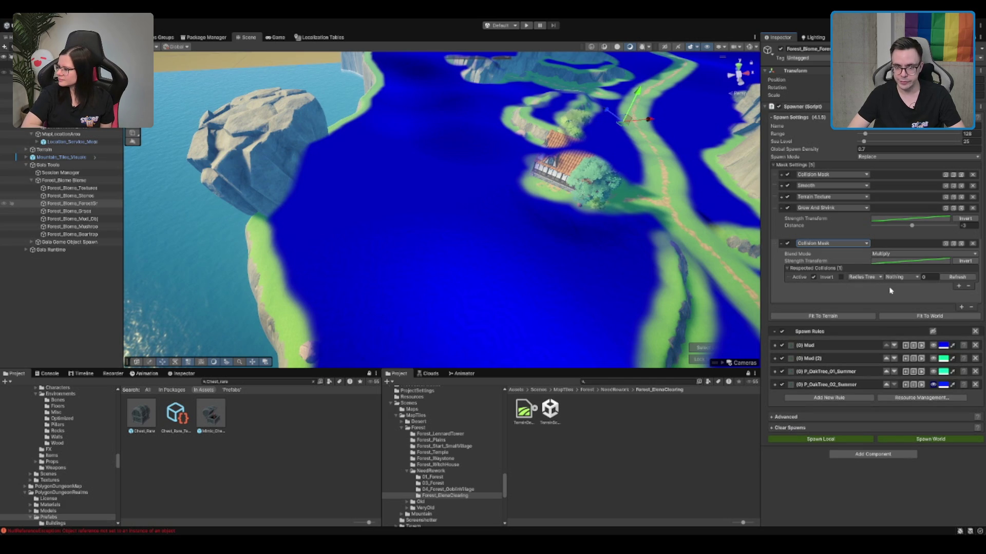
{"action": "left_click", "coordinate": [865, 278]}
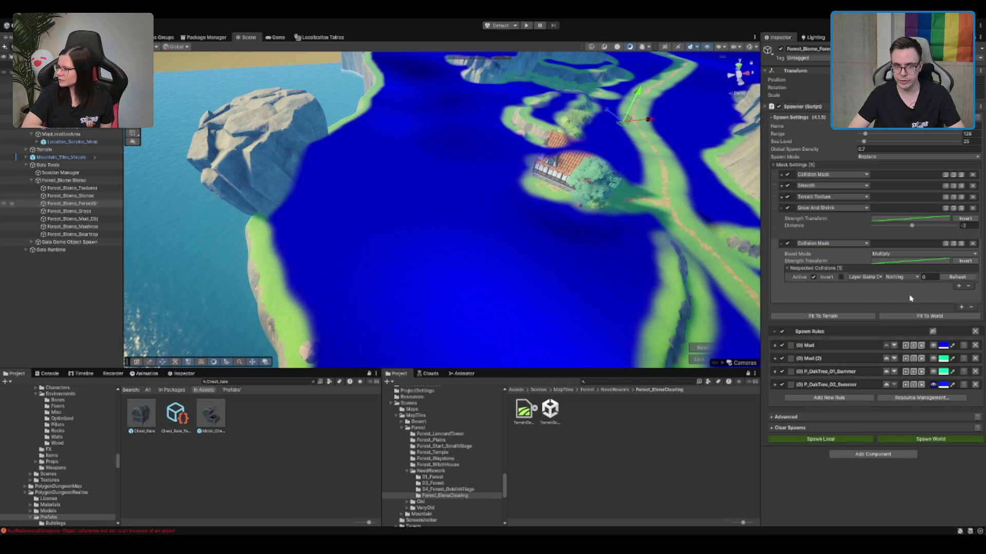
{"action": "left_click", "coordinate": [972, 244]}
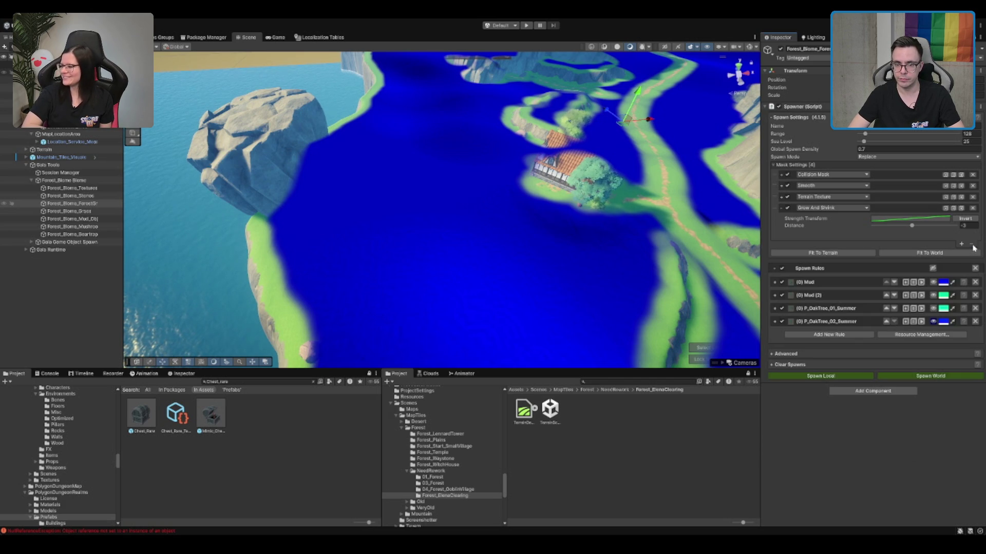
{"action": "left_click", "coordinate": [782, 176]}
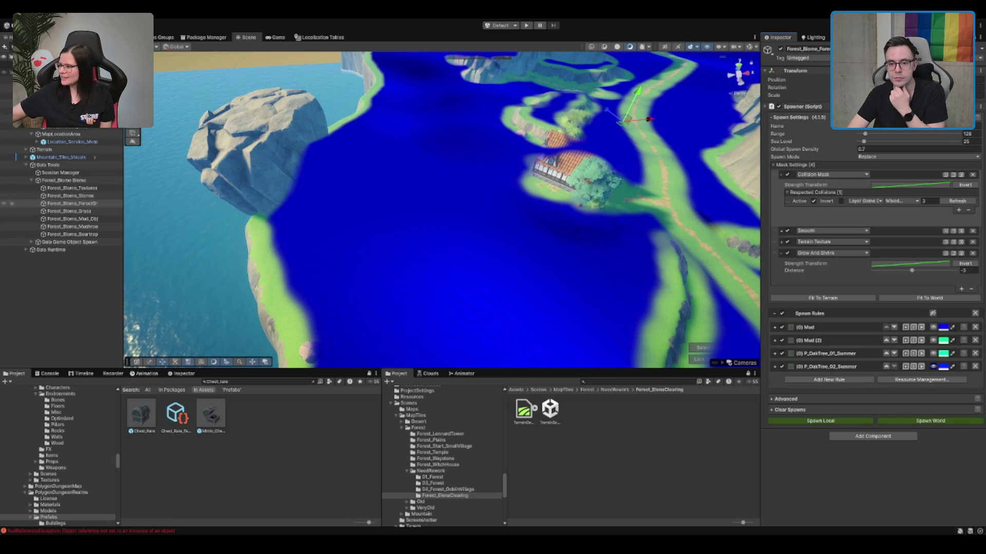
{"action": "left_click", "coordinate": [913, 220]}
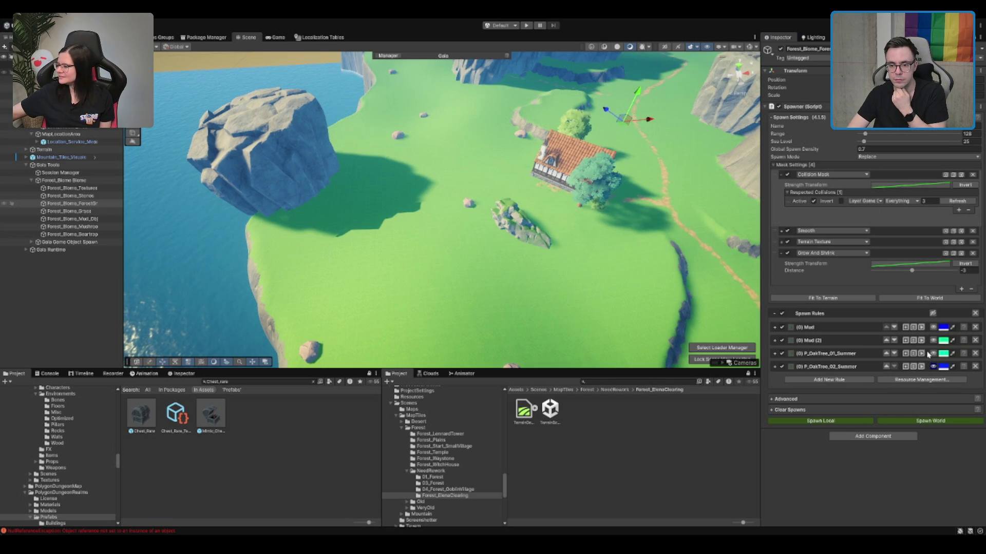
{"action": "key", "text": "ctrl+z"}
{"action": "left_click_drag", "start_coordinate": [600, 165], "coordinate": [607, 228]}
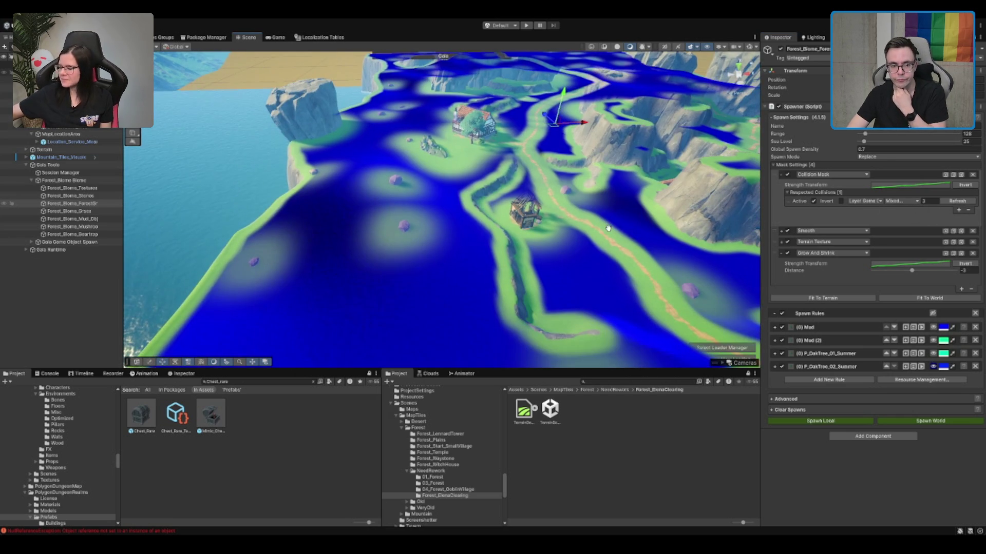
Step: Set the Grow And Shrink distance to -1.5
{"action": "left_click", "coordinate": [967, 271]}
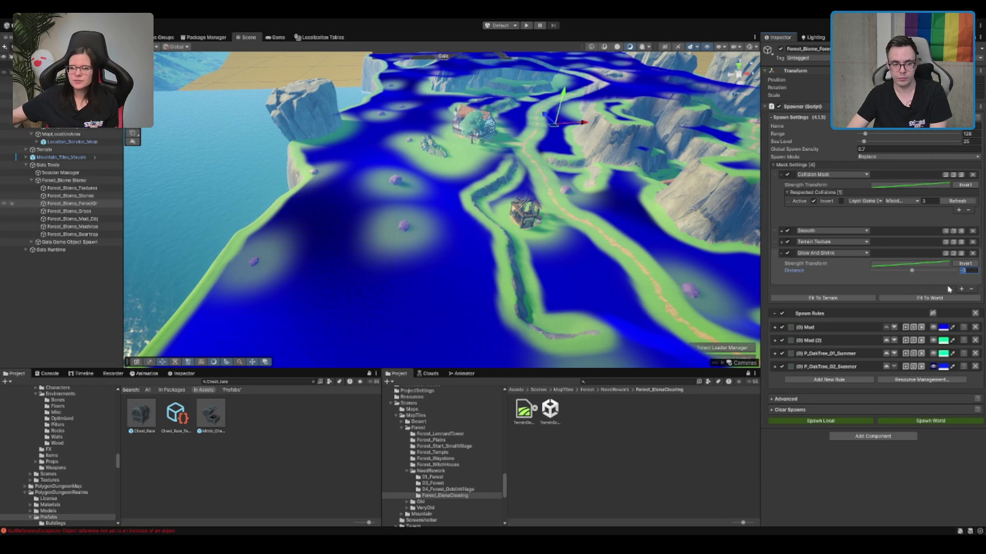
{"action": "type", "text": "-1.5"}
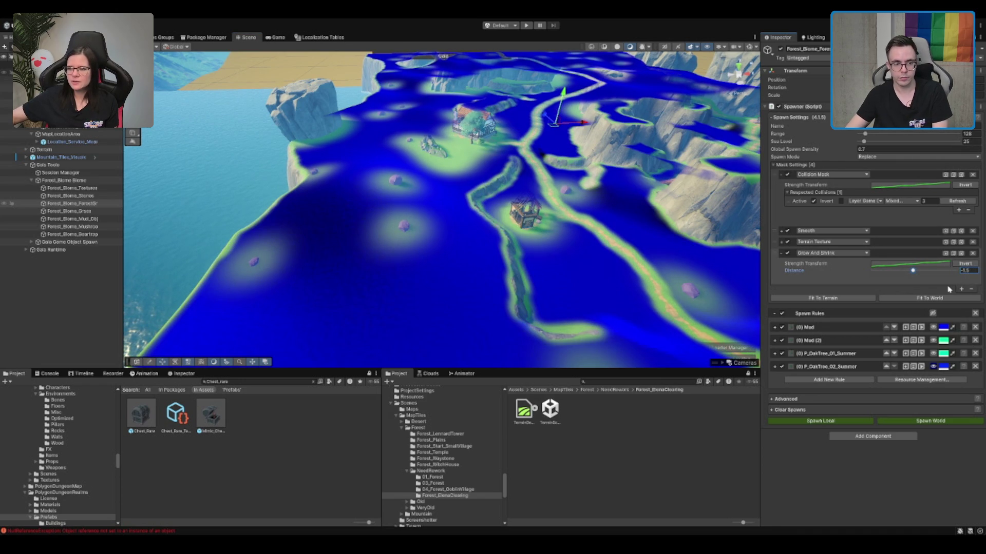
{"action": "scroll", "coordinate": [431, 260], "scroll_direction": "down", "scroll_amount": 5}
{"action": "mouse_move", "coordinate": [359, 246]}
{"action": "left_mouse_down"}
{"action": "mouse_move", "coordinate": [430, 260]}
{"action": "mouse_move", "coordinate": [492, 255]}
{"action": "left_mouse_up"}
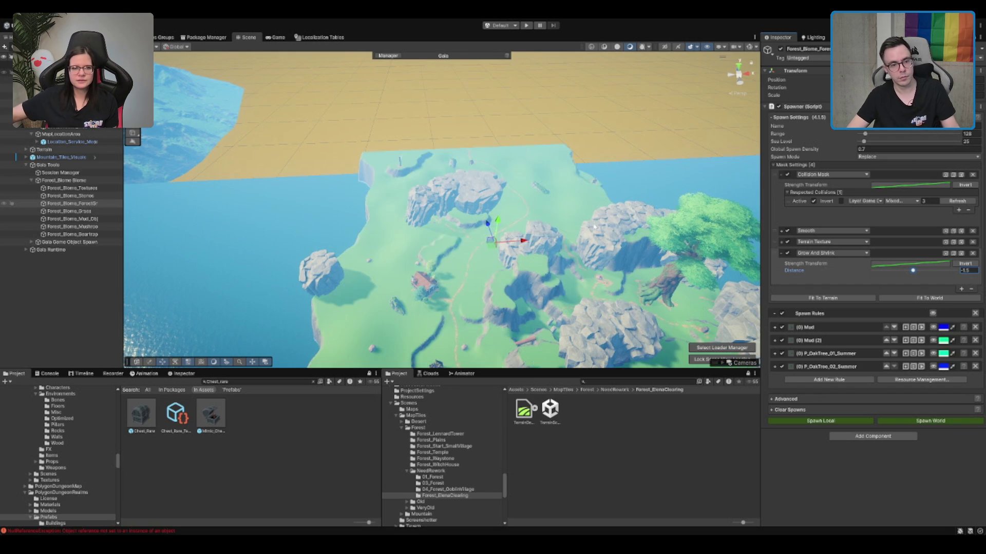
{"action": "scroll", "coordinate": [565, 242], "scroll_direction": "up", "scroll_amount": 6}
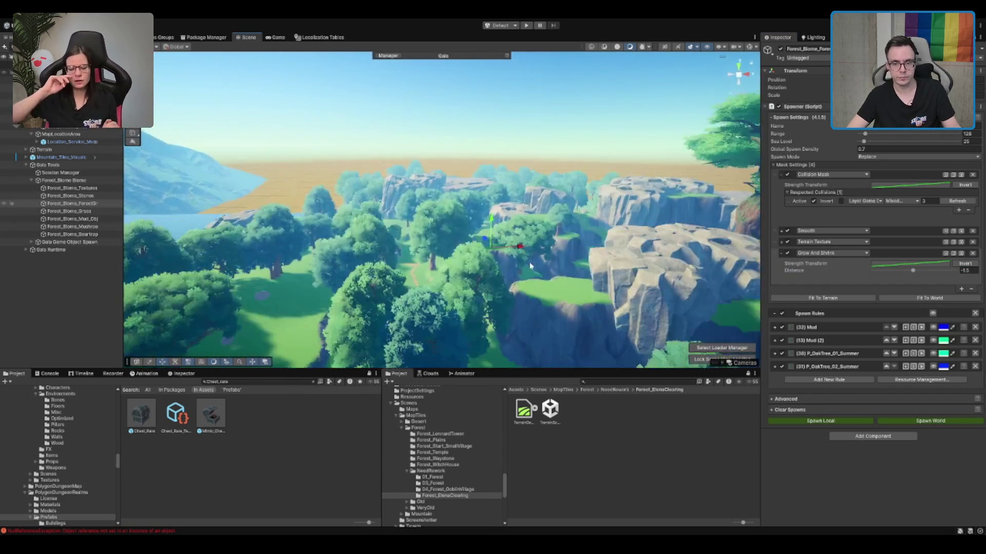
{"action": "scroll", "coordinate": [530, 266], "scroll_direction": "up", "scroll_amount": 5}
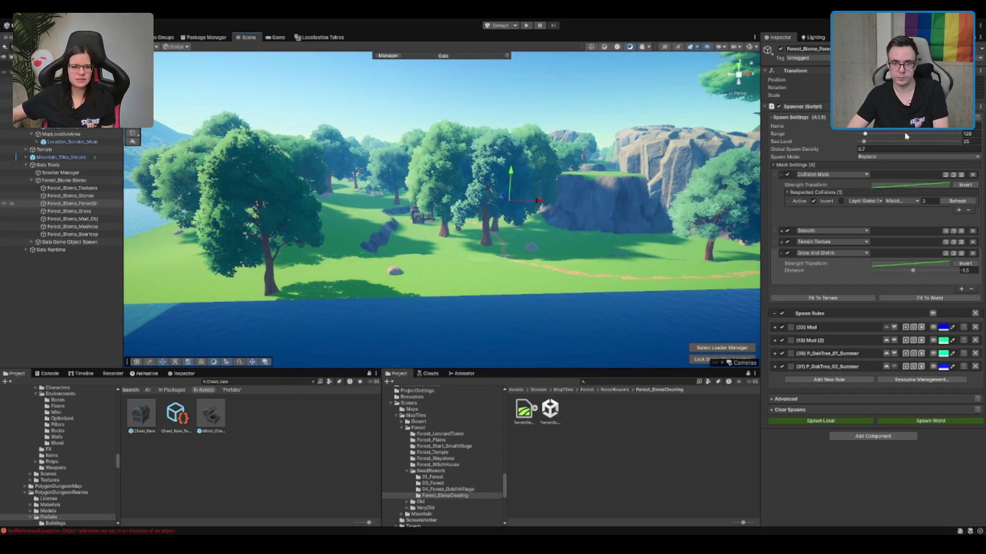
Step: Raise Global Spawn Density to 1 and respawn the oaks locally, giving 54 and 57 trees
{"action": "left_click", "coordinate": [891, 149]}
{"action": "type", "text": "1"}
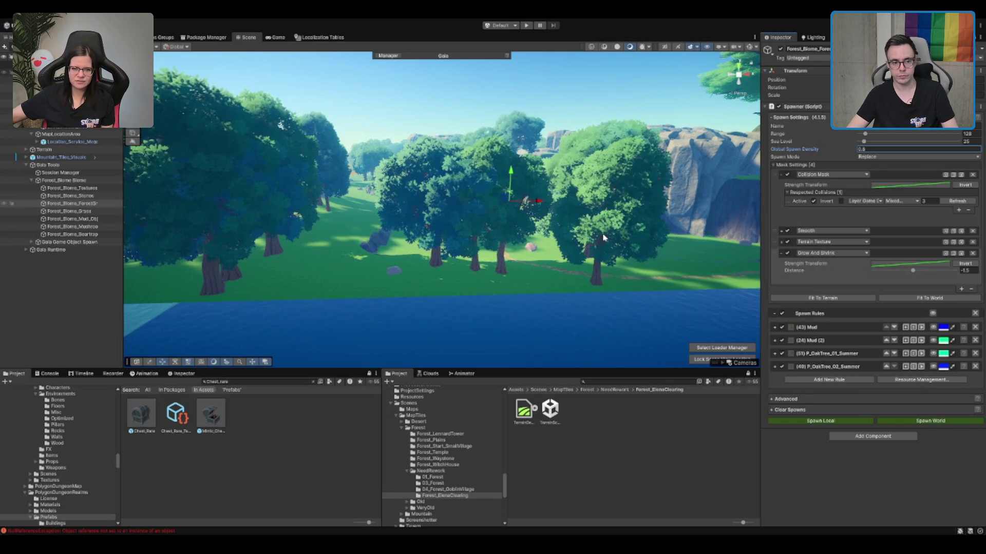
{"action": "mouse_move", "coordinate": [605, 235]}
{"action": "left_mouse_down"}
{"action": "mouse_move", "coordinate": [556, 201]}
{"action": "mouse_move", "coordinate": [338, 202]}
{"action": "mouse_move", "coordinate": [490, 240]}
{"action": "mouse_move", "coordinate": [570, 193]}
{"action": "mouse_move", "coordinate": [544, 195]}
{"action": "left_mouse_up"}
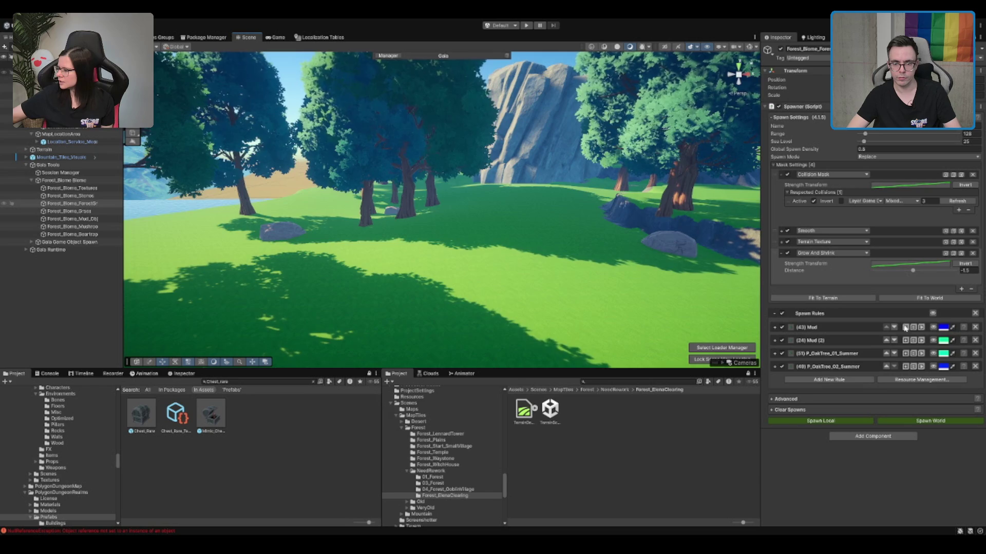
{"action": "left_click", "coordinate": [933, 314]}
{"action": "left_click_drag", "start_coordinate": [605, 251], "coordinate": [571, 190]}
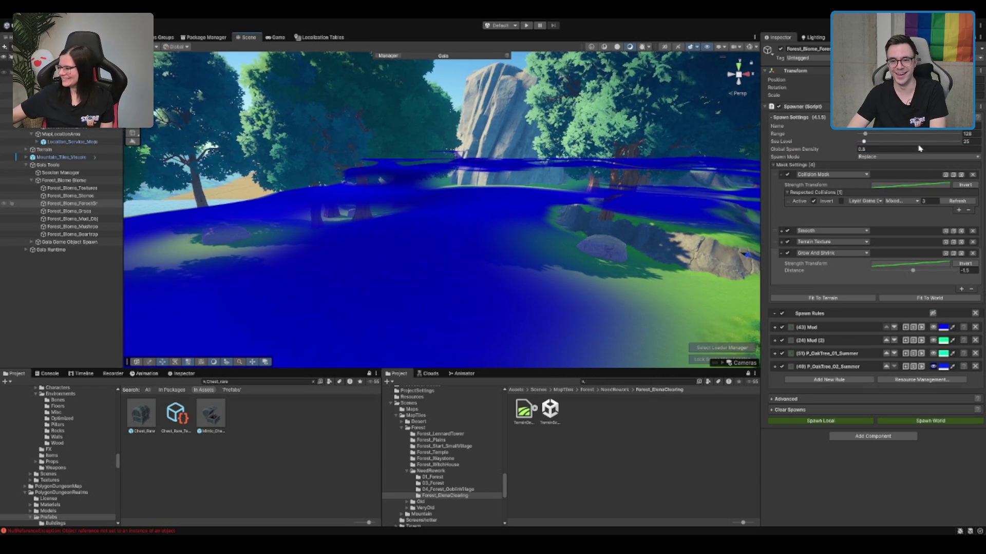
{"action": "left_click", "coordinate": [573, 220], "text": "ctrl"}
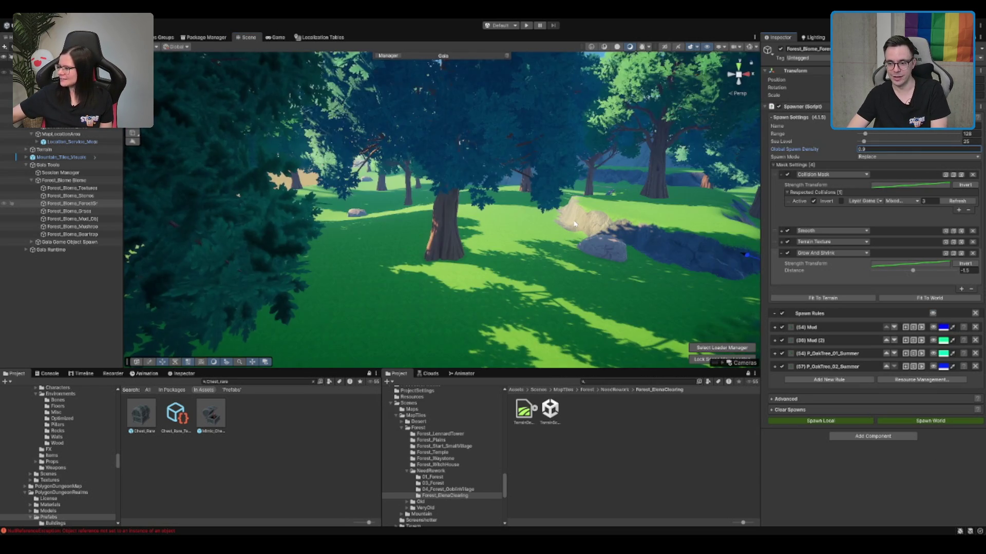
{"action": "key", "text": "f"}
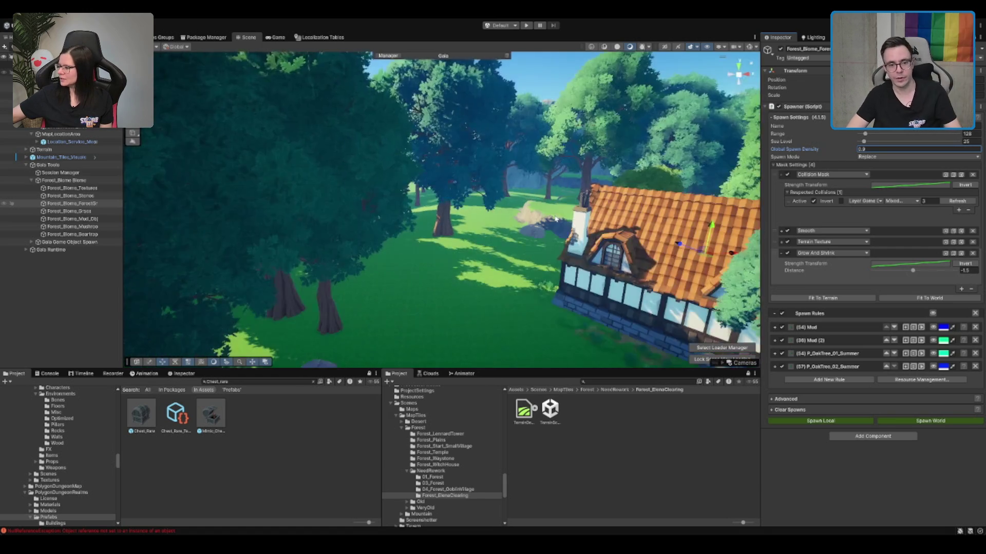
{"action": "mouse_move", "coordinate": [659, 199]}
{"action": "left_mouse_down"}
{"action": "mouse_move", "coordinate": [528, 199]}
{"action": "mouse_move", "coordinate": [577, 132]}
{"action": "mouse_move", "coordinate": [570, 202]}
{"action": "left_mouse_up"}
Step: In the terrain's Paint Trees tool, erase the large trunk and paint a fifth-prototype tree
{"action": "left_click", "coordinate": [639, 211]}
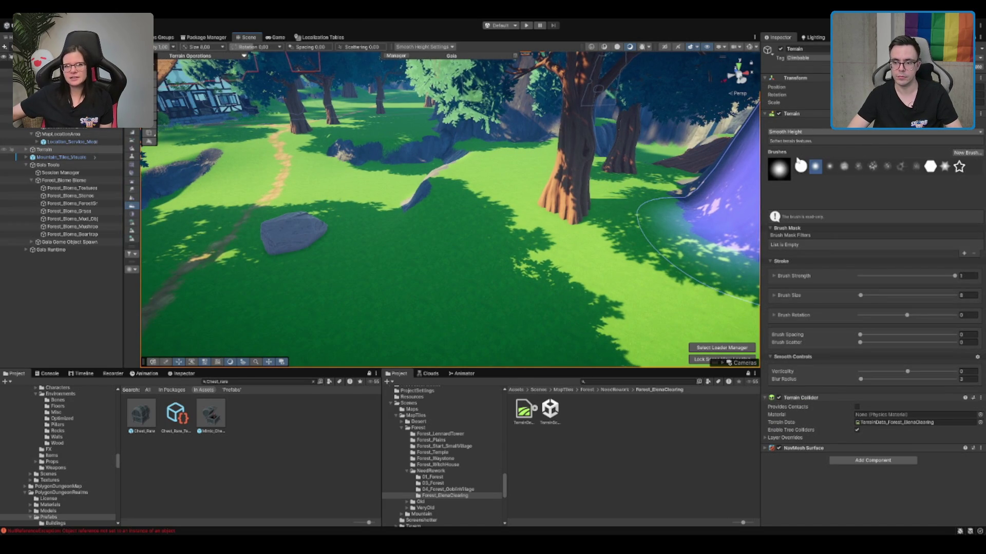
{"action": "key", "text": "F4"}
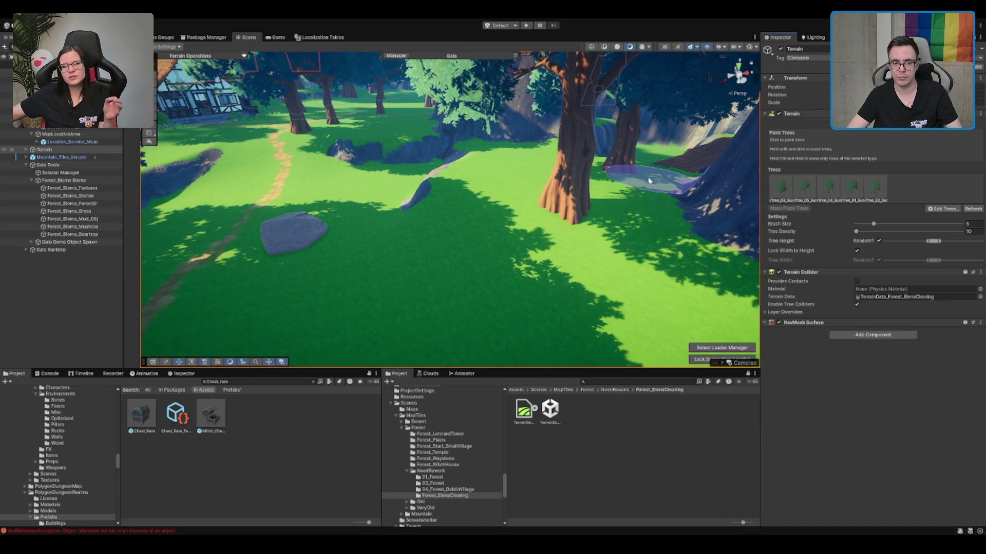
{"action": "left_click", "coordinate": [570, 198], "text": "shift"}
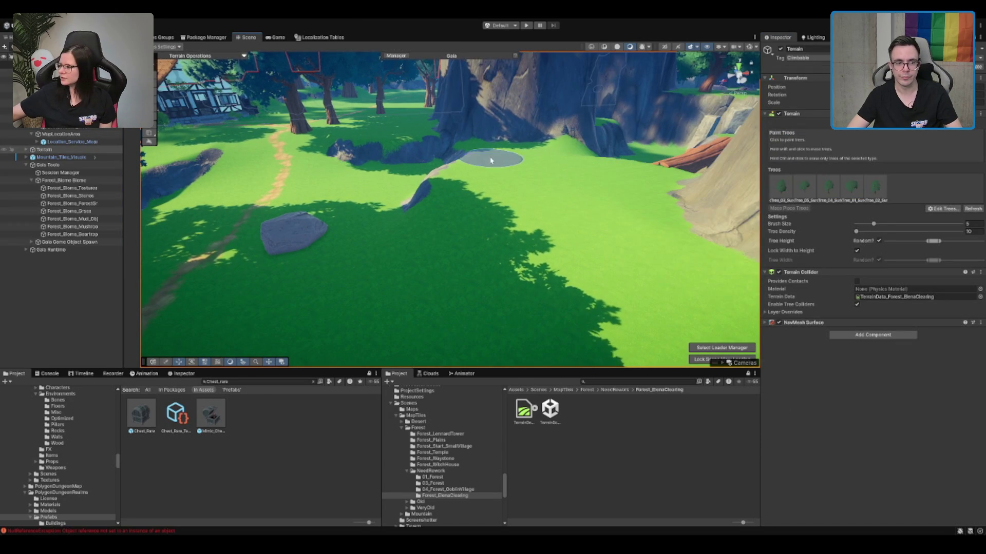
{"action": "left_click", "coordinate": [877, 189]}
{"action": "left_click", "coordinate": [489, 174]}
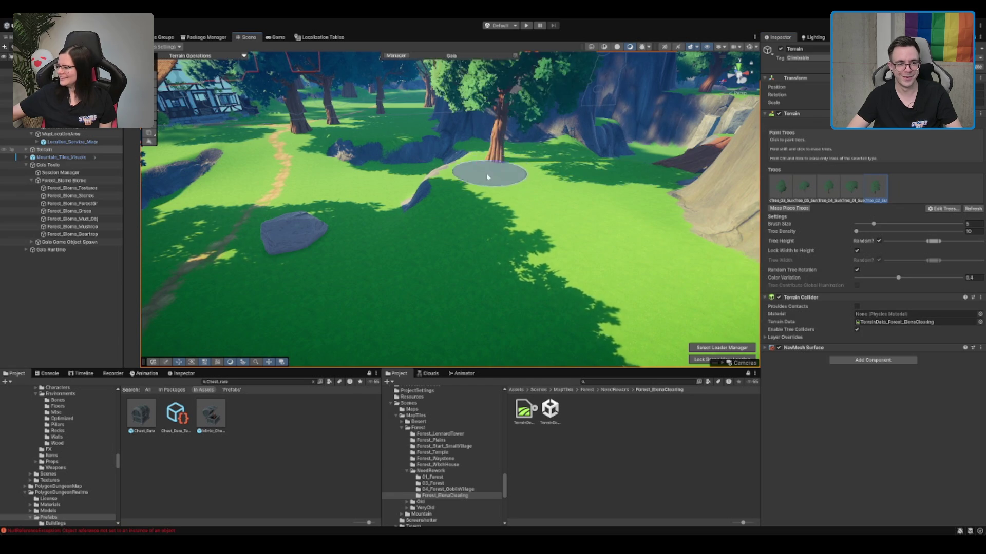
Step: Fly the view into the clearing and valley, close to the cliff face
{"action": "scroll", "coordinate": [459, 194], "scroll_direction": "up", "scroll_amount": 10}
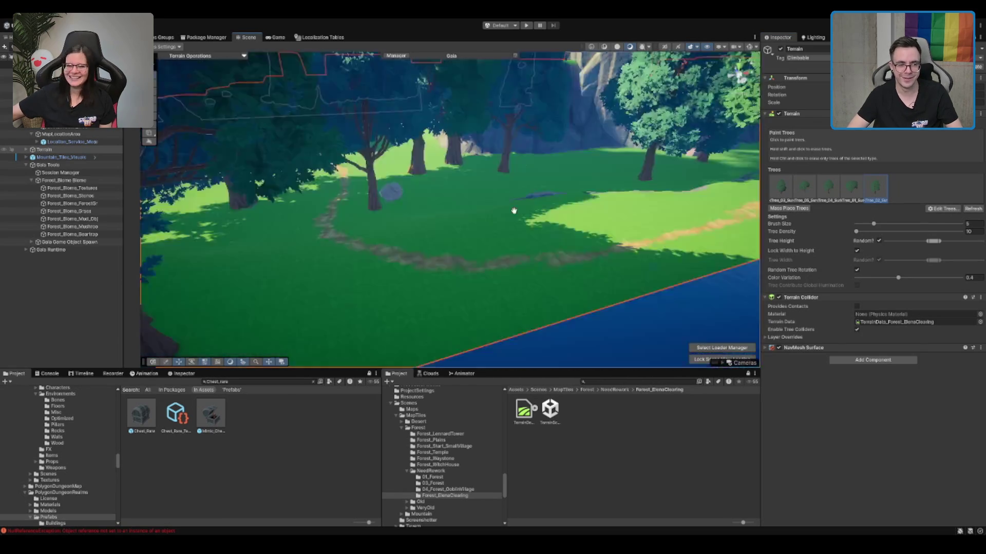
{"action": "left_click_drag", "start_coordinate": [511, 216], "coordinate": [461, 222]}
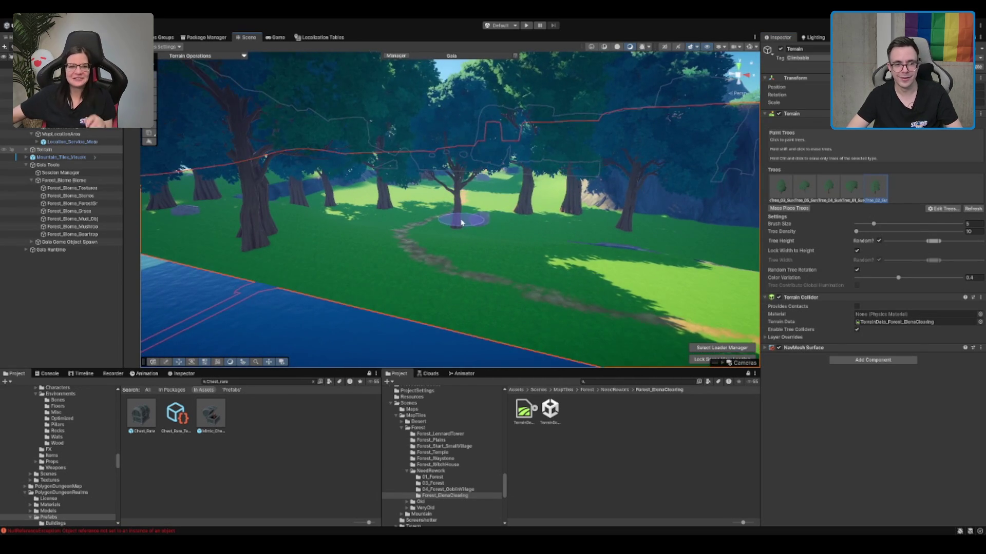
{"action": "mouse_move", "coordinate": [526, 215]}
{"action": "left_mouse_down"}
{"action": "mouse_move", "coordinate": [568, 218]}
{"action": "mouse_move", "coordinate": [534, 226]}
{"action": "mouse_move", "coordinate": [580, 241]}
{"action": "mouse_move", "coordinate": [677, 235]}
{"action": "mouse_move", "coordinate": [660, 242]}
{"action": "mouse_move", "coordinate": [644, 277]}
{"action": "mouse_move", "coordinate": [621, 267]}
{"action": "mouse_move", "coordinate": [648, 236]}
{"action": "mouse_move", "coordinate": [330, 313]}
{"action": "mouse_move", "coordinate": [496, 257]}
{"action": "mouse_move", "coordinate": [420, 257]}
{"action": "mouse_move", "coordinate": [378, 262]}
{"action": "mouse_move", "coordinate": [522, 296]}
{"action": "left_mouse_up"}
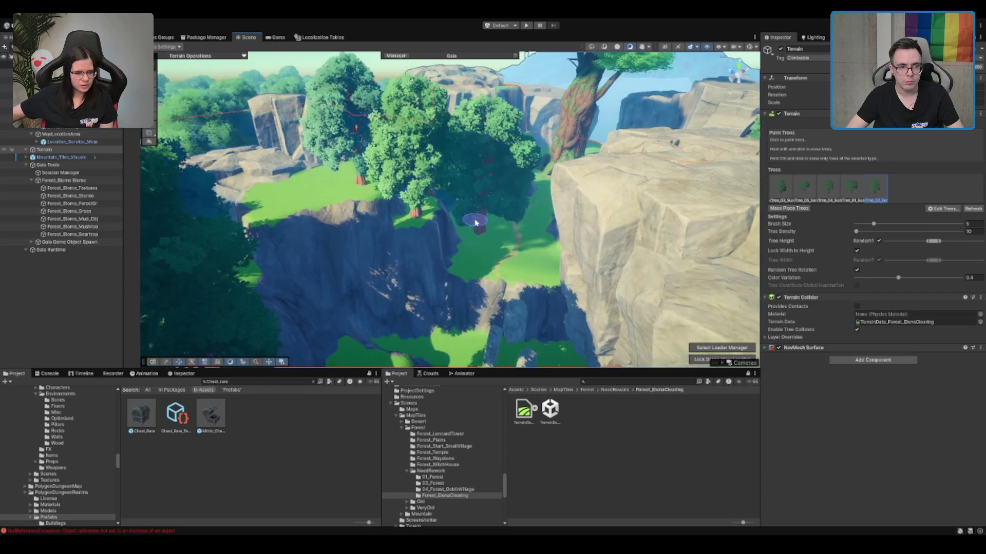
{"action": "mouse_move", "coordinate": [399, 216]}
{"action": "left_mouse_down"}
{"action": "mouse_move", "coordinate": [639, 225]}
{"action": "mouse_move", "coordinate": [545, 218]}
{"action": "left_mouse_up"}
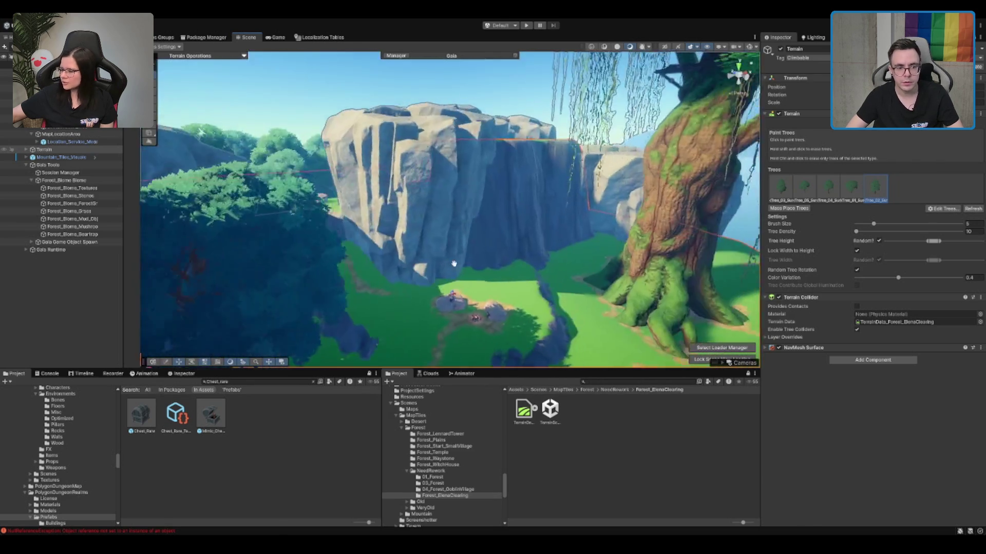
{"action": "left_click_drag", "start_coordinate": [454, 264], "coordinate": [386, 296]}
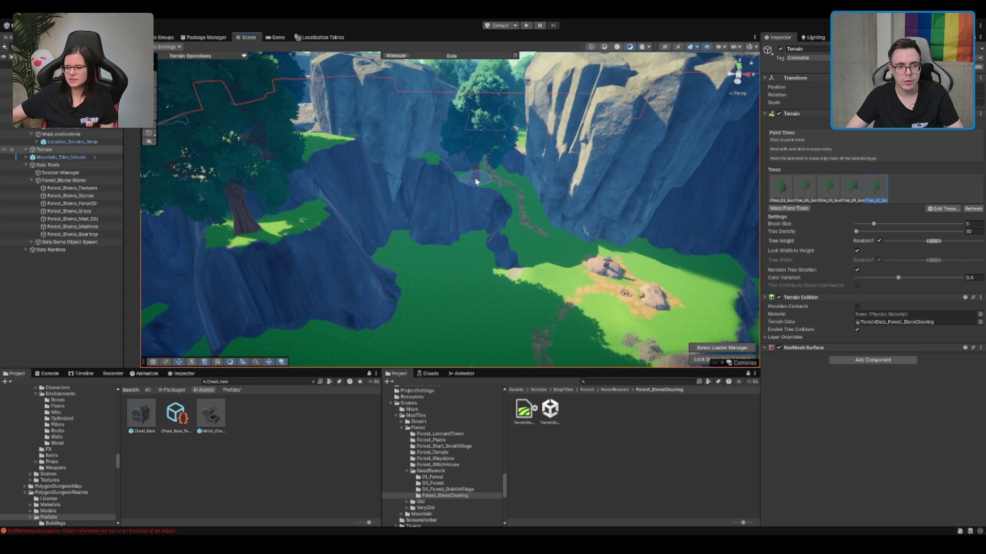
{"action": "scroll", "coordinate": [479, 182], "scroll_direction": "up", "scroll_amount": 10}
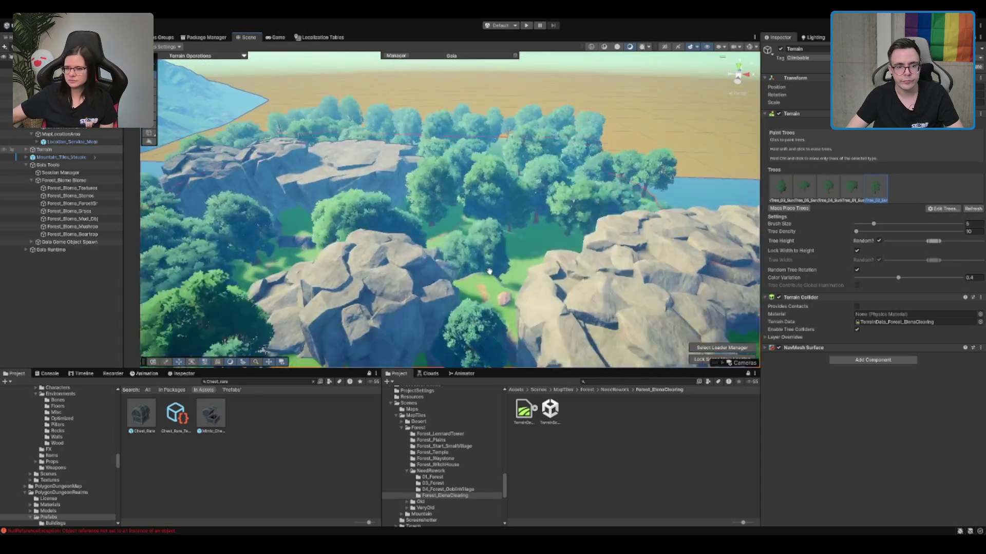
{"action": "scroll", "coordinate": [491, 275], "scroll_direction": "up", "scroll_amount": 5}
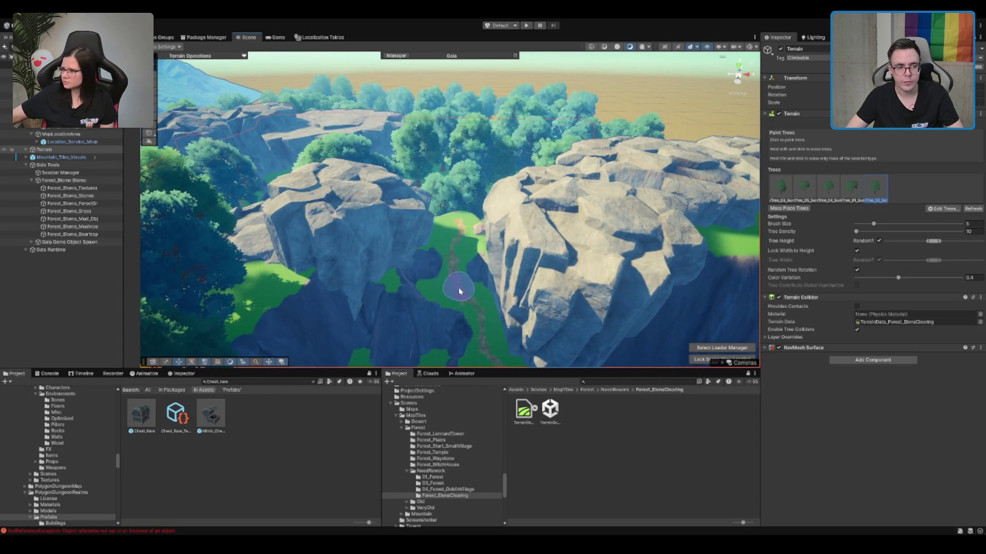
{"action": "mouse_move", "coordinate": [459, 291]}
{"action": "left_mouse_down"}
{"action": "mouse_move", "coordinate": [506, 199]}
{"action": "mouse_move", "coordinate": [604, 207]}
{"action": "mouse_move", "coordinate": [521, 198]}
{"action": "mouse_move", "coordinate": [616, 237]}
{"action": "mouse_move", "coordinate": [420, 244]}
{"action": "left_mouse_up"}
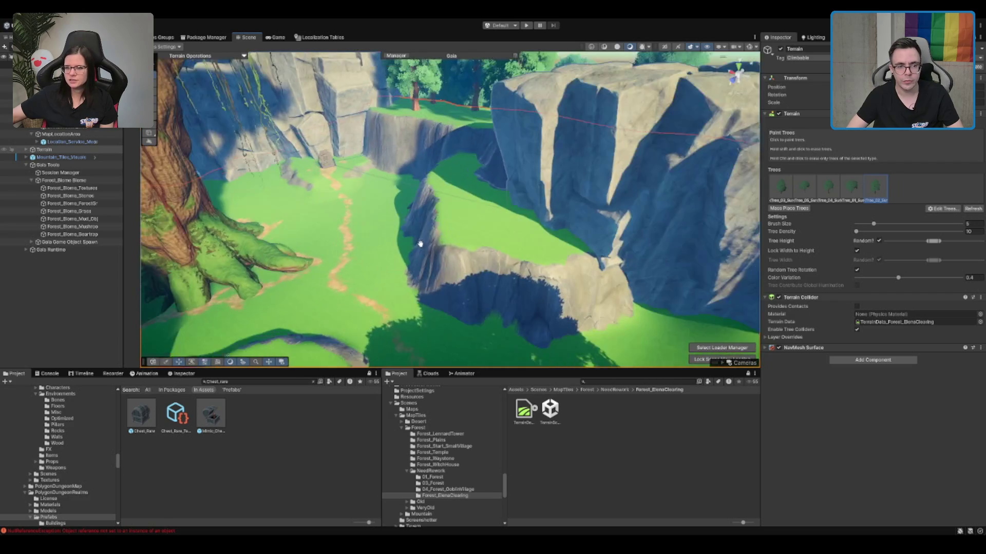
Step: Plant trees in the clearing, switching to the third tree prototype for a smaller one
{"action": "left_click", "coordinate": [510, 244]}
{"action": "mouse_move", "coordinate": [424, 203]}
{"action": "left_mouse_down"}
{"action": "mouse_move", "coordinate": [396, 204]}
{"action": "mouse_move", "coordinate": [429, 186]}
{"action": "mouse_move", "coordinate": [448, 192]}
{"action": "mouse_move", "coordinate": [451, 260]}
{"action": "mouse_move", "coordinate": [436, 226]}
{"action": "mouse_move", "coordinate": [406, 246]}
{"action": "mouse_move", "coordinate": [472, 253]}
{"action": "mouse_move", "coordinate": [462, 271]}
{"action": "mouse_move", "coordinate": [496, 271]}
{"action": "mouse_move", "coordinate": [392, 243]}
{"action": "mouse_move", "coordinate": [308, 241]}
{"action": "left_mouse_up"}
{"action": "left_click", "coordinate": [427, 218]}
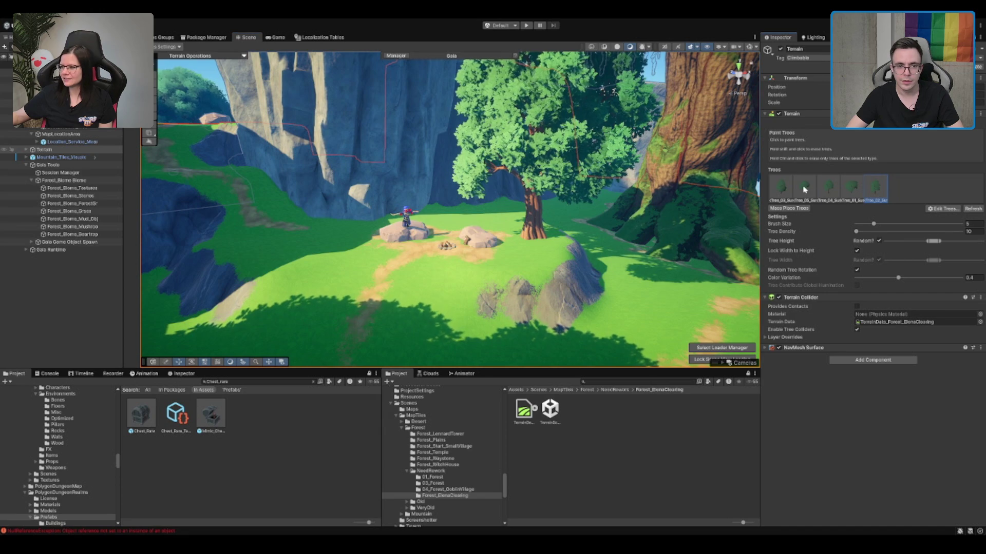
{"action": "left_click", "coordinate": [828, 187]}
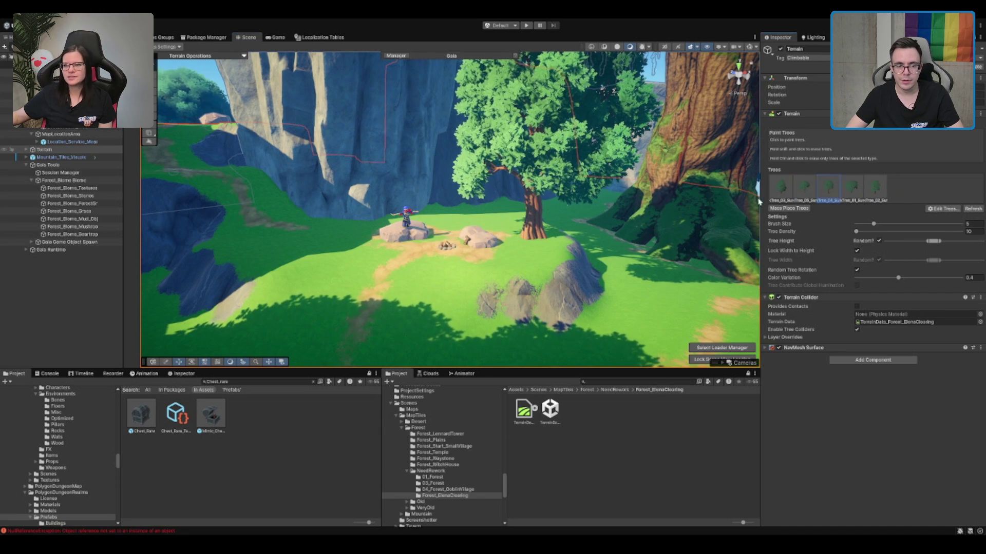
{"action": "left_click_drag", "start_coordinate": [554, 241], "coordinate": [385, 286]}
{"action": "left_click", "coordinate": [341, 286]}
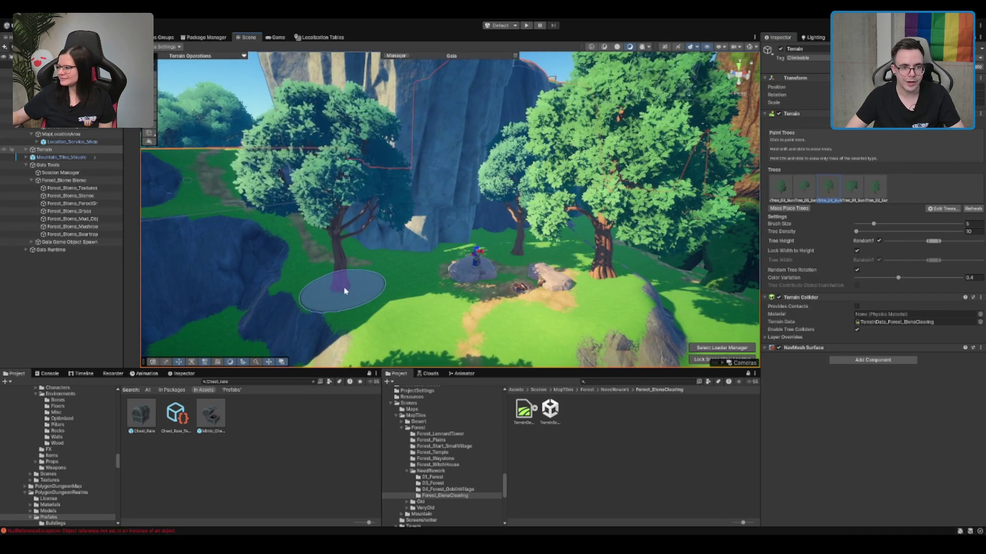
{"action": "key", "text": "ctrl+z"}
{"action": "left_click", "coordinate": [314, 281]}
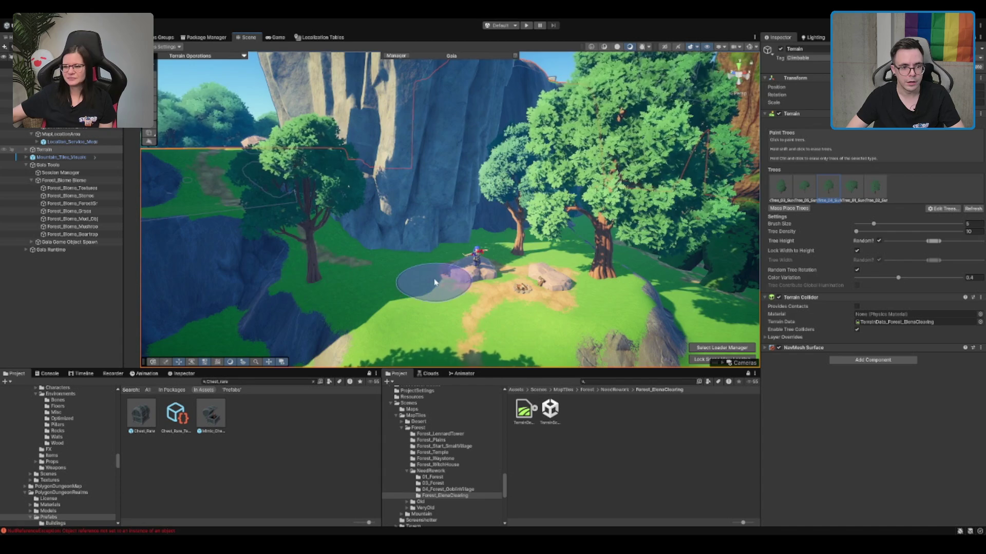
{"action": "mouse_move", "coordinate": [435, 282]}
{"action": "left_mouse_down"}
{"action": "mouse_move", "coordinate": [297, 282]}
{"action": "mouse_move", "coordinate": [399, 241]}
{"action": "left_mouse_up"}
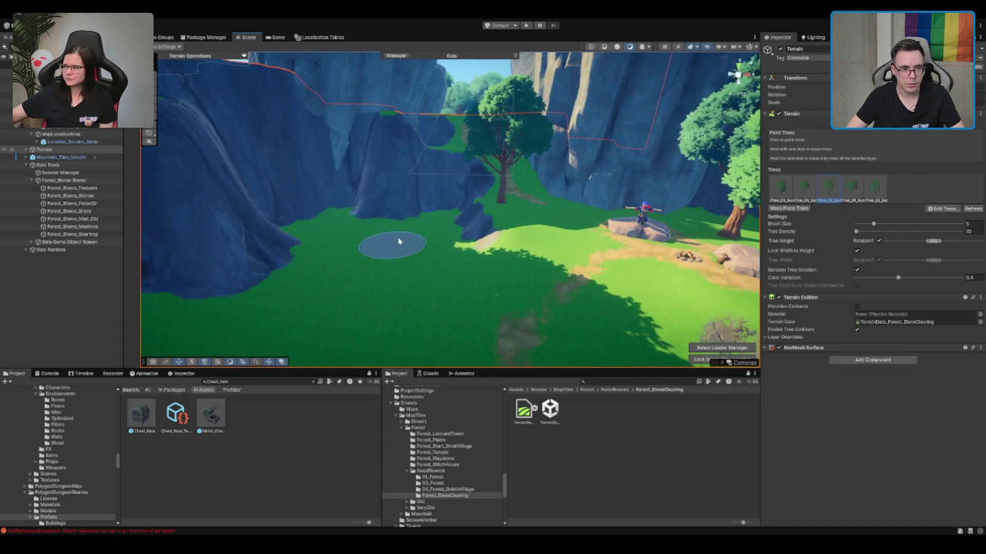
{"action": "left_click", "coordinate": [413, 235]}
{"action": "key", "text": "ctrl+z"}
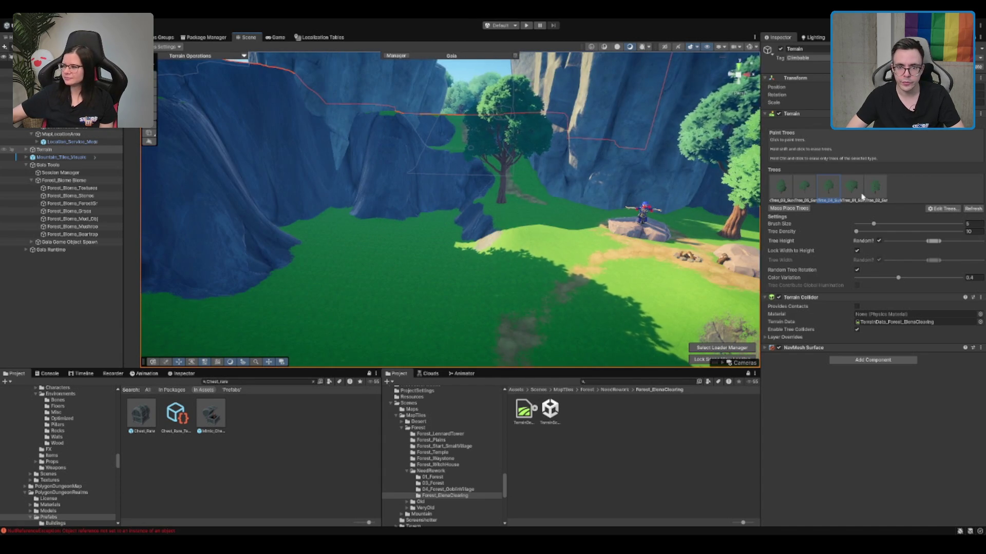
Step: Place a small fifth-prototype tree at the cliff base and another beside the clearing, then stop painting
{"action": "left_click", "coordinate": [874, 189]}
{"action": "left_click", "coordinate": [339, 234]}
{"action": "key", "text": "ctrl+z"}
{"action": "left_click", "coordinate": [348, 239]}
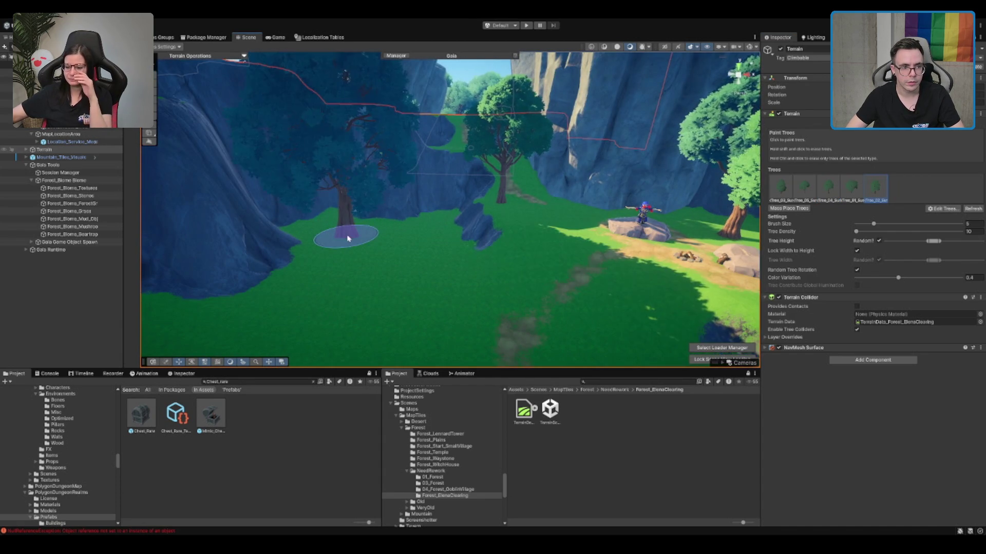
{"action": "key", "text": "ctrl+z"}
{"action": "left_click", "coordinate": [290, 311]}
{"action": "key", "text": "ctrl+z"}
{"action": "left_click", "coordinate": [324, 270]}
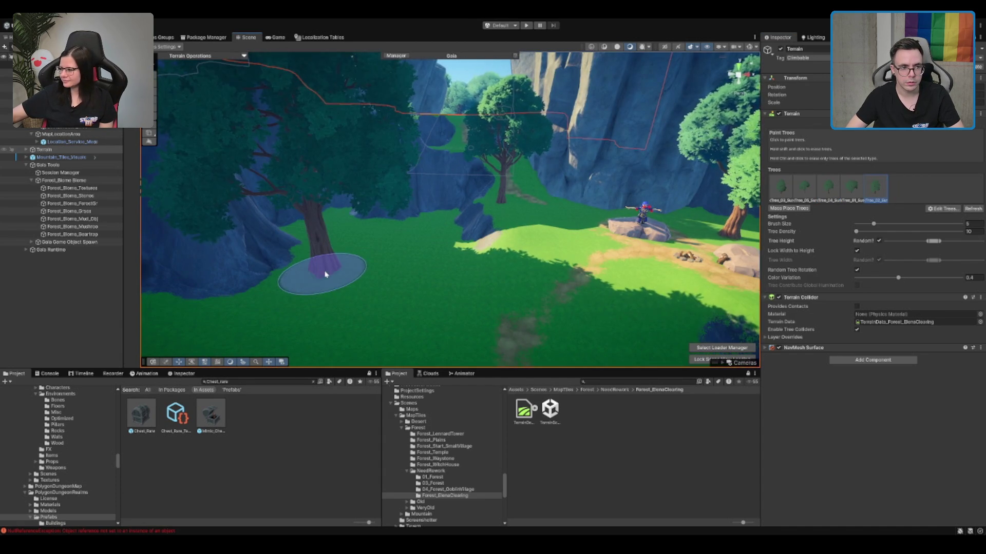
{"action": "key", "text": "ctrl+z"}
{"action": "left_click", "coordinate": [337, 246]}
{"action": "key", "text": "ctrl+z"}
{"action": "left_click", "coordinate": [345, 237]}
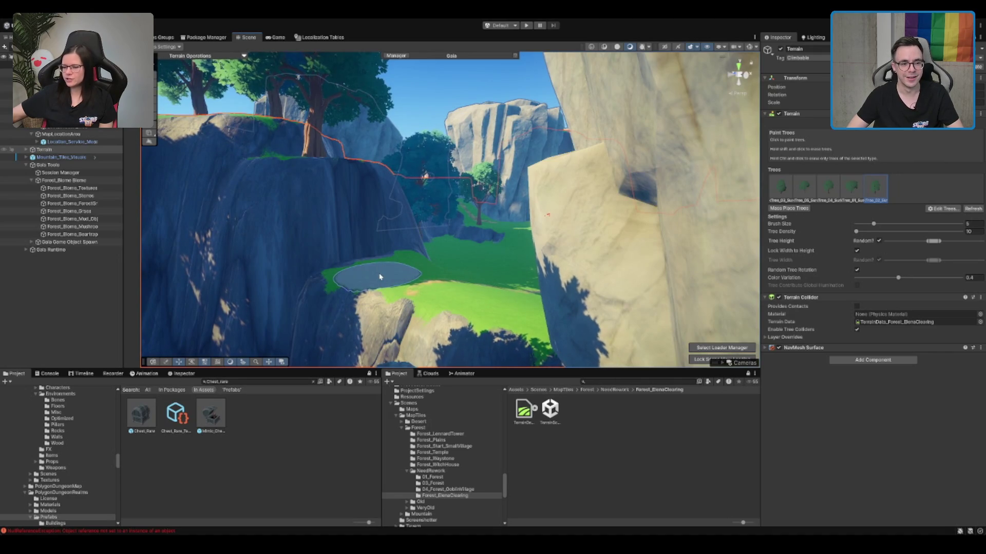
{"action": "left_click", "coordinate": [381, 275]}
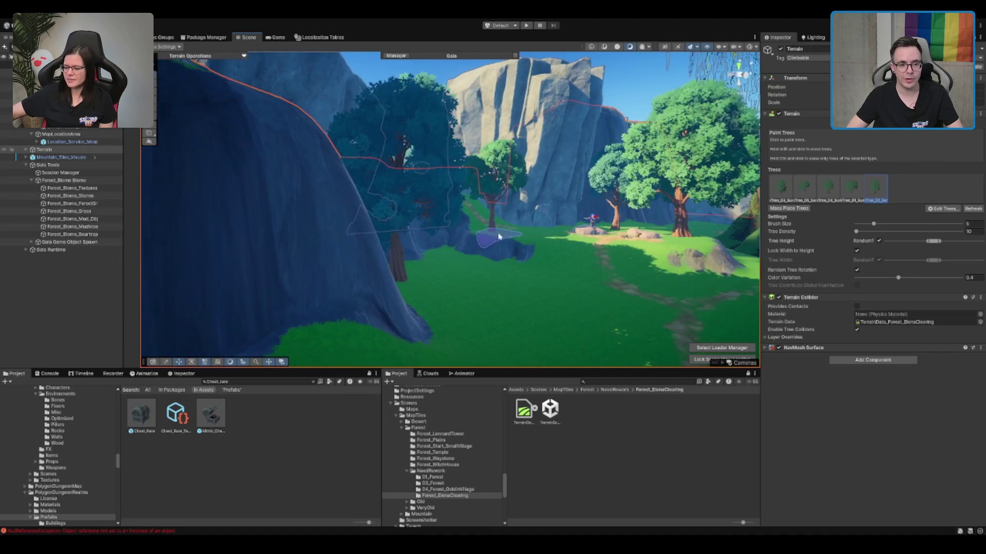
{"action": "key", "text": "w"}
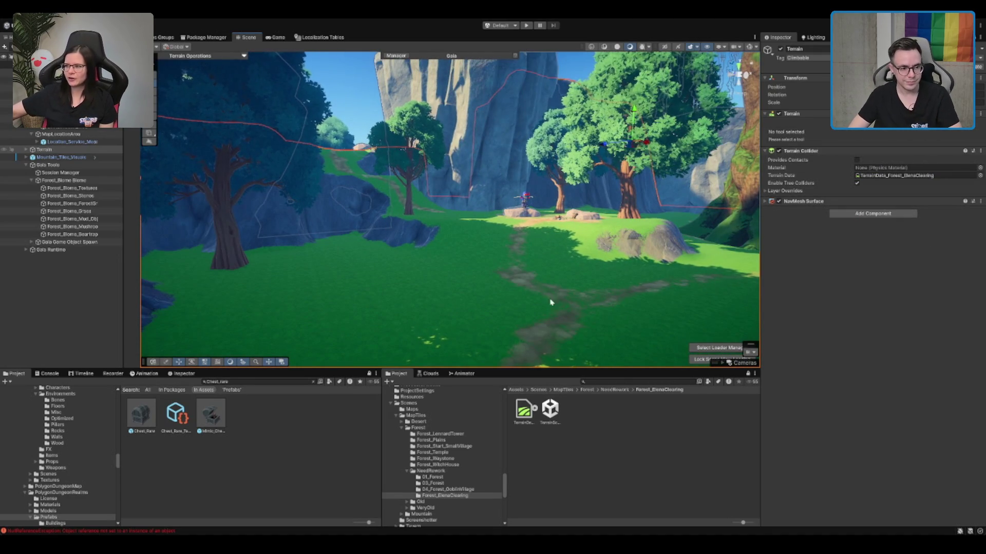
{"action": "mouse_move", "coordinate": [551, 303]}
{"action": "left_mouse_down"}
{"action": "mouse_move", "coordinate": [506, 264]}
{"action": "mouse_move", "coordinate": [506, 280]}
{"action": "mouse_move", "coordinate": [521, 221]}
{"action": "mouse_move", "coordinate": [584, 179]}
{"action": "left_mouse_up"}
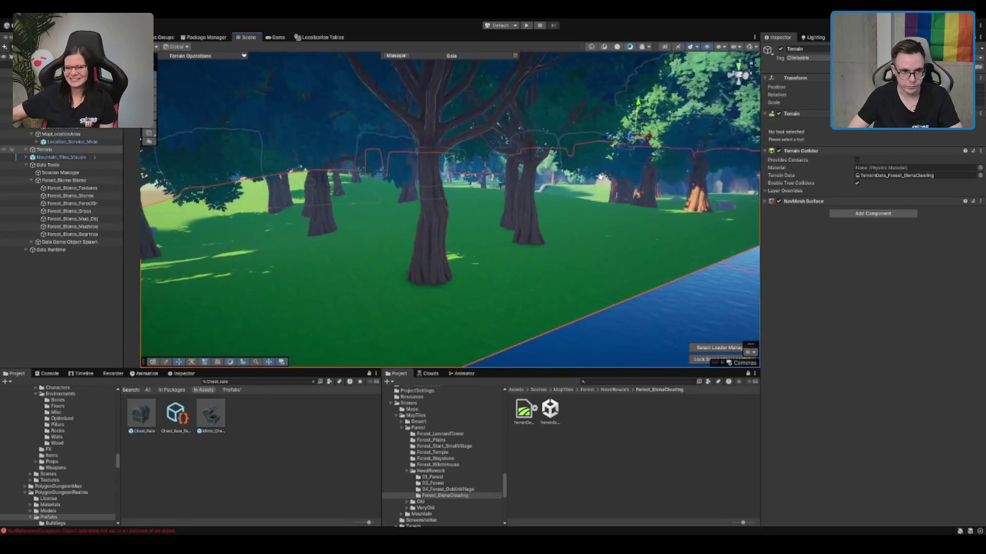
{"action": "mouse_move", "coordinate": [449, 263]}
{"action": "left_mouse_down"}
{"action": "mouse_move", "coordinate": [385, 270]}
{"action": "mouse_move", "coordinate": [479, 272]}
{"action": "mouse_move", "coordinate": [515, 252]}
{"action": "left_mouse_up"}
{"action": "left_click_drag", "start_coordinate": [357, 226], "coordinate": [375, 232]}
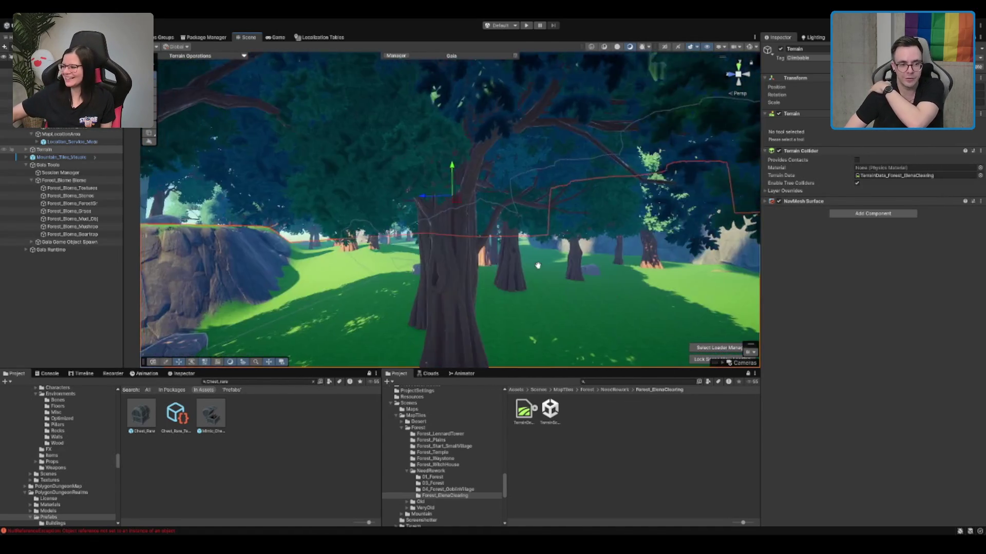
{"action": "left_click_drag", "start_coordinate": [538, 266], "coordinate": [561, 261]}
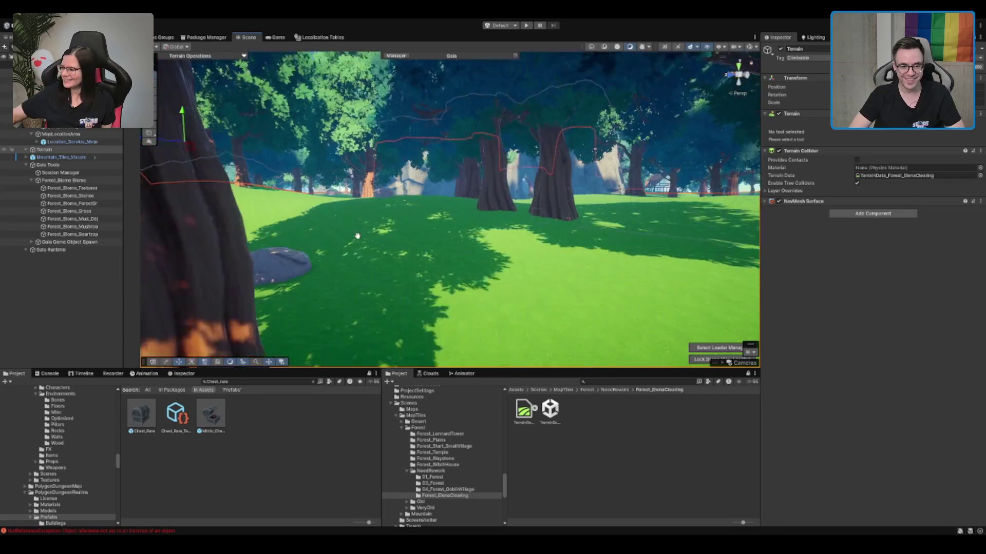
{"action": "mouse_move", "coordinate": [357, 236]}
{"action": "left_mouse_down"}
{"action": "mouse_move", "coordinate": [477, 229]}
{"action": "mouse_move", "coordinate": [488, 272]}
{"action": "mouse_move", "coordinate": [591, 256]}
{"action": "left_mouse_up"}
{"action": "left_click", "coordinate": [504, 278]}
{"action": "left_click", "coordinate": [614, 251]}
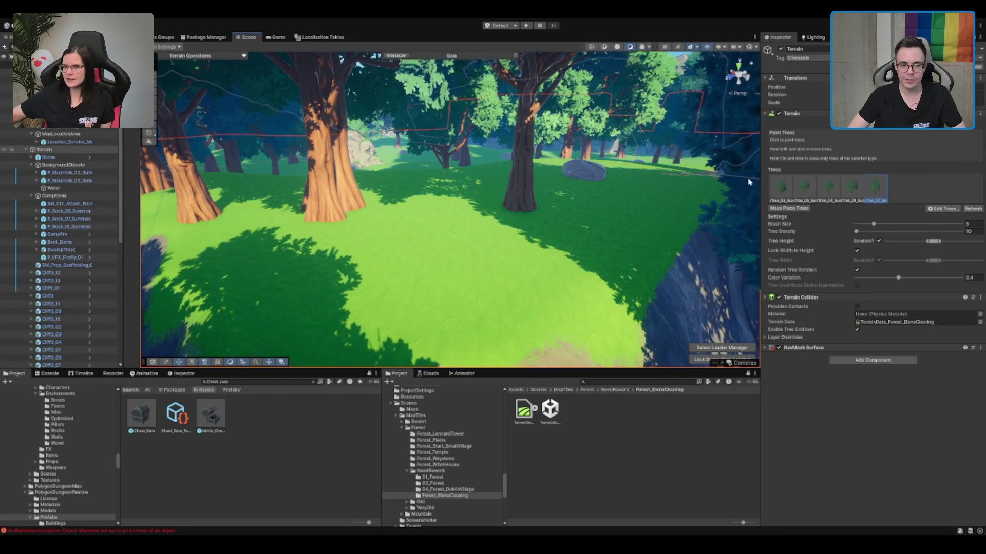
{"action": "mouse_move", "coordinate": [350, 222]}
{"action": "left_mouse_down"}
{"action": "mouse_move", "coordinate": [431, 207]}
{"action": "mouse_move", "coordinate": [576, 222]}
{"action": "mouse_move", "coordinate": [360, 201]}
{"action": "left_mouse_up"}
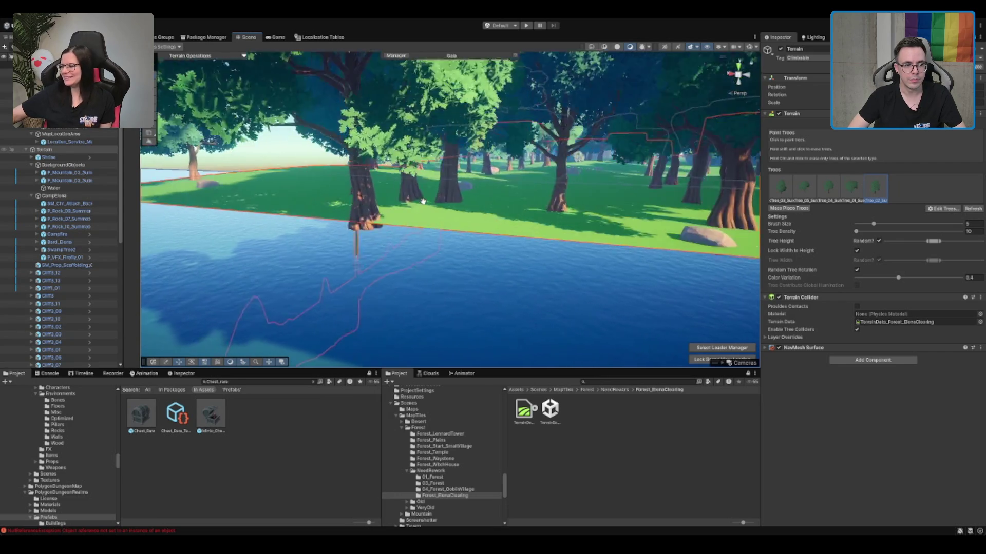
{"action": "mouse_move", "coordinate": [306, 221]}
{"action": "left_mouse_down"}
{"action": "mouse_move", "coordinate": [381, 226]}
{"action": "mouse_move", "coordinate": [436, 211]}
{"action": "mouse_move", "coordinate": [403, 236]}
{"action": "mouse_move", "coordinate": [420, 194]}
{"action": "mouse_move", "coordinate": [456, 185]}
{"action": "left_mouse_up"}
{"action": "scroll", "coordinate": [442, 179], "scroll_direction": "up", "scroll_amount": 3}
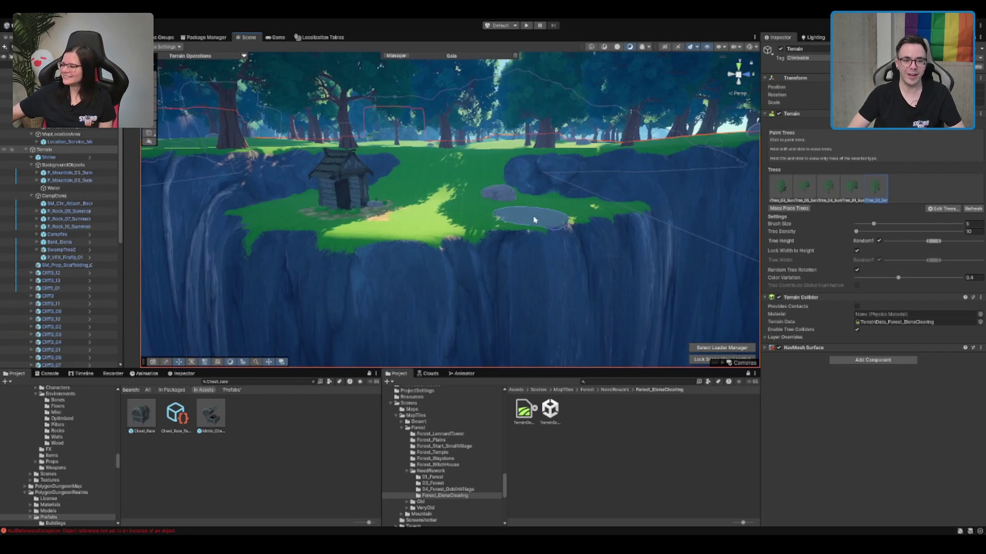
{"action": "mouse_move", "coordinate": [496, 170]}
{"action": "left_mouse_down"}
{"action": "mouse_move", "coordinate": [525, 206]}
{"action": "mouse_move", "coordinate": [577, 217]}
{"action": "mouse_move", "coordinate": [593, 207]}
{"action": "mouse_move", "coordinate": [568, 210]}
{"action": "left_mouse_up"}
{"action": "mouse_move", "coordinate": [553, 173]}
{"action": "left_mouse_down"}
{"action": "mouse_move", "coordinate": [603, 158]}
{"action": "mouse_move", "coordinate": [517, 159]}
{"action": "mouse_move", "coordinate": [520, 134]}
{"action": "left_mouse_up"}
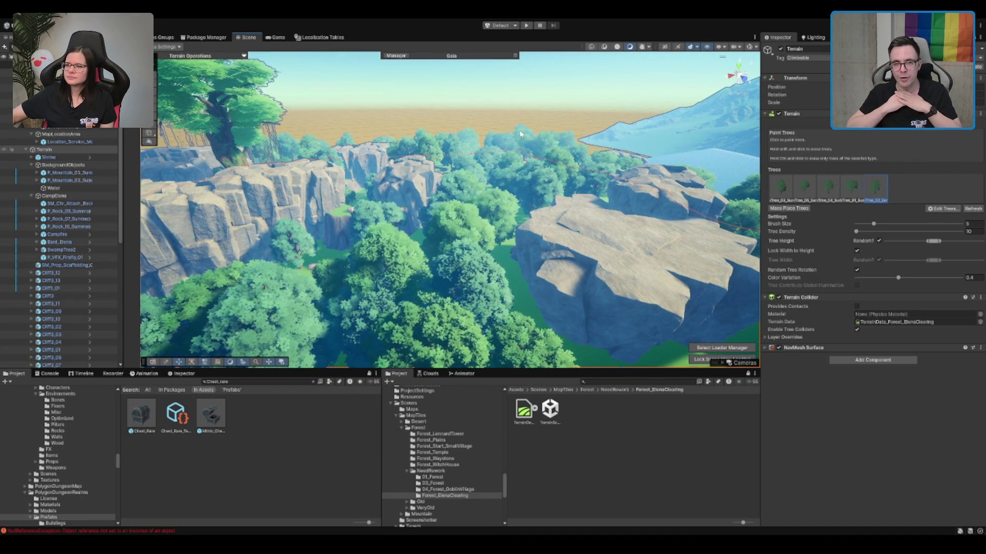
{"action": "scroll", "coordinate": [520, 134], "scroll_direction": "up", "scroll_amount": 10}
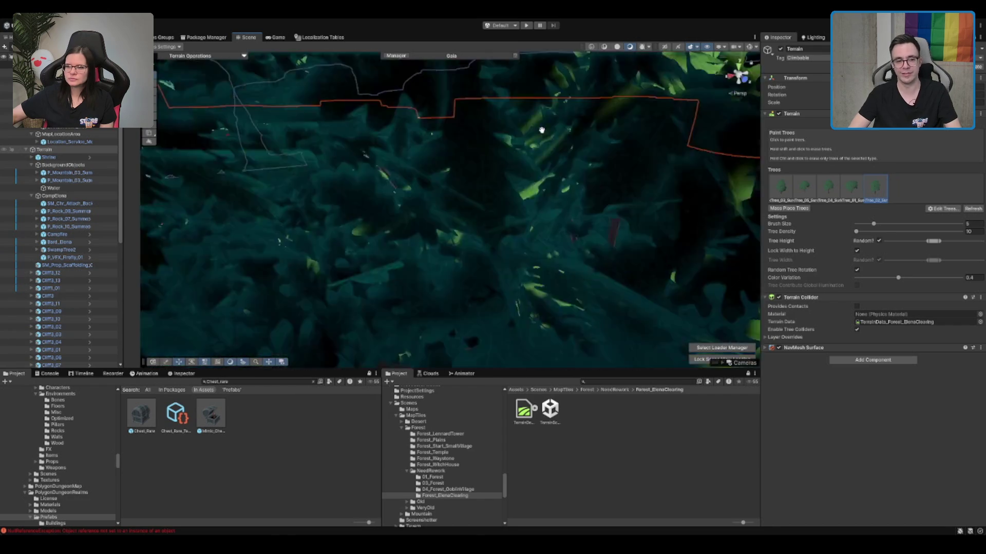
{"action": "scroll", "coordinate": [506, 165], "scroll_direction": "up", "scroll_amount": 8}
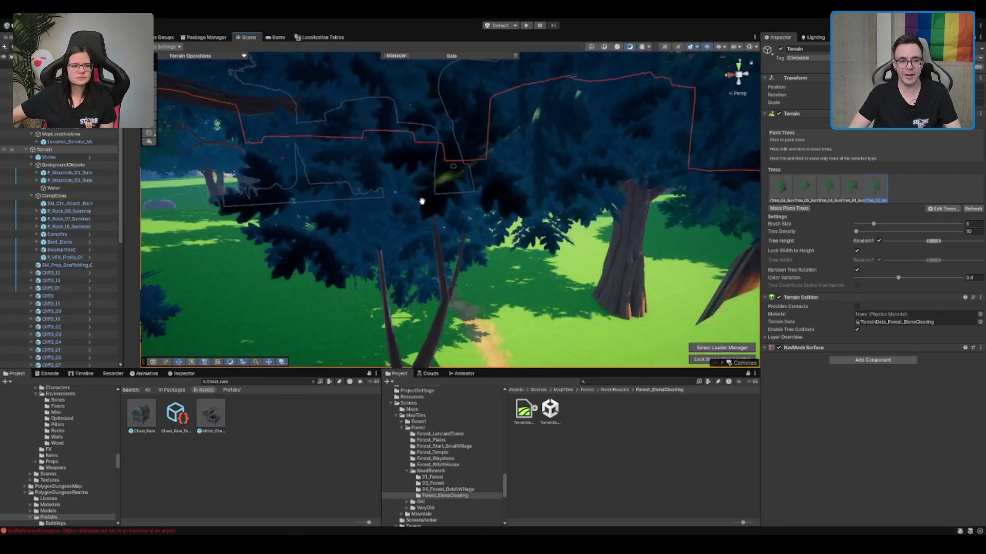
{"action": "scroll", "coordinate": [437, 206], "scroll_direction": "down", "scroll_amount": 5}
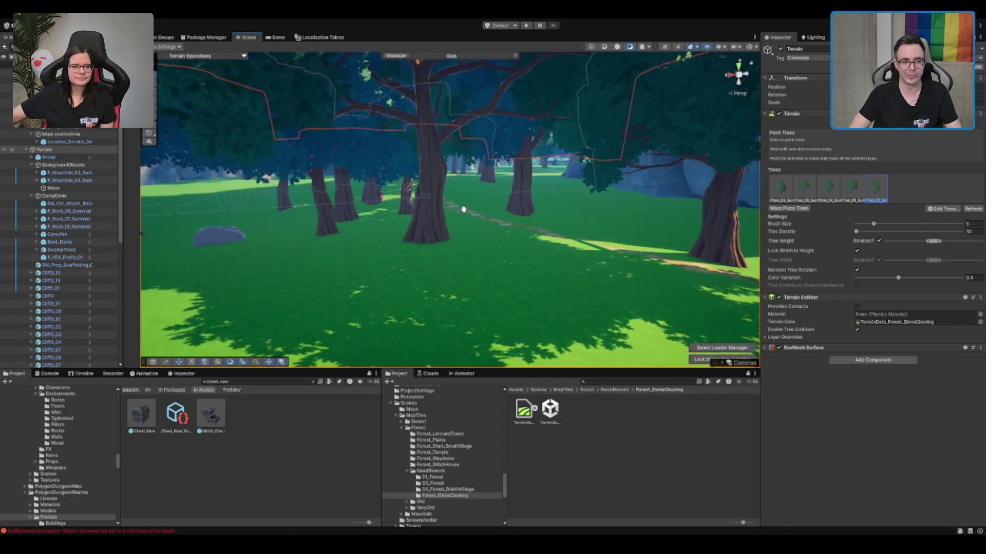
{"action": "scroll", "coordinate": [464, 212], "scroll_direction": "down", "scroll_amount": 5}
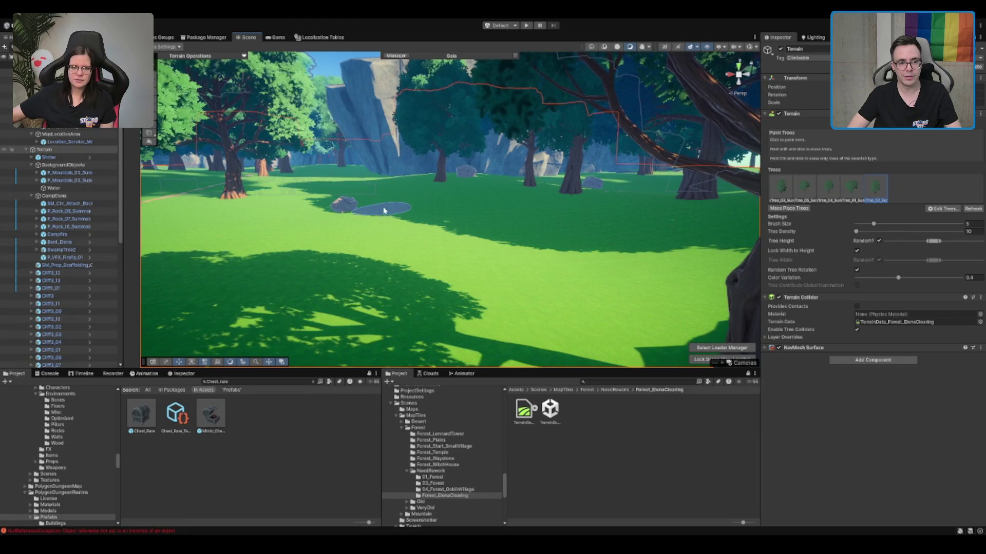
{"action": "scroll", "coordinate": [560, 241], "scroll_direction": "down", "scroll_amount": 5}
{"action": "scroll", "coordinate": [568, 240], "scroll_direction": "up", "scroll_amount": 5}
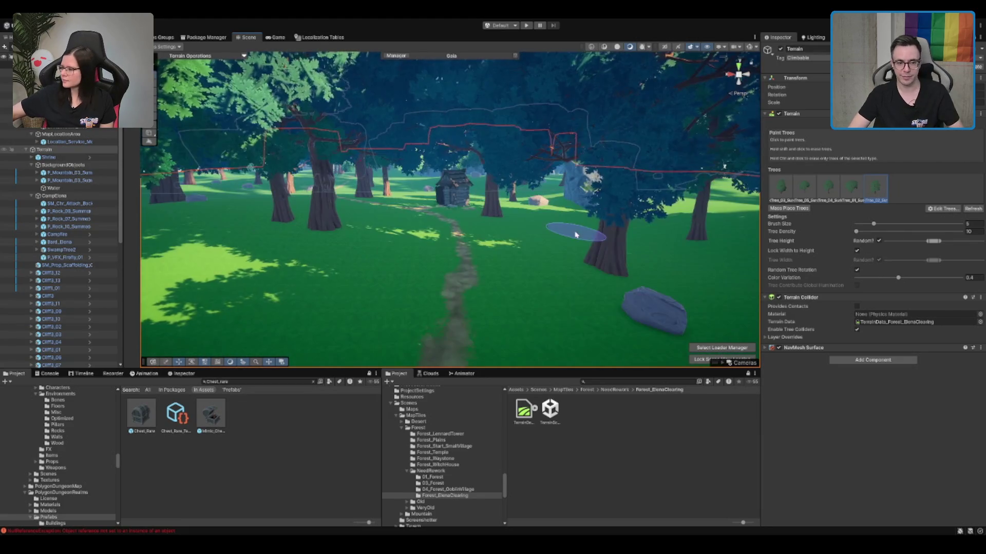
{"action": "scroll", "coordinate": [549, 213], "scroll_direction": "down", "scroll_amount": 3}
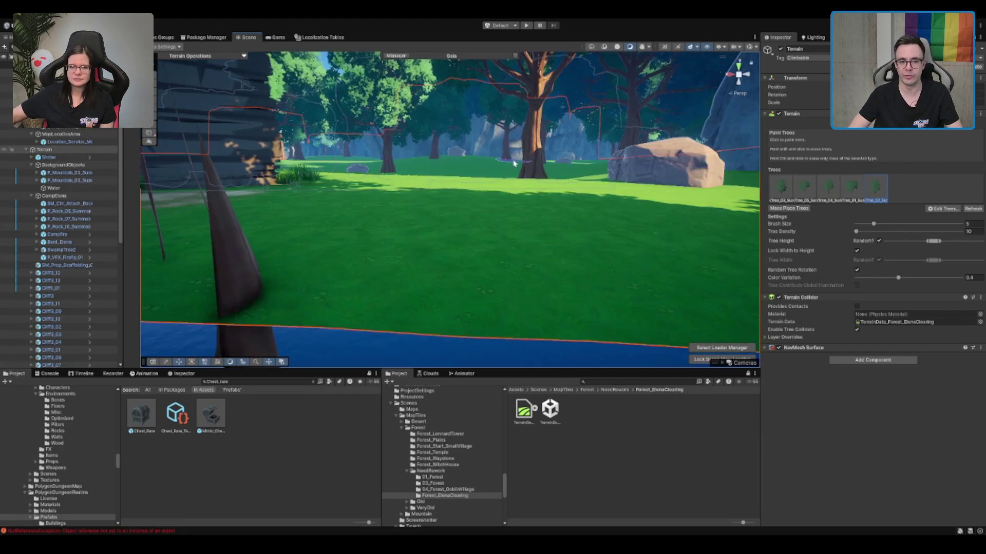
{"action": "scroll", "coordinate": [587, 136], "scroll_direction": "down", "scroll_amount": 5}
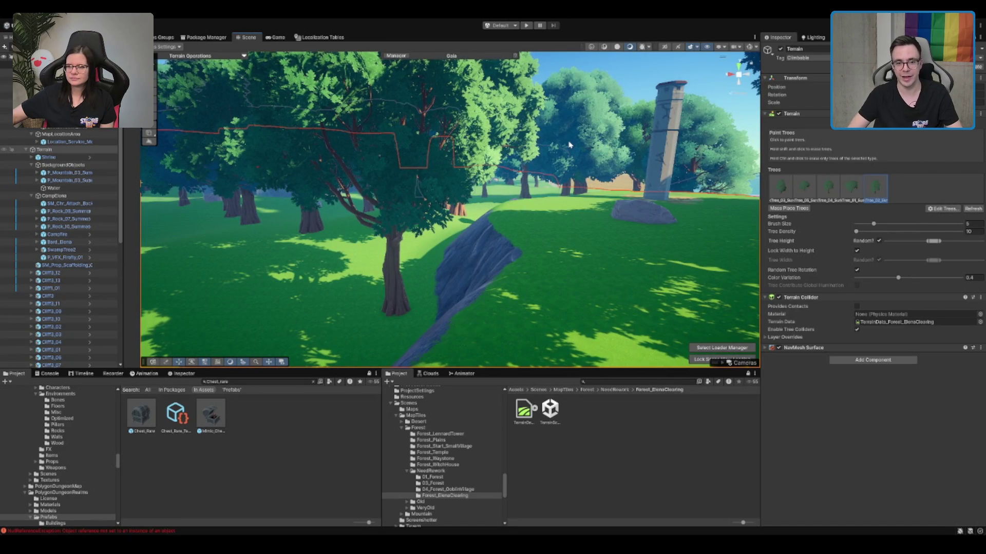
{"action": "scroll", "coordinate": [575, 178], "scroll_direction": "down", "scroll_amount": 5}
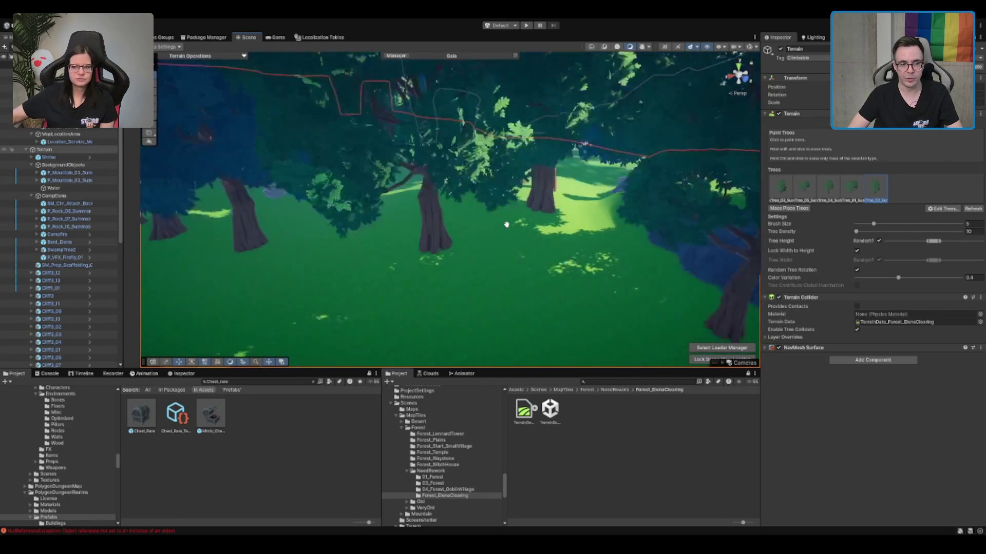
{"action": "scroll", "coordinate": [506, 224], "scroll_direction": "down", "scroll_amount": 10}
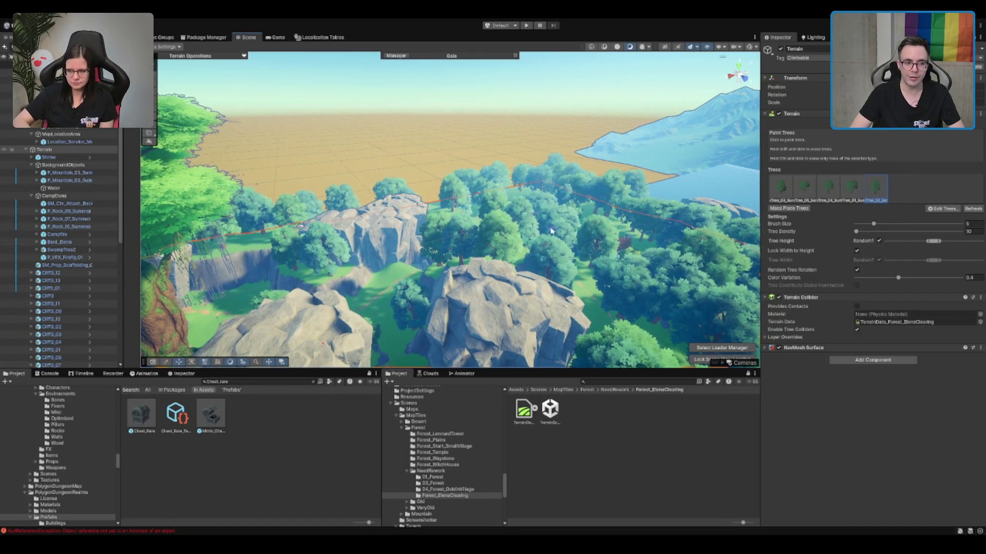
{"action": "scroll", "coordinate": [552, 231], "scroll_direction": "up", "scroll_amount": 10}
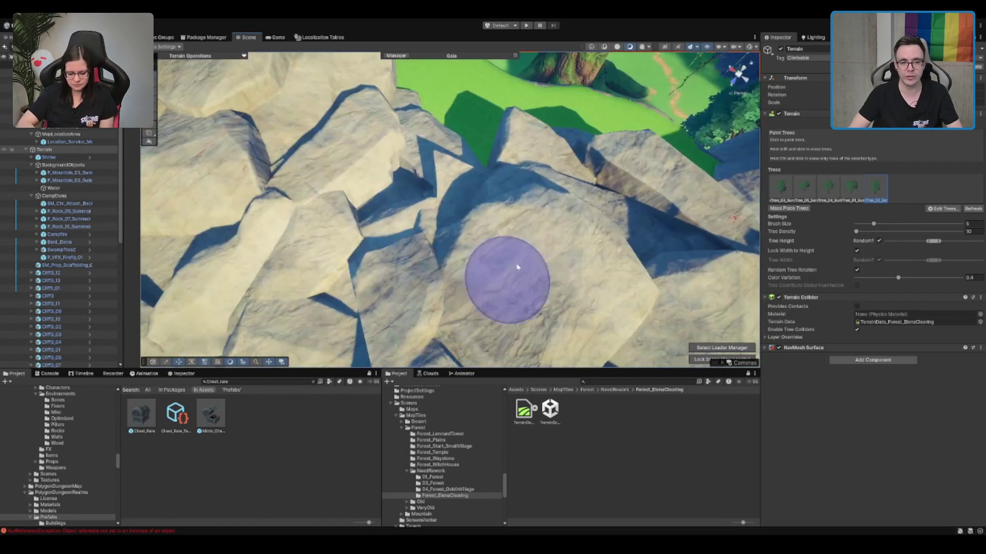
{"action": "scroll", "coordinate": [517, 267], "scroll_direction": "down", "scroll_amount": 5}
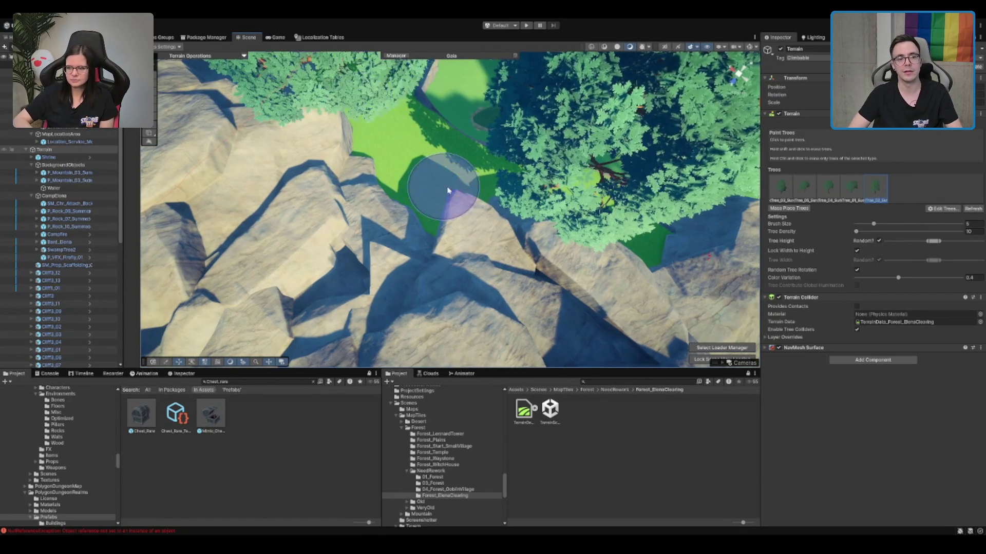
{"action": "scroll", "coordinate": [434, 193], "scroll_direction": "up", "scroll_amount": 10}
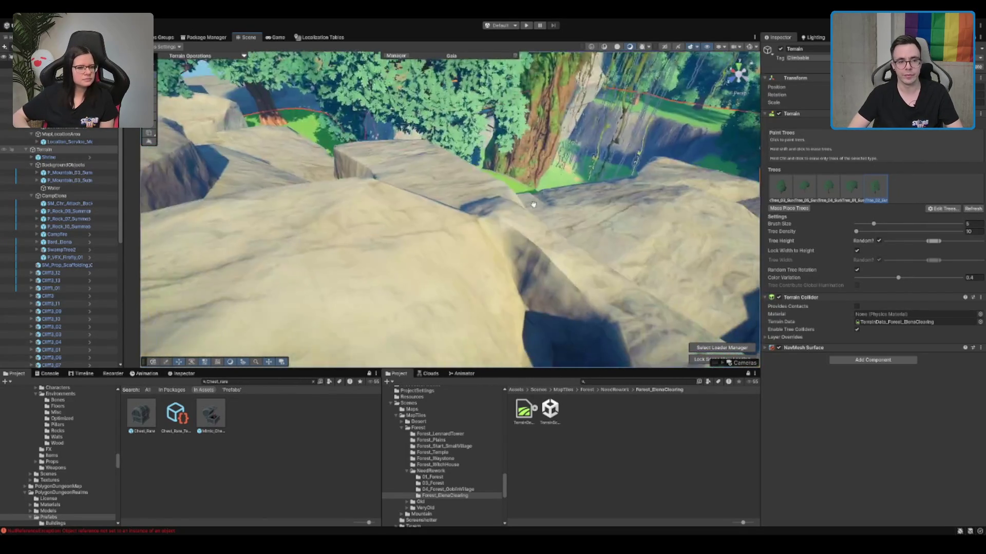
{"action": "scroll", "coordinate": [433, 194], "scroll_direction": "up", "scroll_amount": 10}
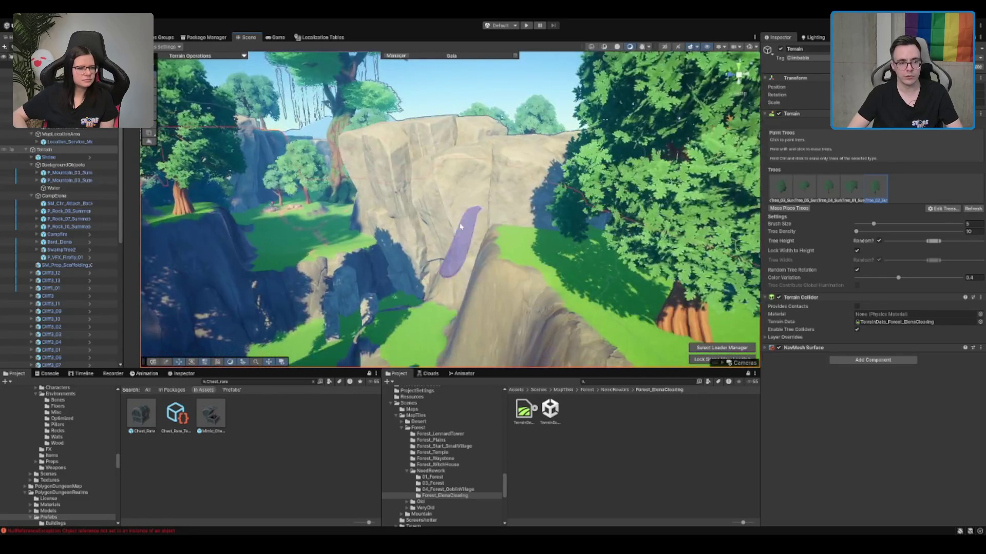
{"action": "scroll", "coordinate": [551, 257], "scroll_direction": "up", "scroll_amount": 10}
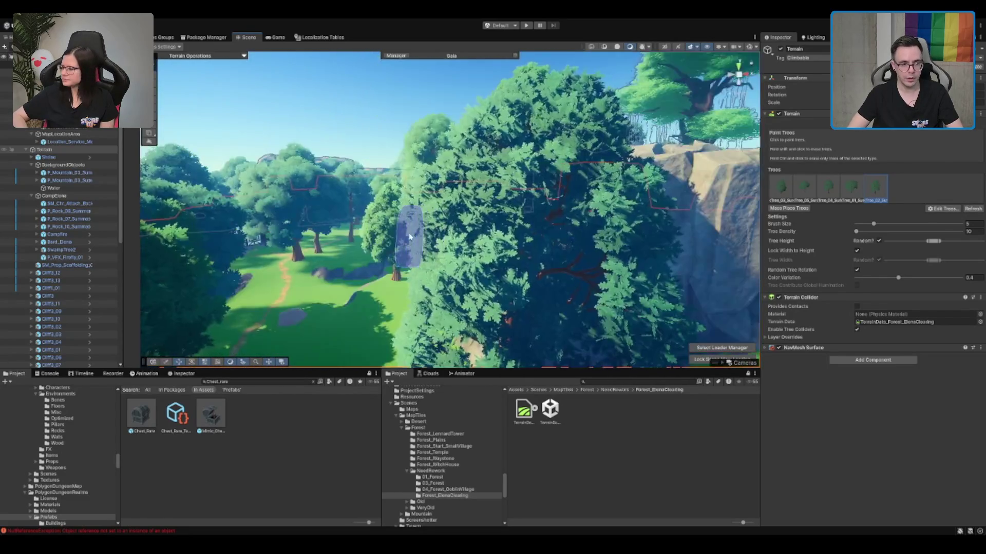
{"action": "scroll", "coordinate": [414, 219], "scroll_direction": "up", "scroll_amount": 10}
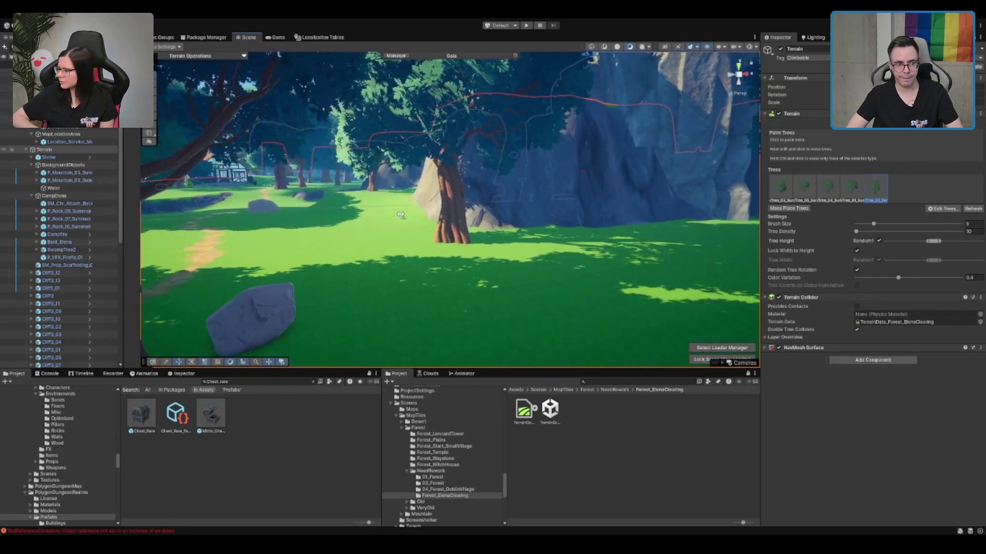
{"action": "scroll", "coordinate": [457, 251], "scroll_direction": "up", "scroll_amount": 5}
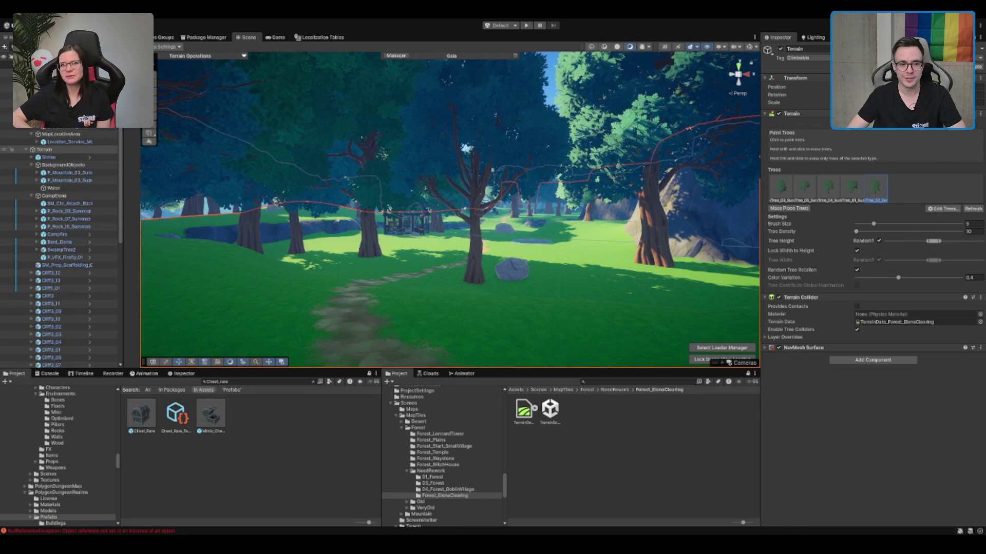
{"action": "scroll", "coordinate": [589, 128], "scroll_direction": "up", "scroll_amount": 5}
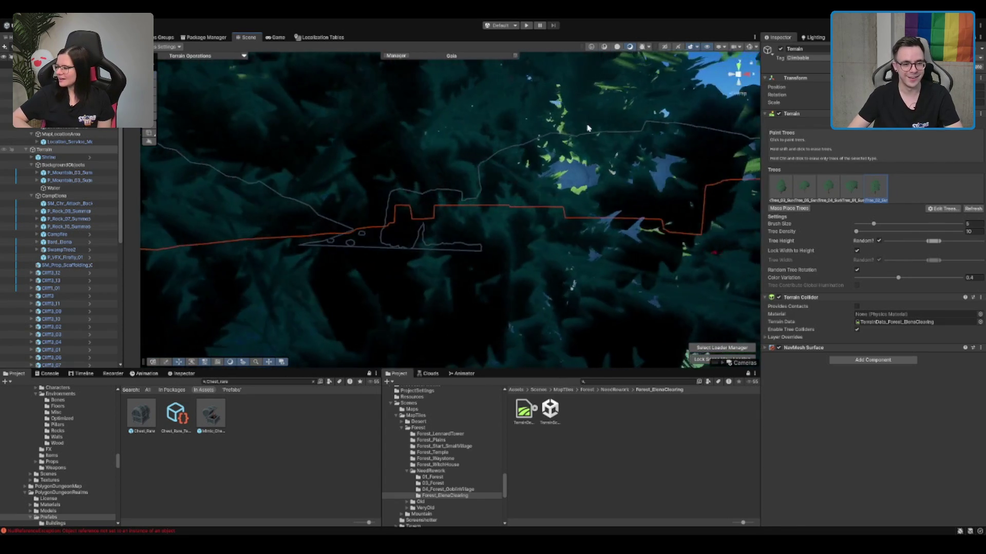
{"action": "scroll", "coordinate": [588, 127], "scroll_direction": "down", "scroll_amount": 10}
{"action": "scroll", "coordinate": [602, 169], "scroll_direction": "up", "scroll_amount": 5}
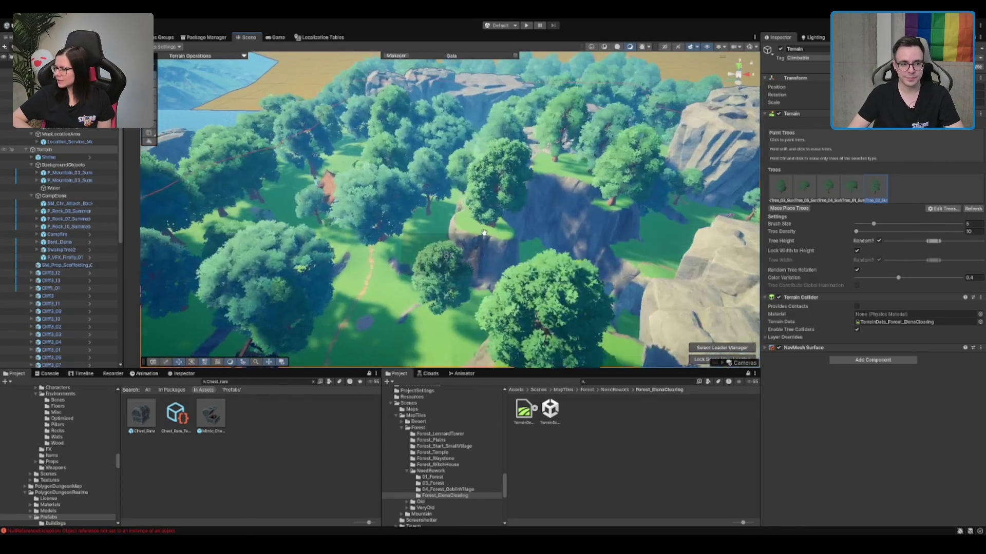
{"action": "scroll", "coordinate": [483, 233], "scroll_direction": "down", "scroll_amount": 5}
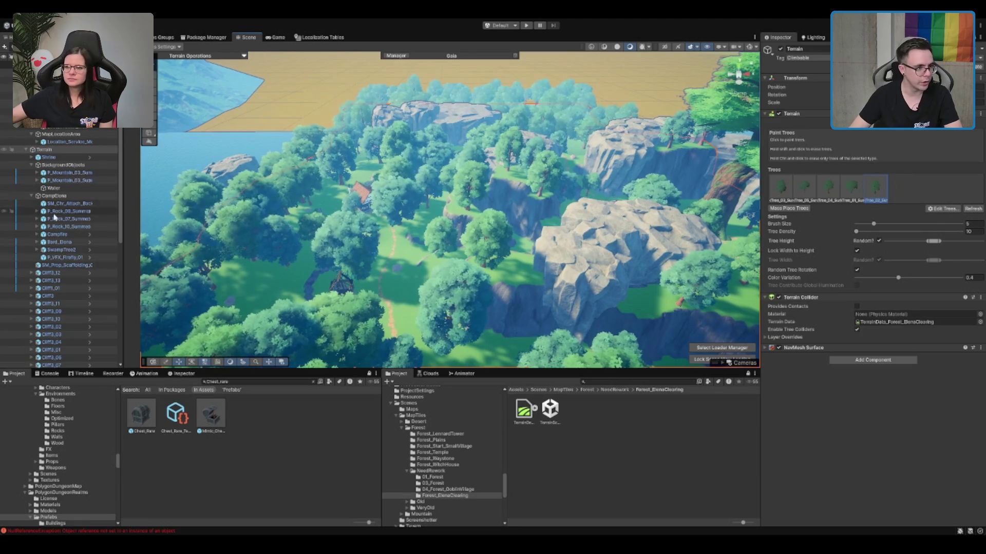
Step: Collapse the CampElena and BackgroundObjects groups and select the Forest_Biome_Grass spawner
{"action": "left_click", "coordinate": [32, 196]}
{"action": "left_click", "coordinate": [67, 203]}
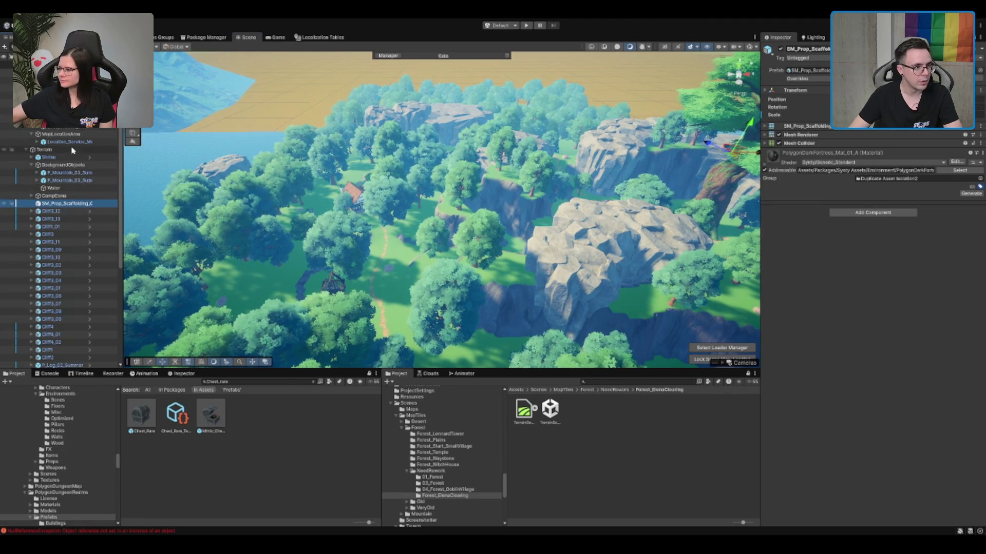
{"action": "left_click", "coordinate": [57, 165]}
{"action": "key", "text": "Left"}
{"action": "key", "text": "Down"}
{"action": "scroll", "coordinate": [72, 208], "scroll_direction": "down", "scroll_amount": 5}
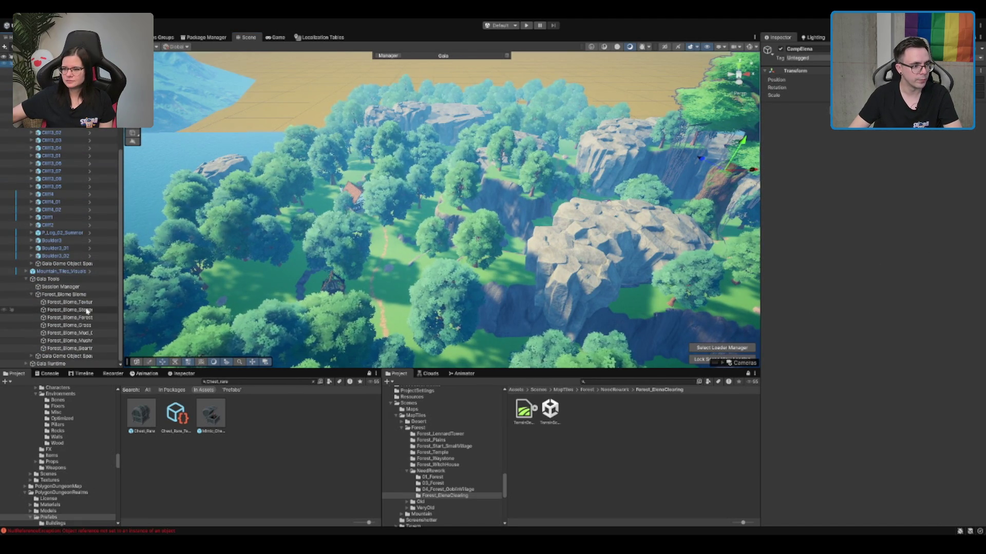
{"action": "left_click", "coordinate": [84, 326]}
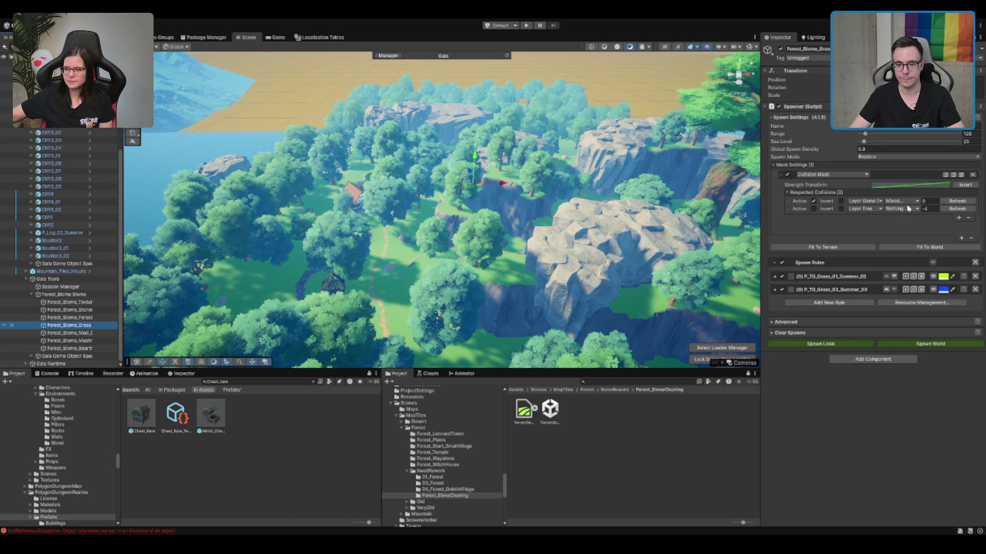
{"action": "scroll", "coordinate": [517, 197], "scroll_direction": "down", "scroll_amount": 5}
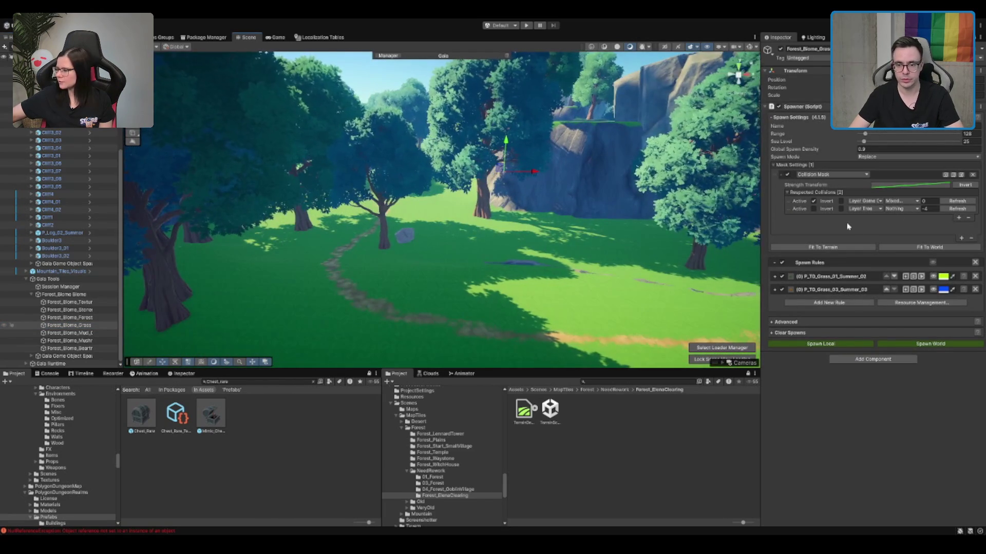
Step: Preview grass spawn density and expand the P_TD_Grass_01 and P_TD_Grass_03 rules, leaving the Collision Mask unchanged
{"action": "left_click", "coordinate": [932, 289]}
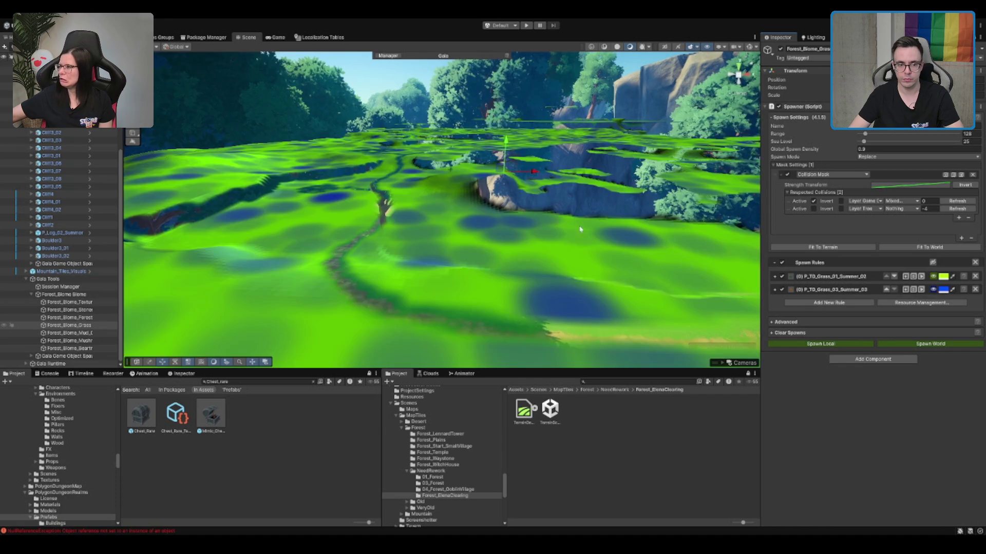
{"action": "scroll", "coordinate": [513, 190], "scroll_direction": "down", "scroll_amount": 3}
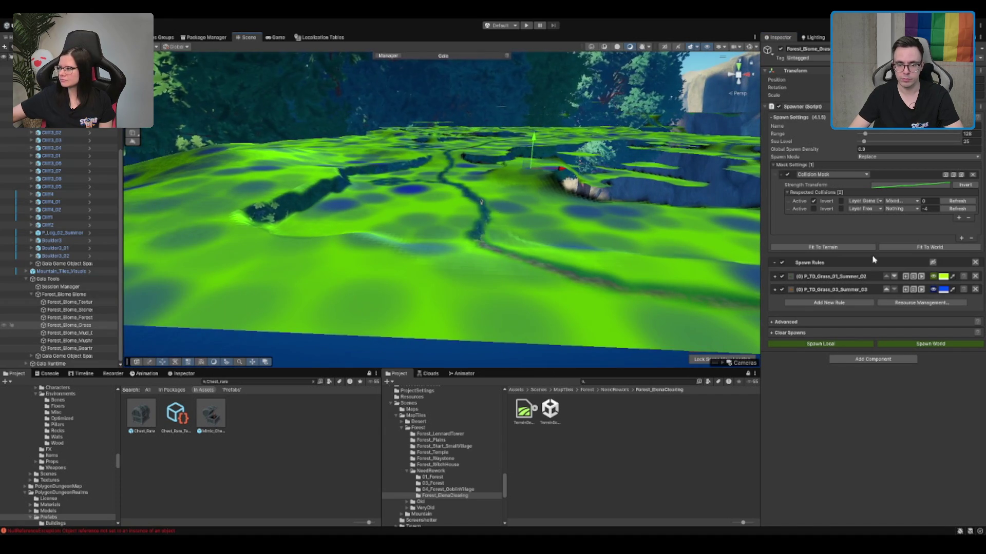
{"action": "left_click", "coordinate": [775, 290]}
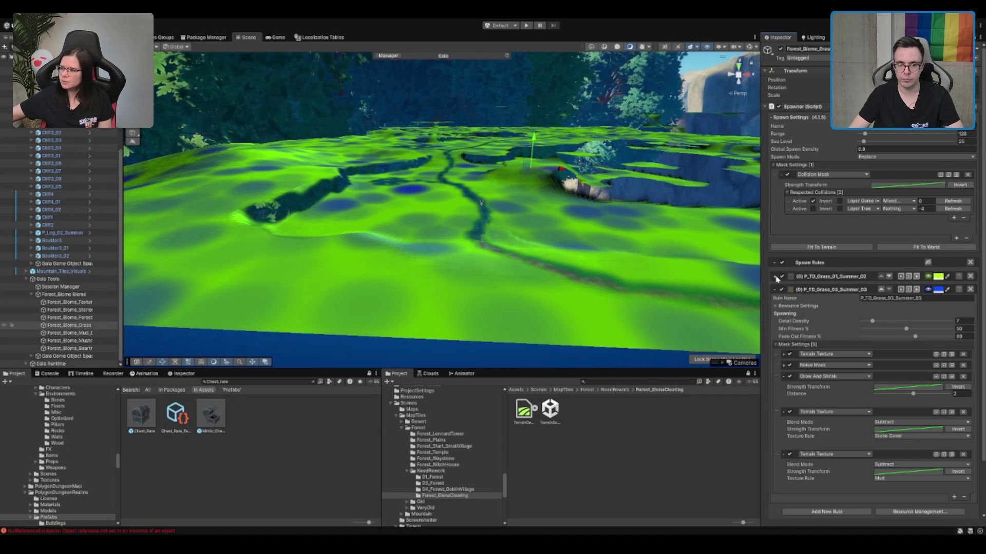
{"action": "left_click", "coordinate": [775, 277]}
{"action": "scroll", "coordinate": [872, 308], "scroll_direction": "down", "scroll_amount": 3}
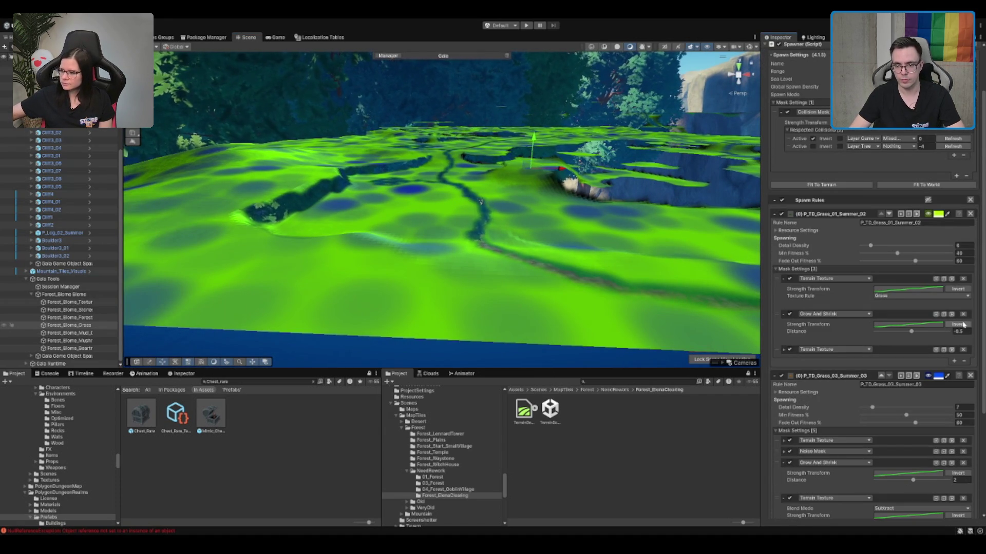
{"action": "scroll", "coordinate": [965, 221], "scroll_direction": "up", "scroll_amount": 2}
{"action": "left_click", "coordinate": [954, 197]}
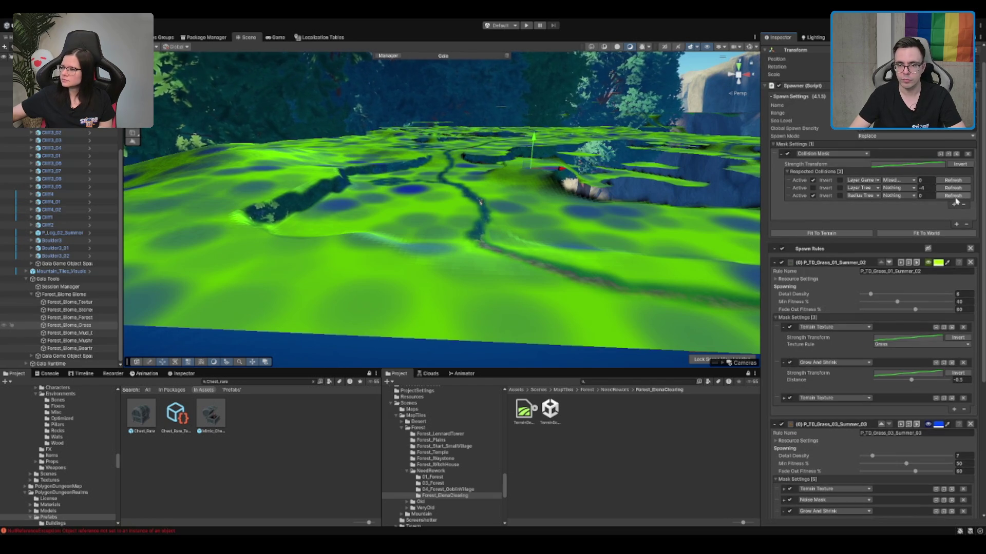
{"action": "left_click", "coordinate": [962, 203]}
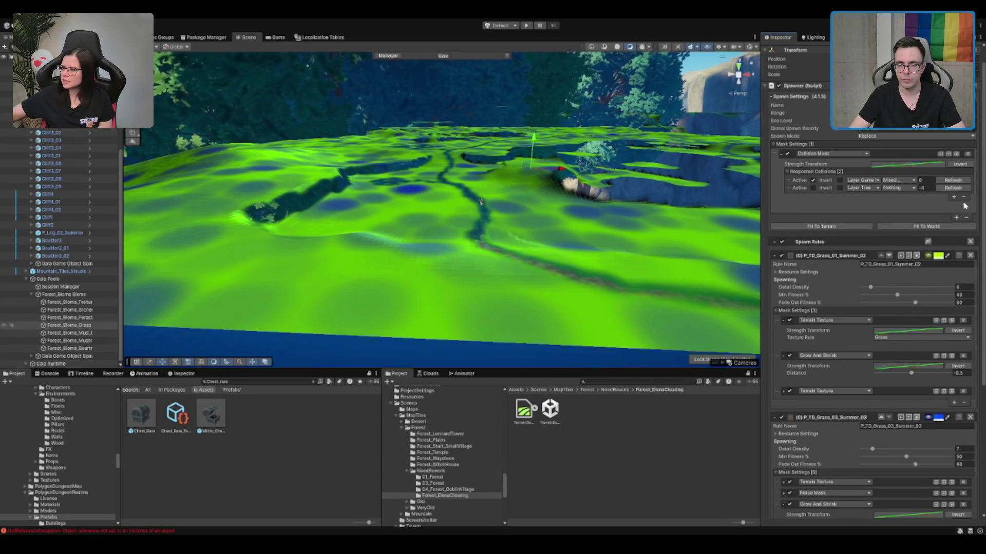
{"action": "left_click", "coordinate": [940, 155]}
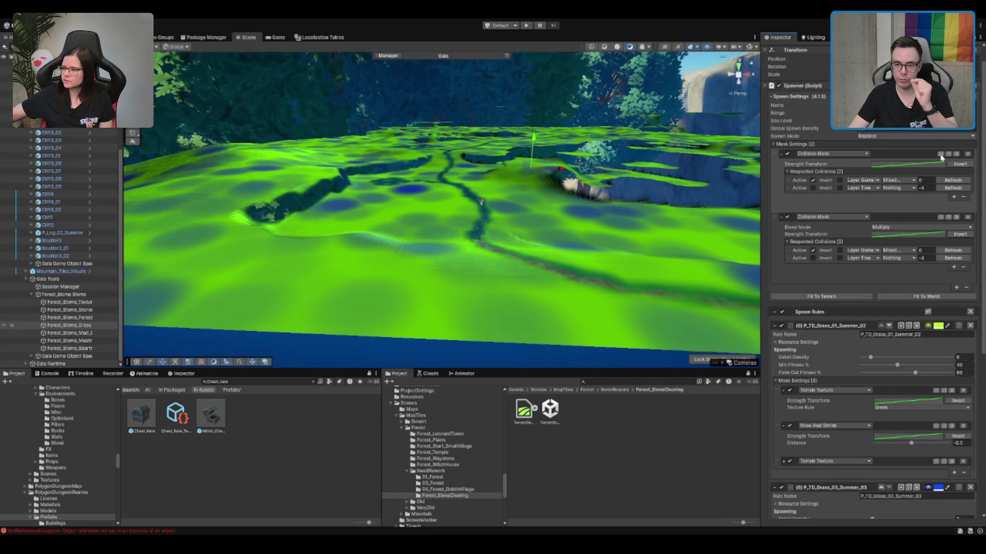
{"action": "left_click", "coordinate": [968, 218]}
Step: Add a Grow And Shrink mask after the Collision Mask with distance 50
{"action": "left_click", "coordinate": [955, 218]}
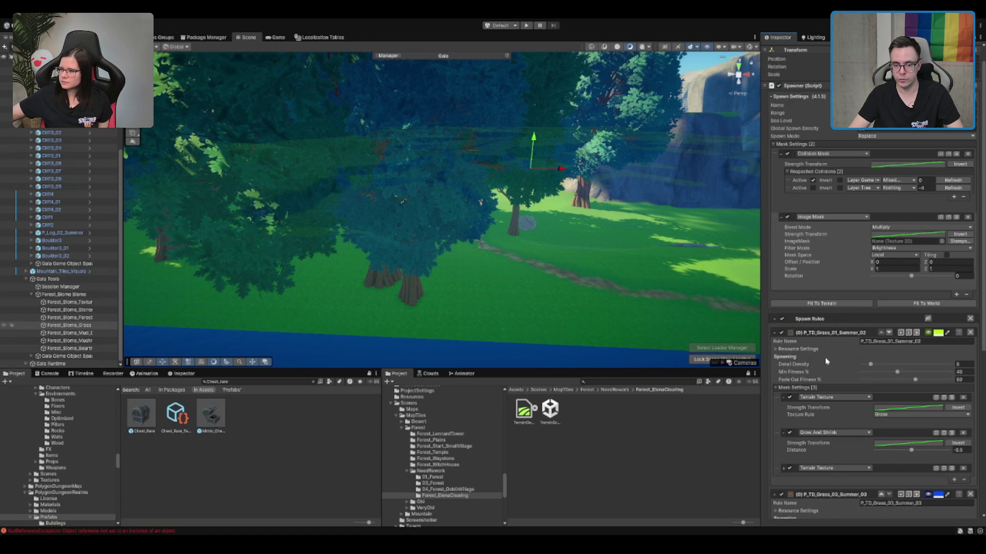
{"action": "left_click", "coordinate": [827, 253]}
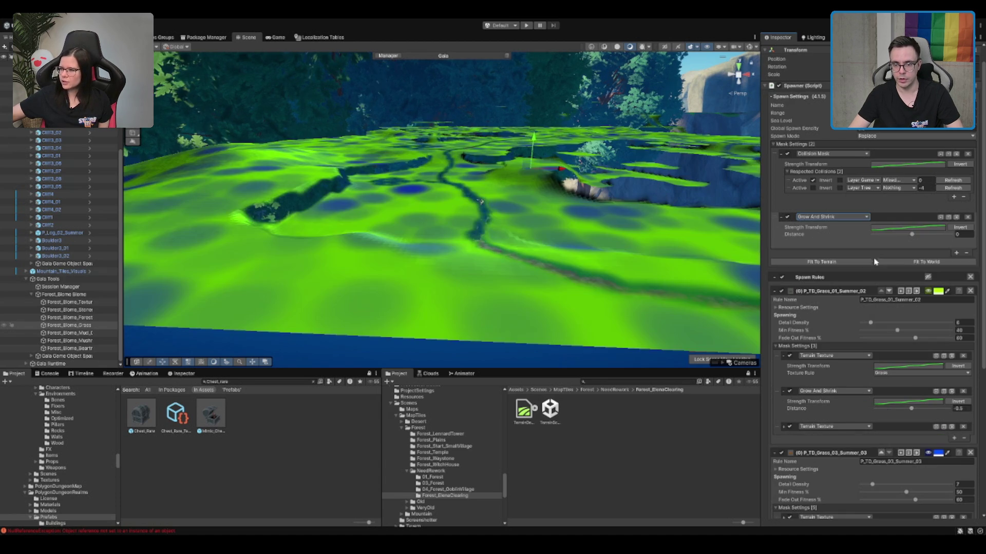
{"action": "left_click", "coordinate": [959, 235]}
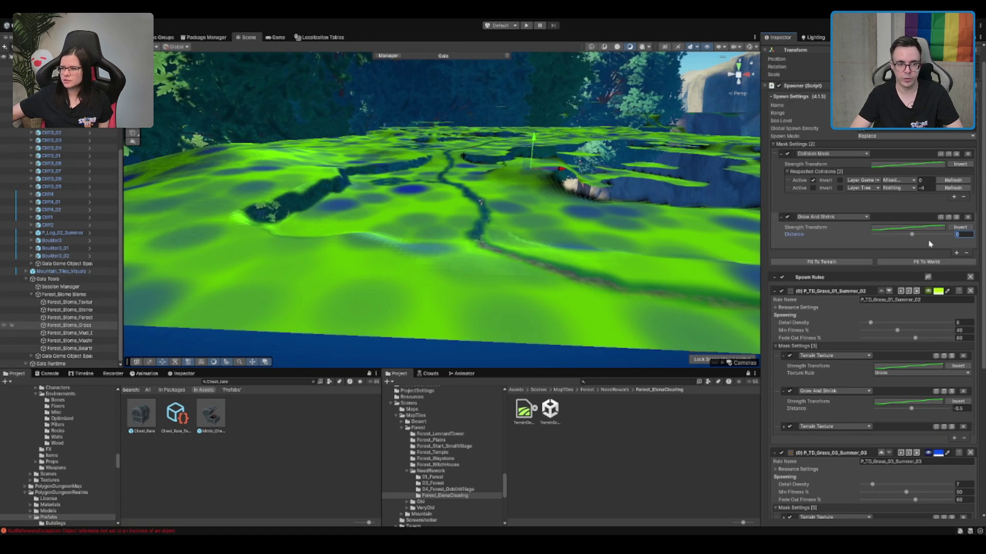
{"action": "type", "text": "-1"}
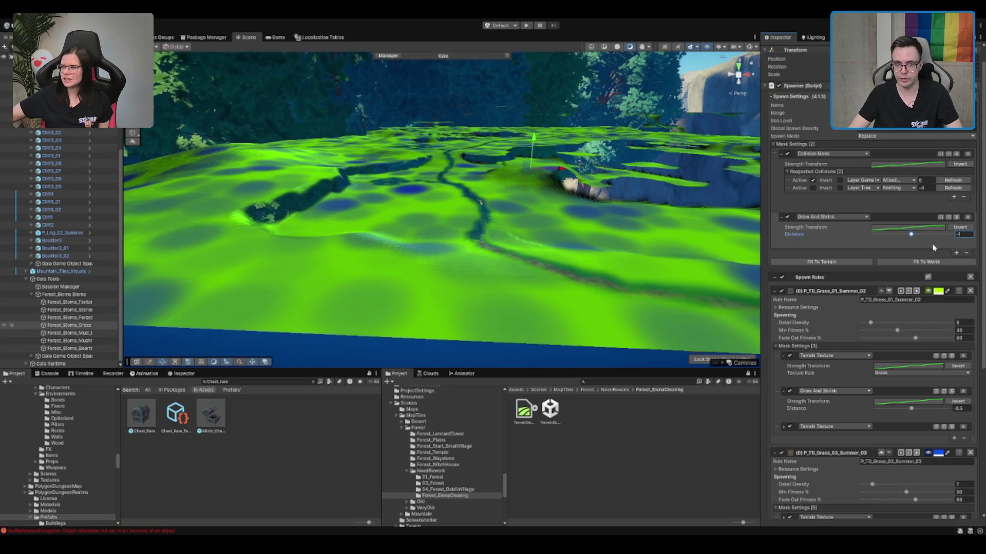
{"action": "left_click_drag", "start_coordinate": [918, 243], "coordinate": [952, 238]}
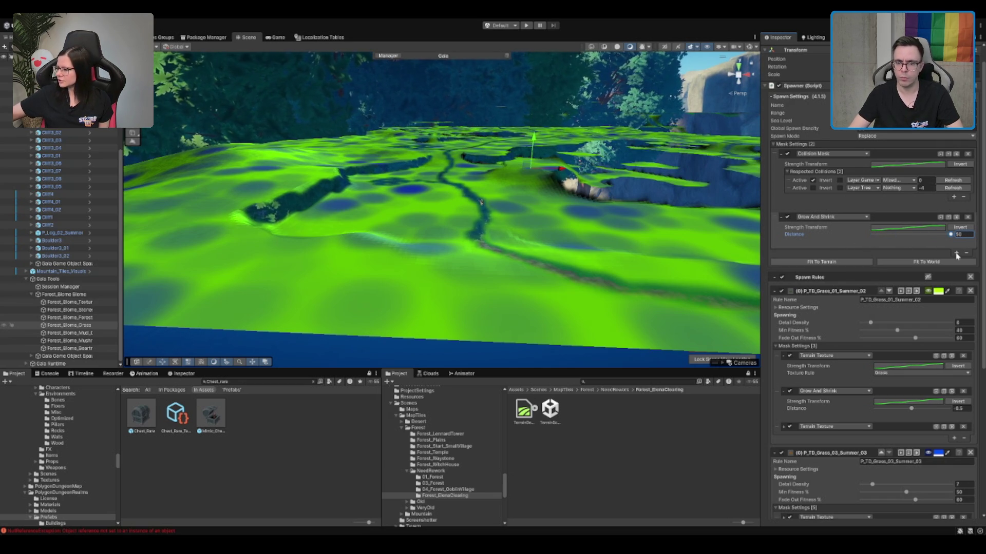
{"action": "key", "text": "f"}
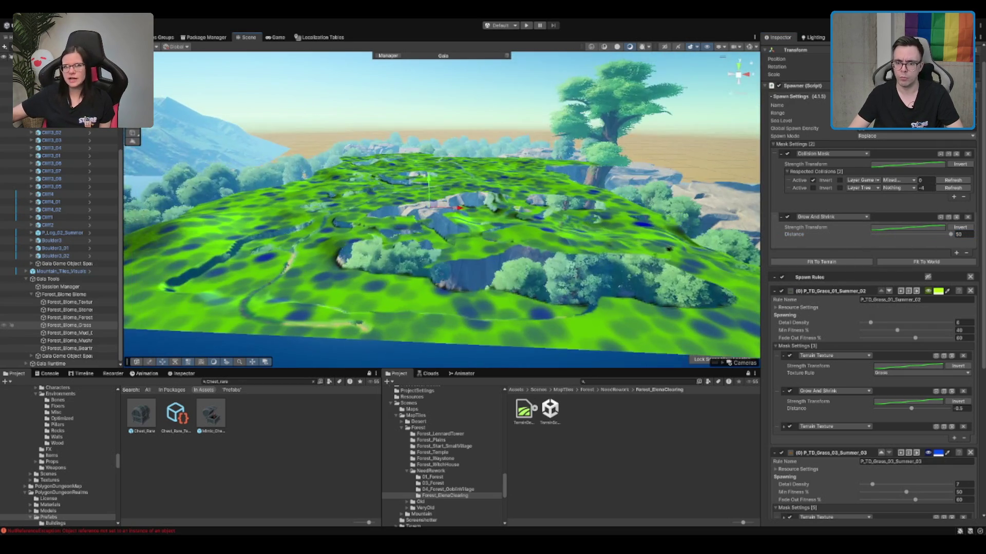
Step: Remove the Grow And Shrink mask again and scroll through the grass spawn rules
{"action": "left_click", "coordinate": [966, 253]}
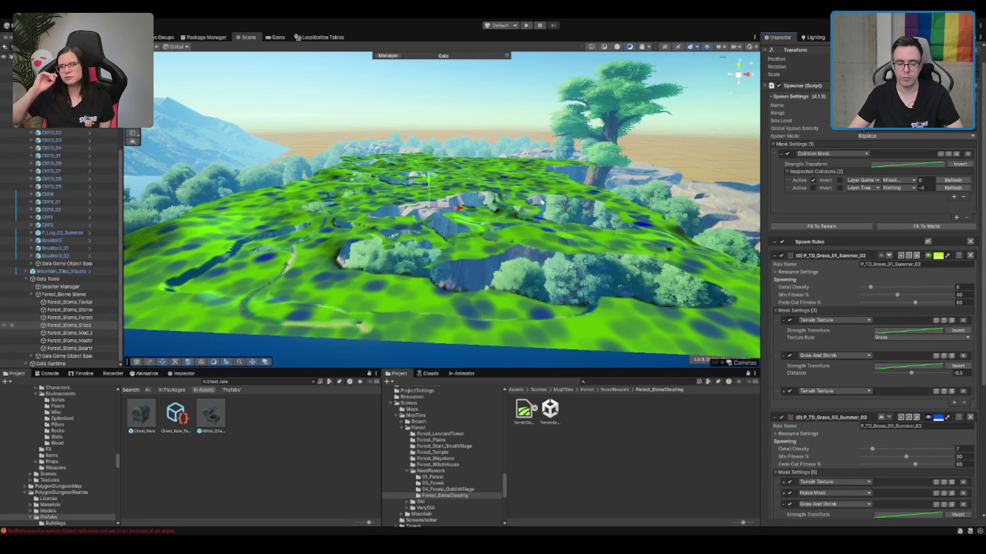
{"action": "scroll", "coordinate": [502, 215], "scroll_direction": "up", "scroll_amount": 3}
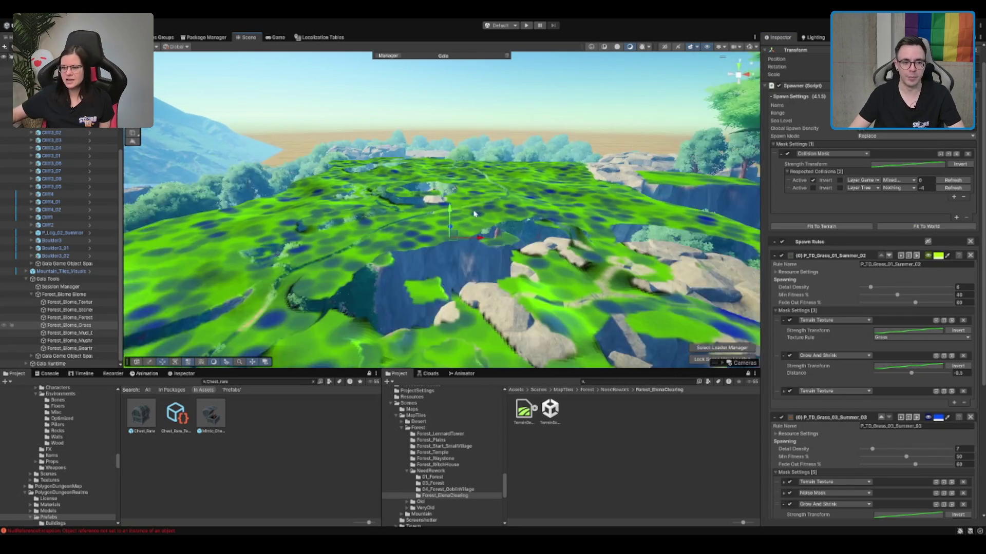
{"action": "scroll", "coordinate": [432, 227], "scroll_direction": "up", "scroll_amount": 2}
{"action": "scroll", "coordinate": [452, 246], "scroll_direction": "up", "scroll_amount": 10}
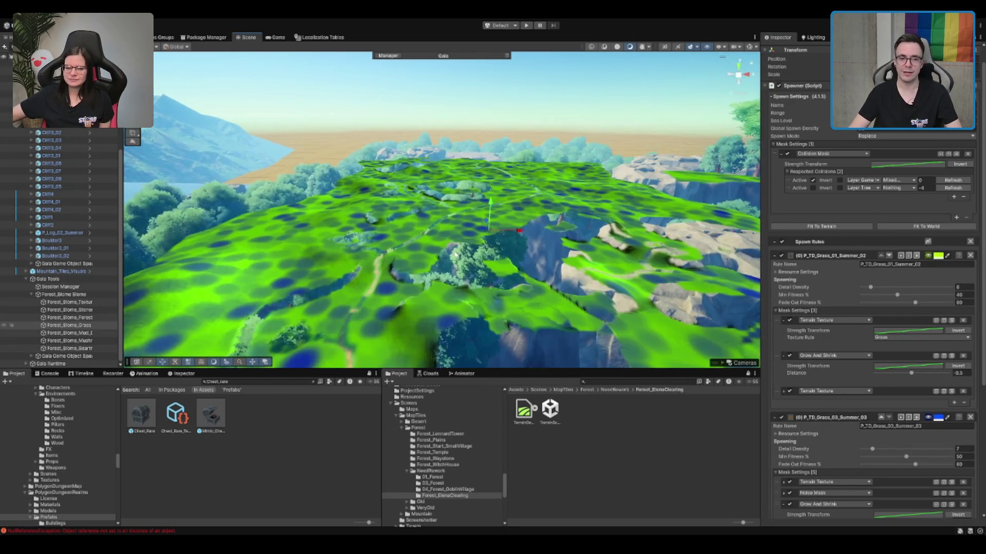
{"action": "scroll", "coordinate": [494, 204], "scroll_direction": "up", "scroll_amount": 5}
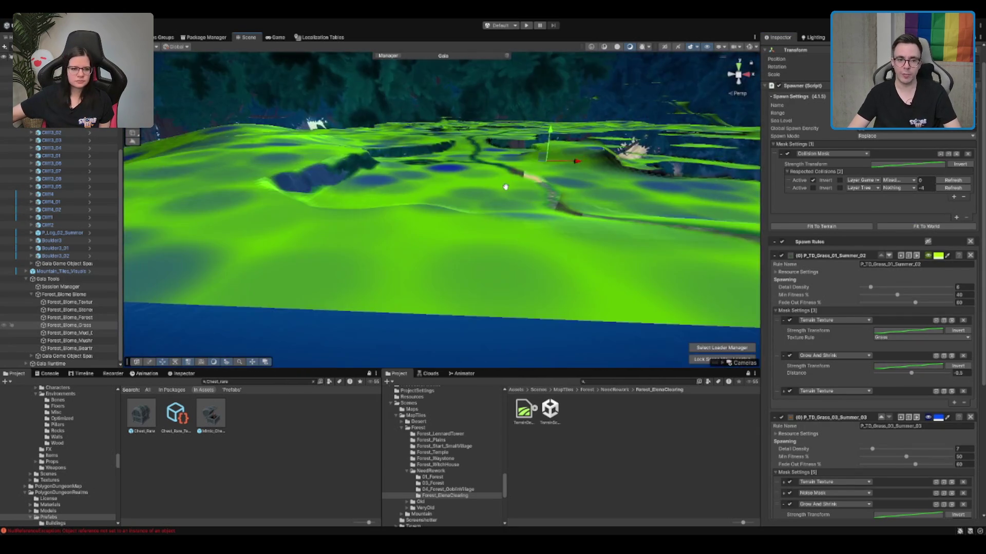
{"action": "scroll", "coordinate": [454, 196], "scroll_direction": "up", "scroll_amount": 3}
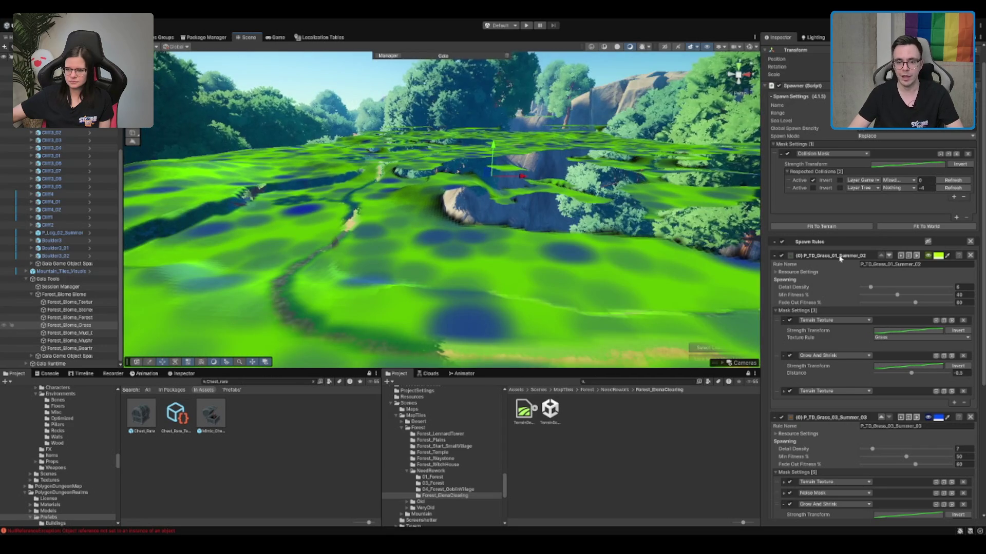
{"action": "scroll", "coordinate": [776, 266], "scroll_direction": "down", "scroll_amount": 3}
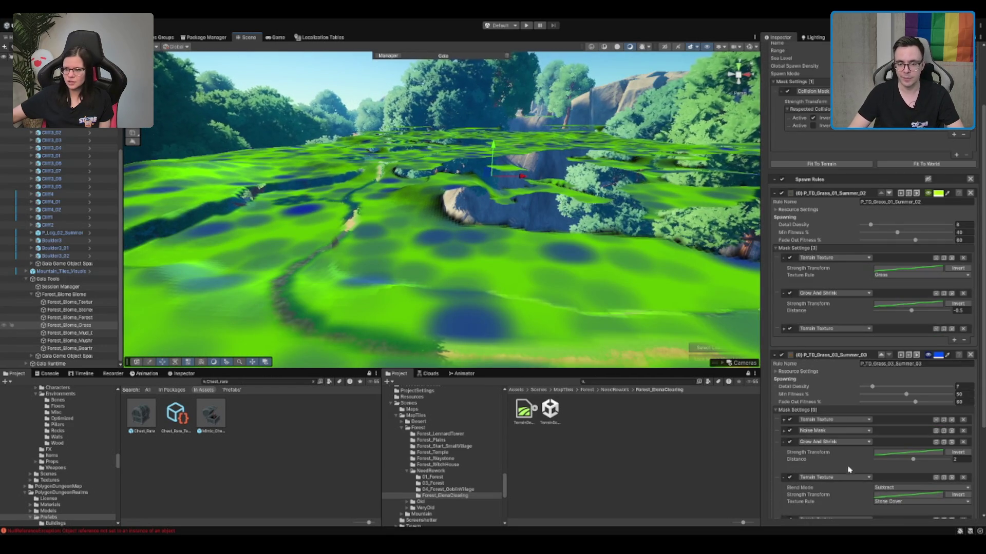
{"action": "scroll", "coordinate": [890, 366], "scroll_direction": "down", "scroll_amount": 3}
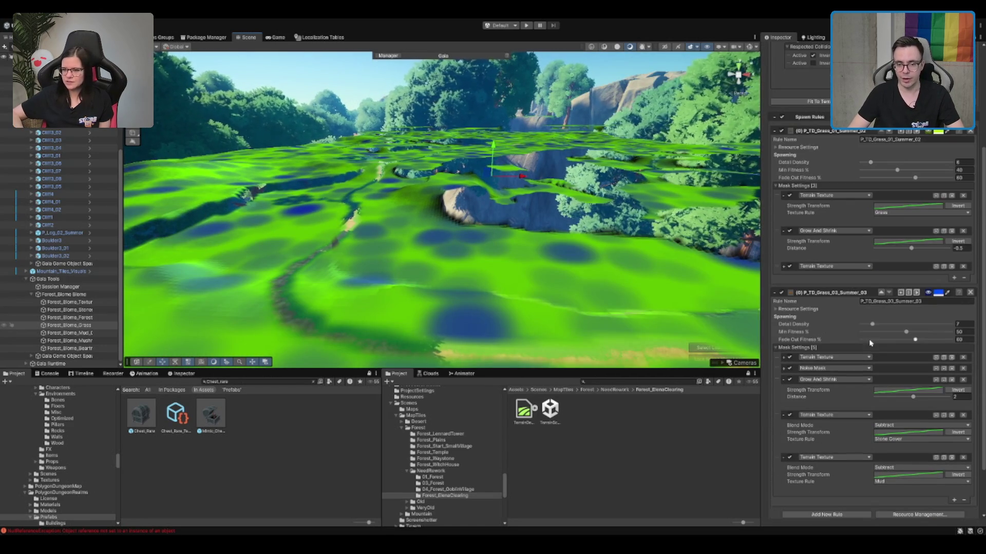
Step: Review P_TD_Grass_03_Summer_03's five masks: Noise, Grow And Shrink 2, Stone Cover and Mud subtraction
{"action": "left_click", "coordinate": [785, 267]}
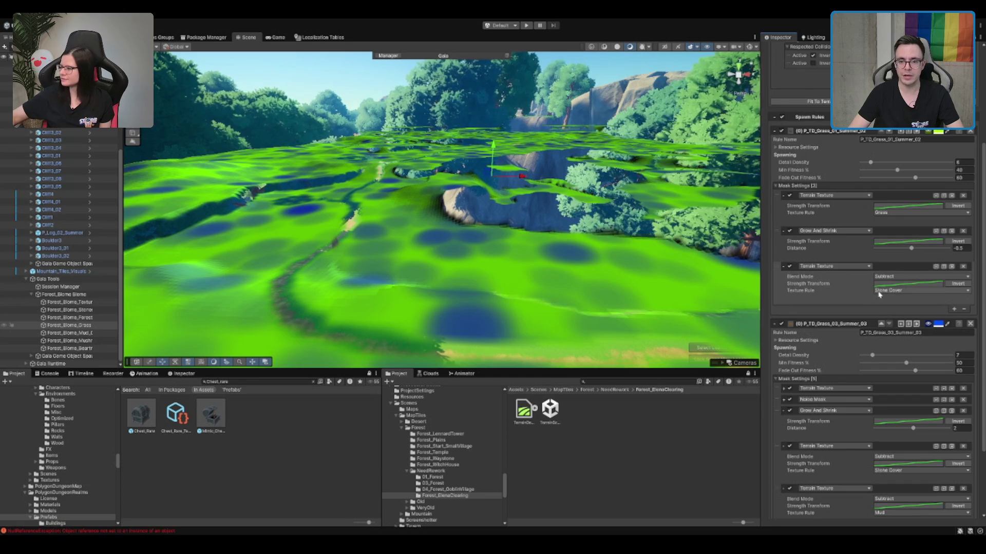
{"action": "scroll", "coordinate": [847, 287], "scroll_direction": "down", "scroll_amount": 3}
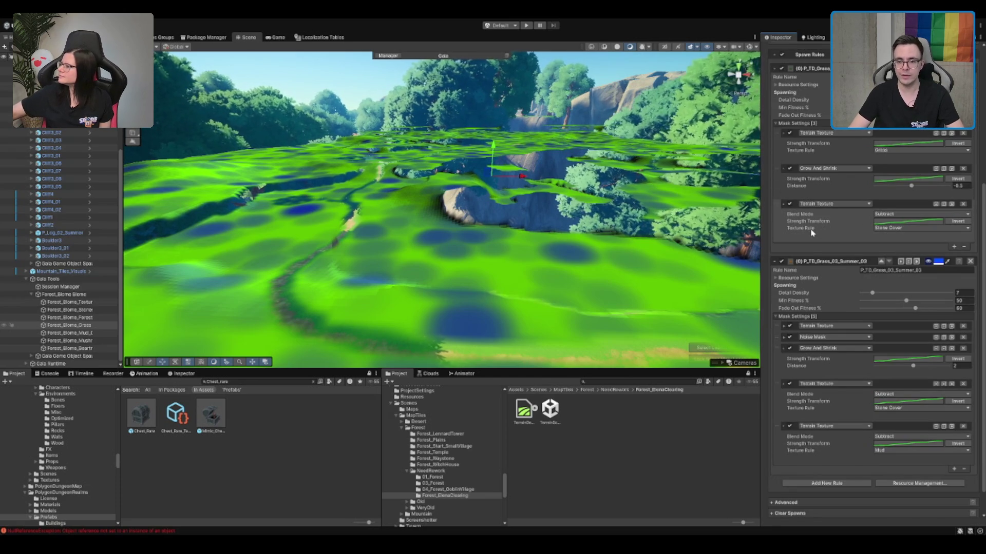
{"action": "scroll", "coordinate": [825, 242], "scroll_direction": "down", "scroll_amount": 1}
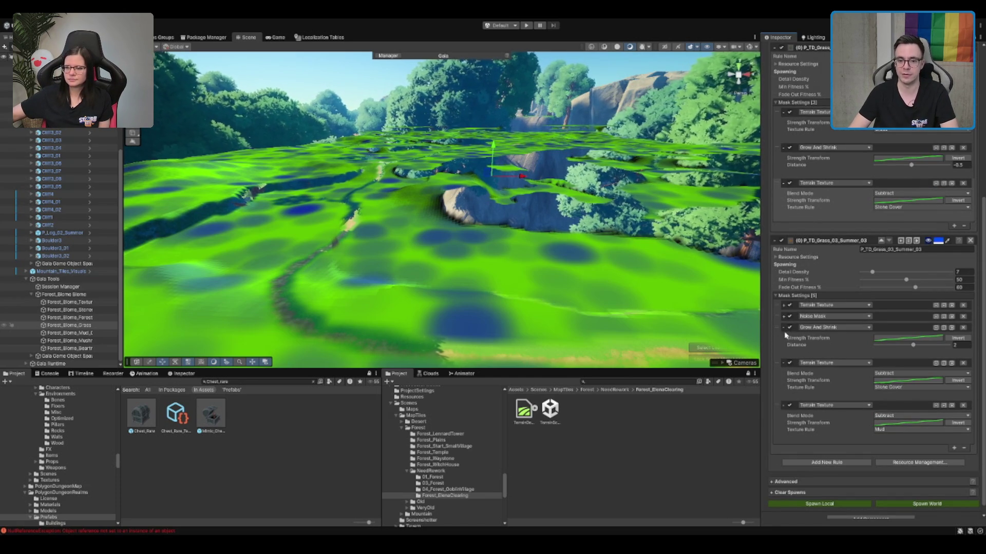
{"action": "scroll", "coordinate": [785, 334], "scroll_direction": "down", "scroll_amount": 1}
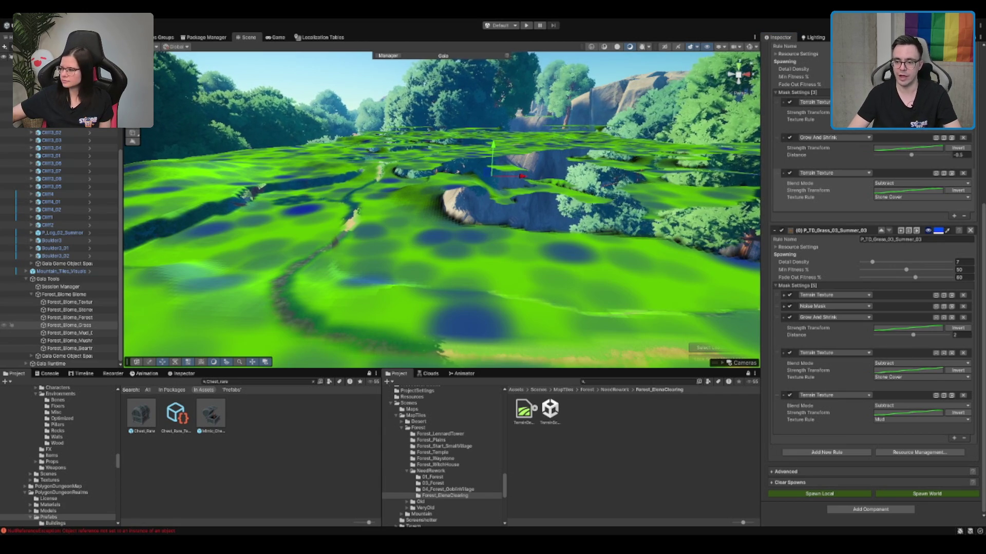
{"action": "scroll", "coordinate": [441, 205], "scroll_direction": "up", "scroll_amount": 2}
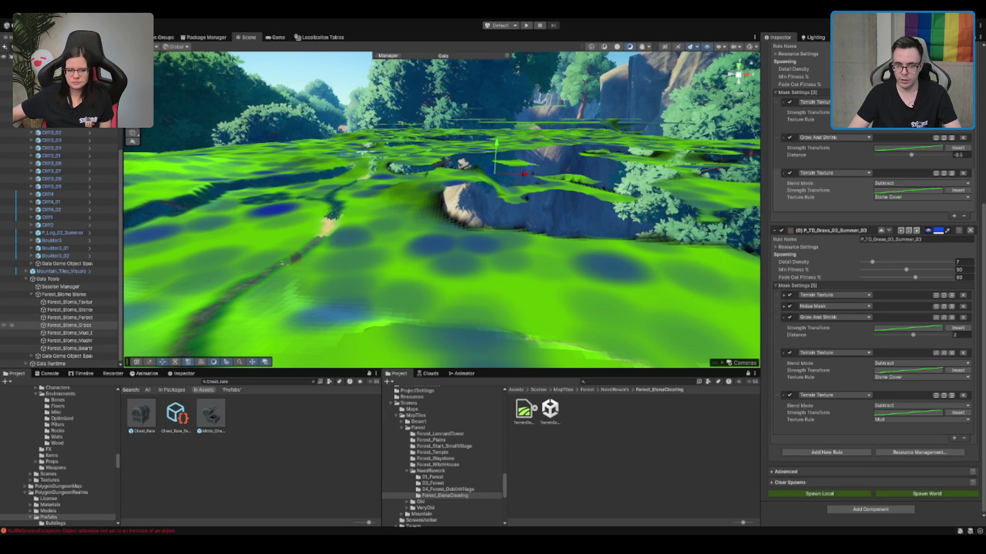
Step: Add a Grow And Shrink mask with distance -0.5 to the Grass_03_Summer_03 rule
{"action": "left_click", "coordinate": [954, 438]}
{"action": "scroll", "coordinate": [958, 441], "scroll_direction": "down", "scroll_amount": 3}
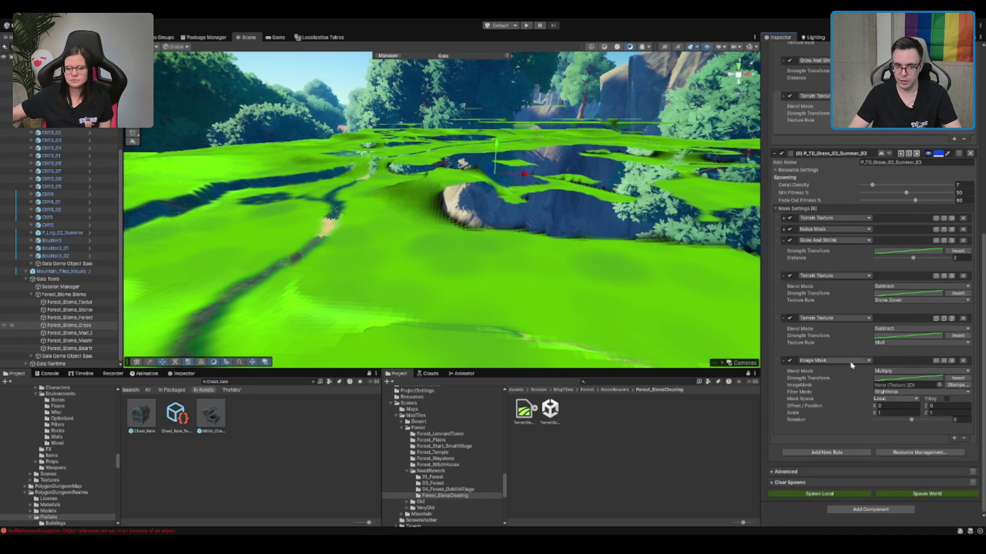
{"action": "left_click", "coordinate": [832, 334]}
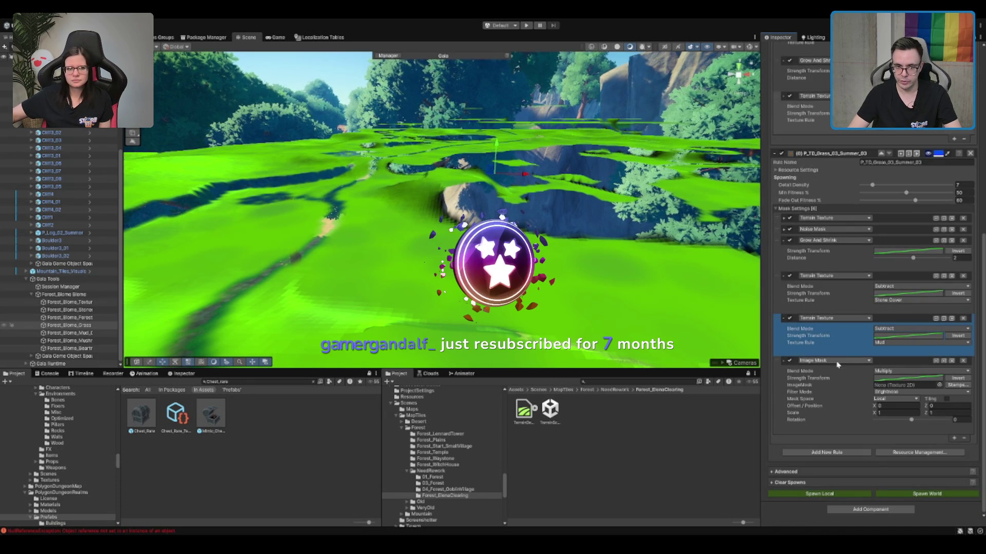
{"action": "left_click", "coordinate": [845, 403]}
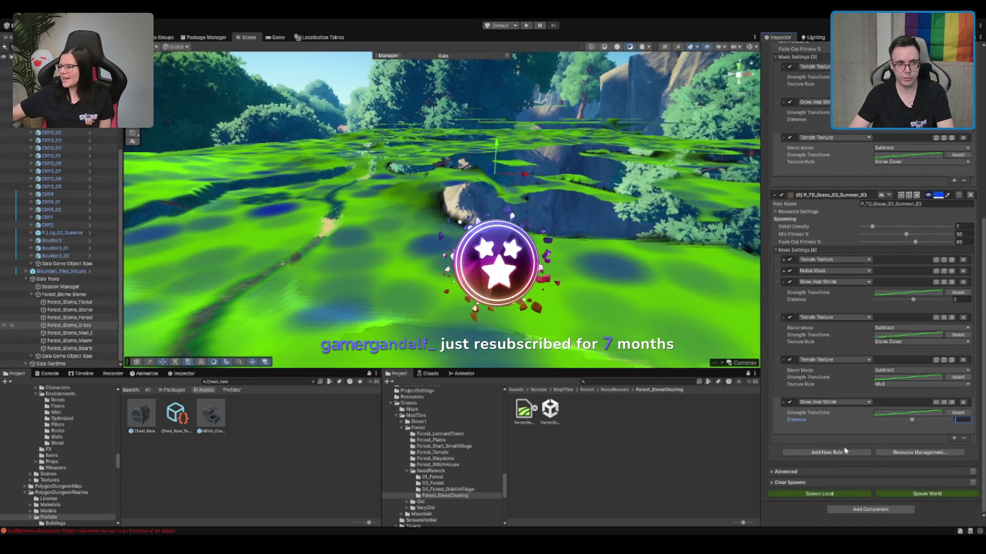
{"action": "type", "text": "-2"}
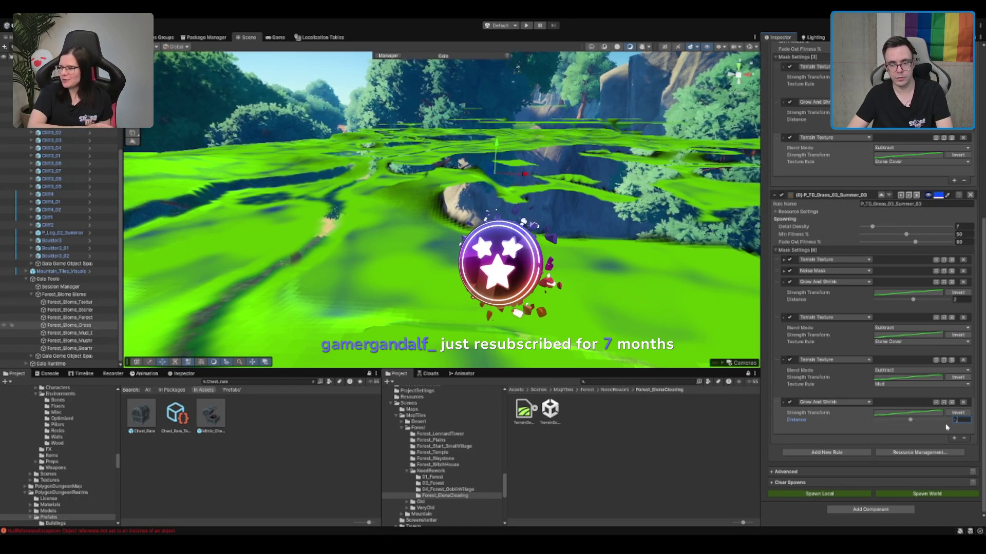
{"action": "type", "text": "-0.5"}
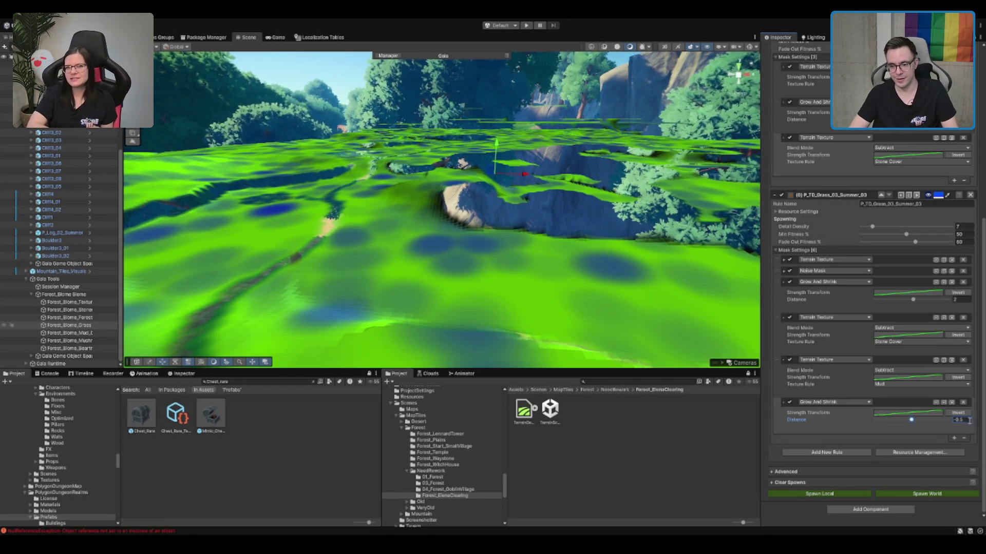
Step: Give the Grass_01_Summer_02 rule a fourth Grow And Shrink mask at -1, then respawn the world
{"action": "left_click", "coordinate": [832, 194]}
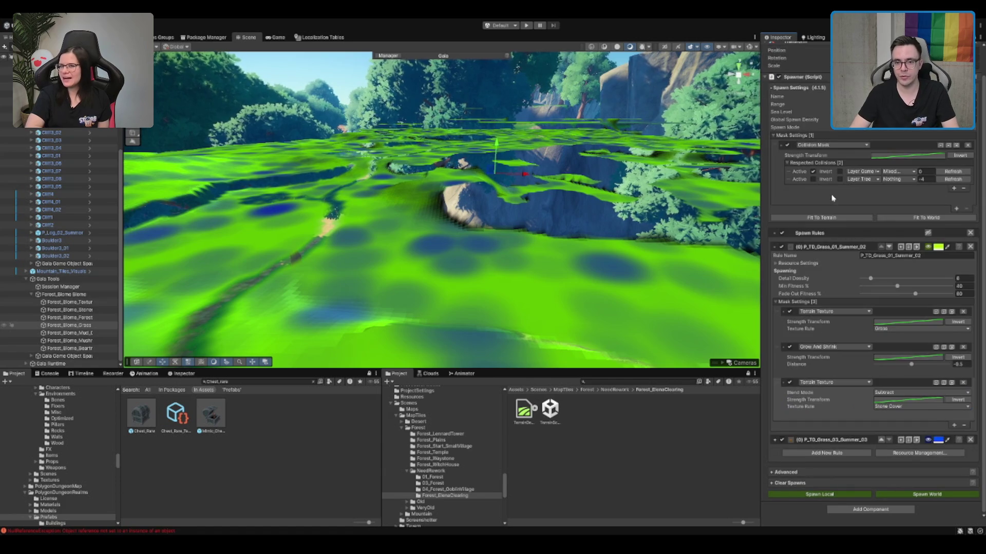
{"action": "left_click", "coordinate": [954, 425]}
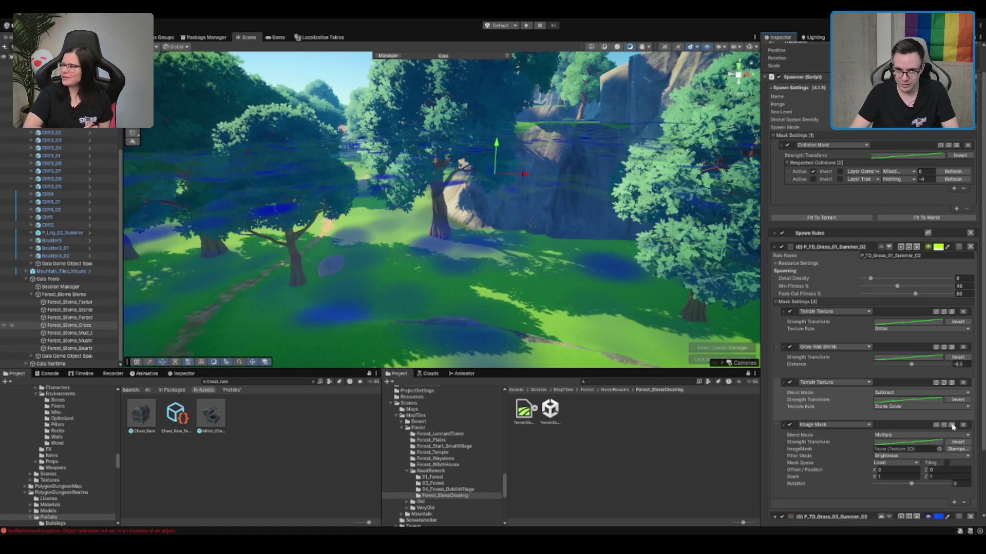
{"action": "left_click", "coordinate": [837, 293]}
{"action": "scroll", "coordinate": [845, 338], "scroll_direction": "down", "scroll_amount": 2}
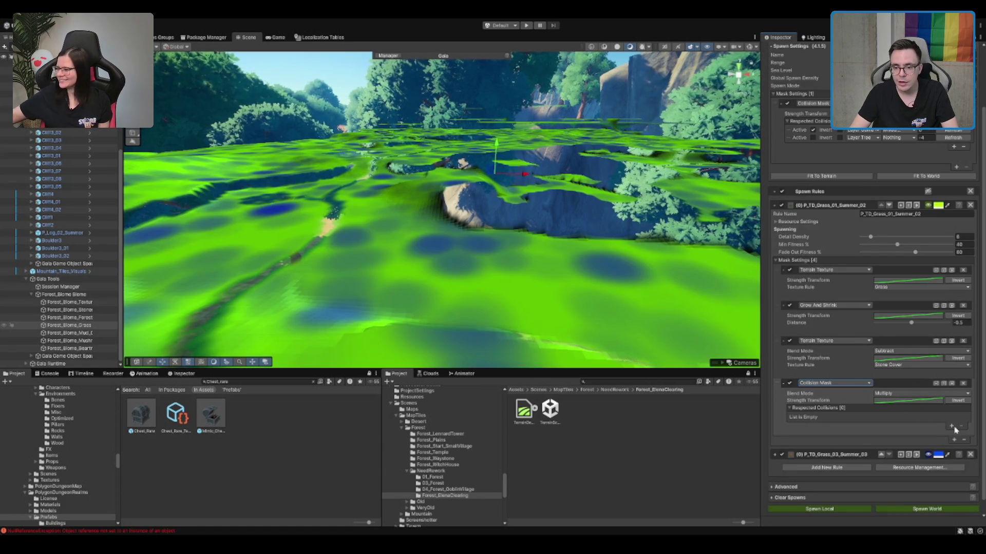
{"action": "left_click", "coordinate": [950, 426]}
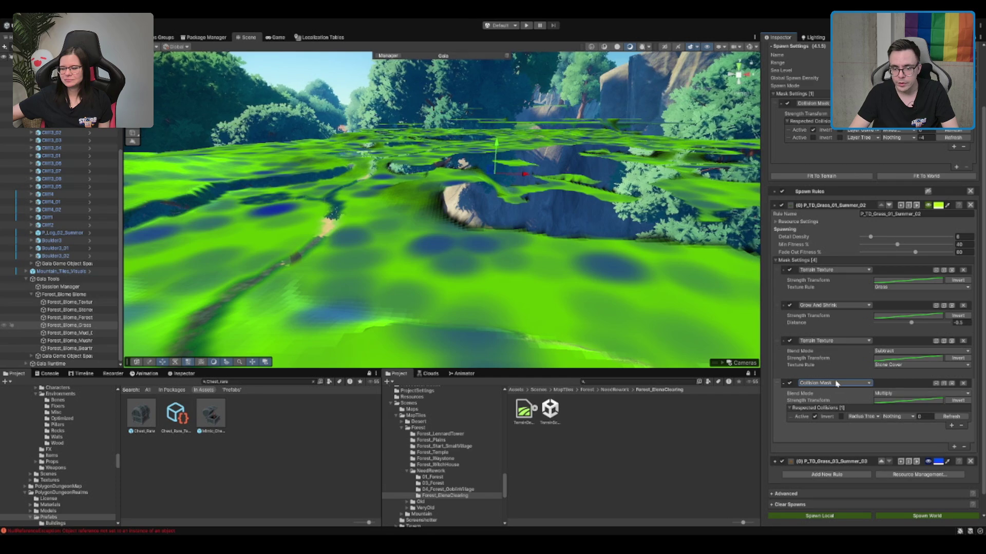
{"action": "key", "text": "ctrl+z"}
{"action": "left_click", "coordinate": [962, 406]}
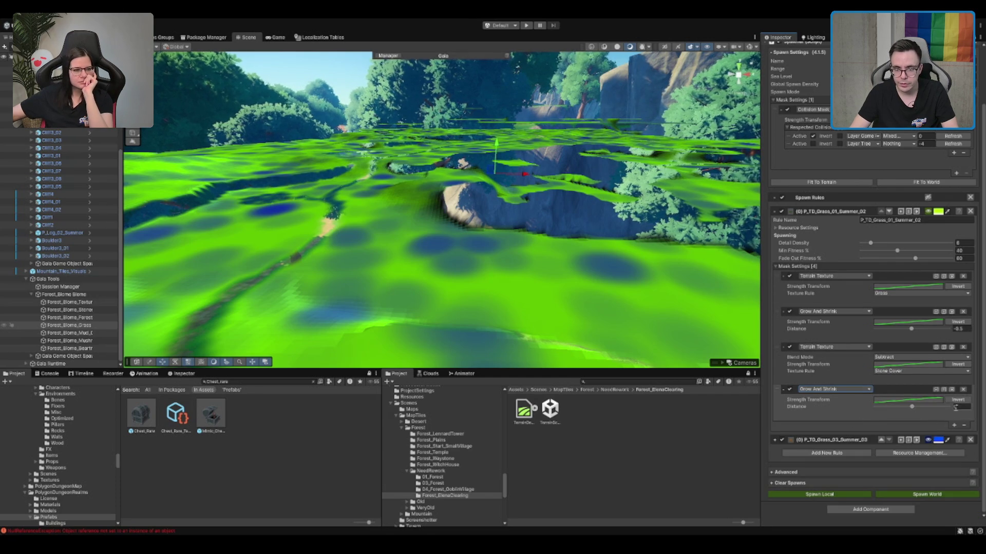
{"action": "type", "text": "-1.5"}
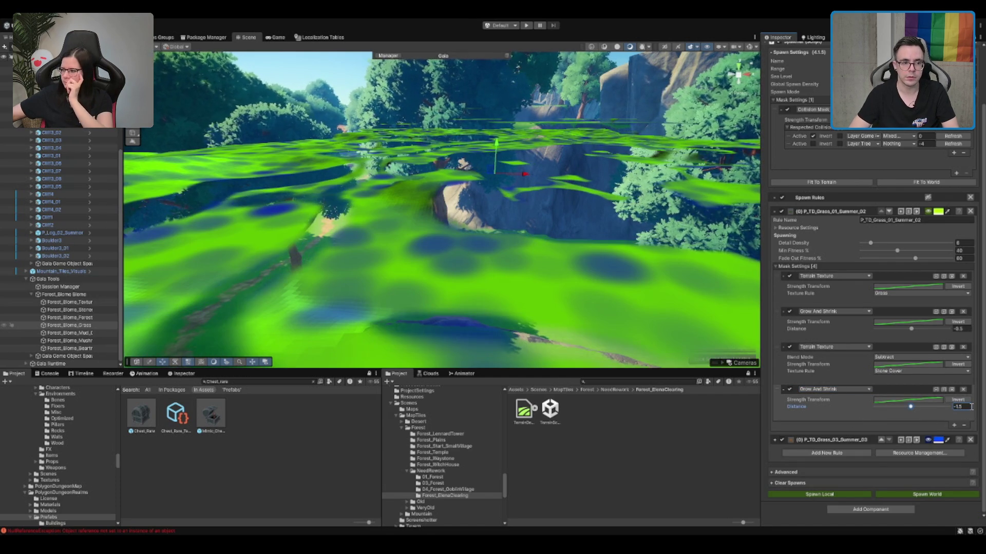
{"action": "key", "text": "BackSpace"}
{"action": "key", "text": "BackSpace"}
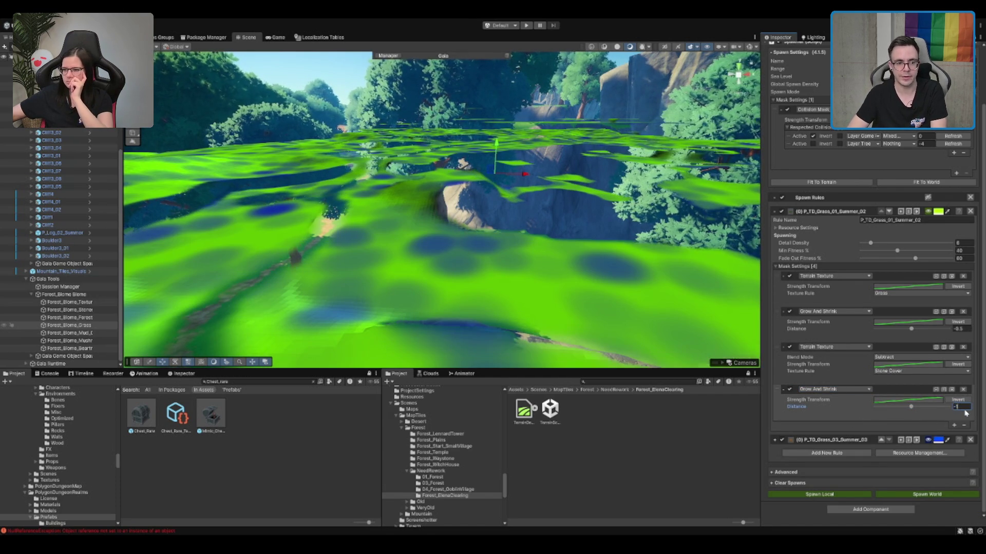
{"action": "scroll", "coordinate": [717, 342], "scroll_direction": "down", "scroll_amount": 5}
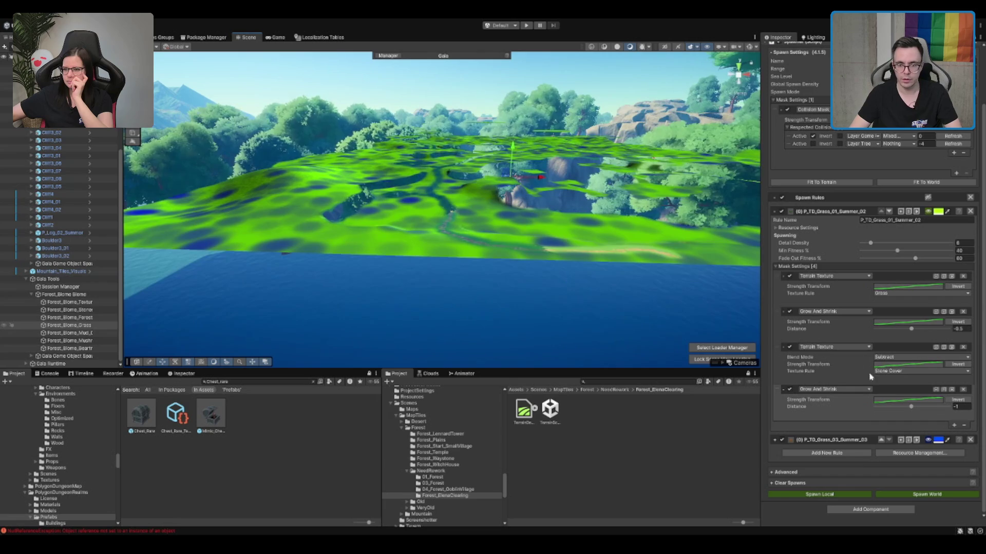
{"action": "left_click", "coordinate": [926, 496]}
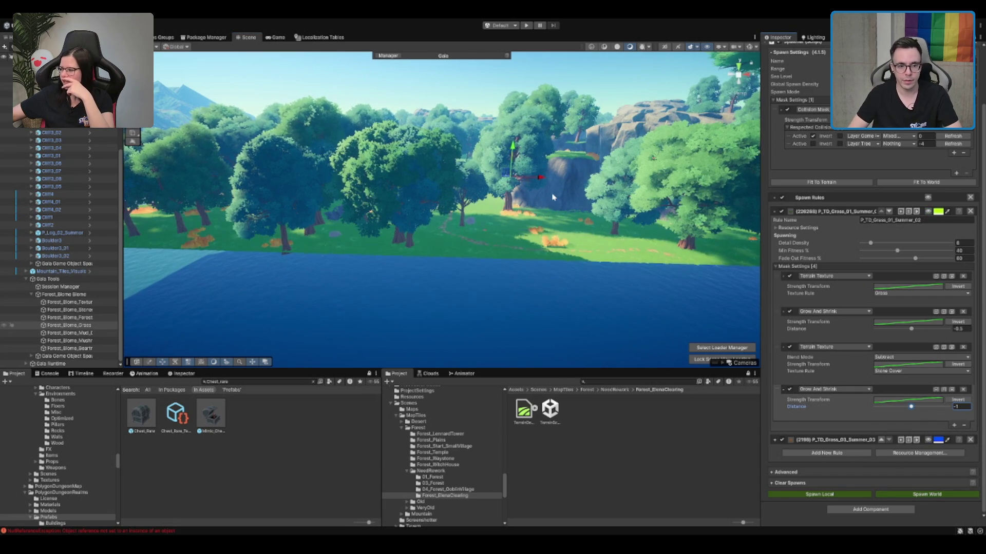
Step: Fly through the spawned forest past the cabin, large trunk and cliff, then select the terrain
{"action": "scroll", "coordinate": [565, 148], "scroll_direction": "up", "scroll_amount": 5}
{"action": "scroll", "coordinate": [565, 149], "scroll_direction": "down", "scroll_amount": 5}
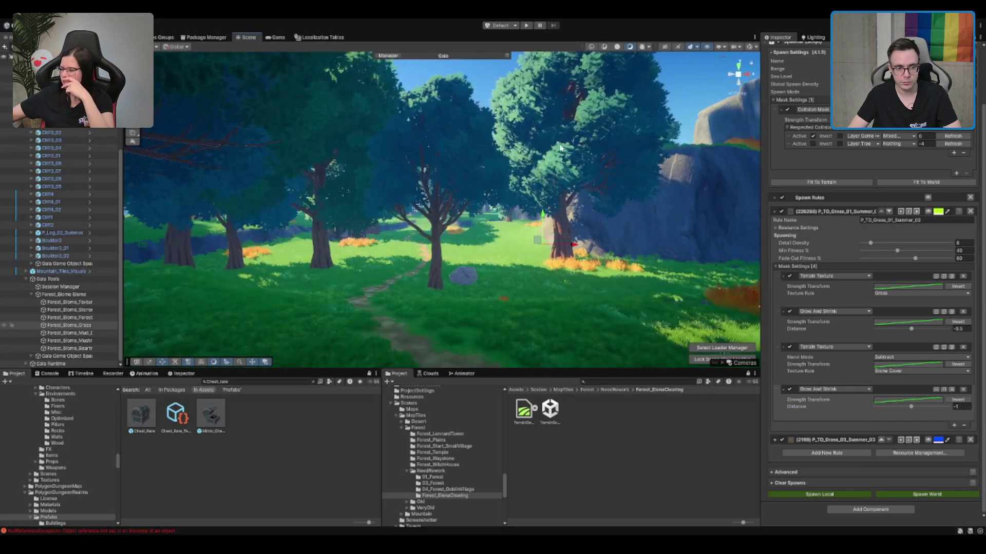
{"action": "scroll", "coordinate": [575, 151], "scroll_direction": "down", "scroll_amount": 2}
{"action": "scroll", "coordinate": [883, 201], "scroll_direction": "up", "scroll_amount": 3}
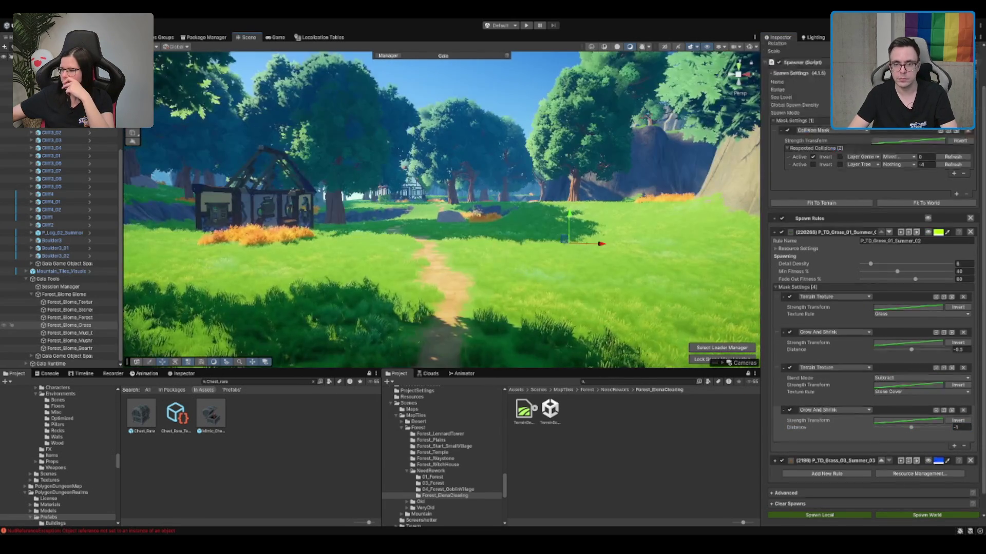
{"action": "scroll", "coordinate": [882, 287], "scroll_direction": "down", "scroll_amount": 3}
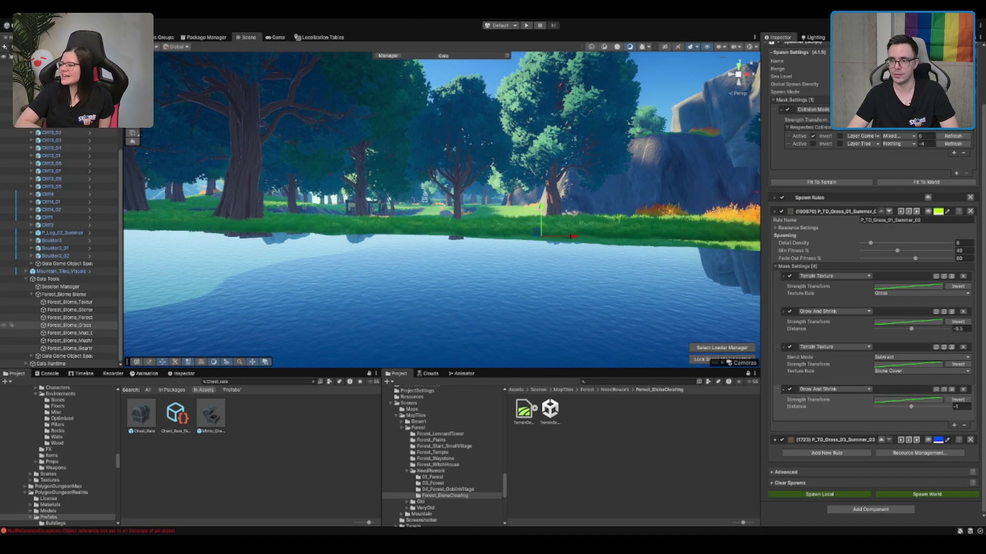
{"action": "scroll", "coordinate": [496, 219], "scroll_direction": "up", "scroll_amount": 10}
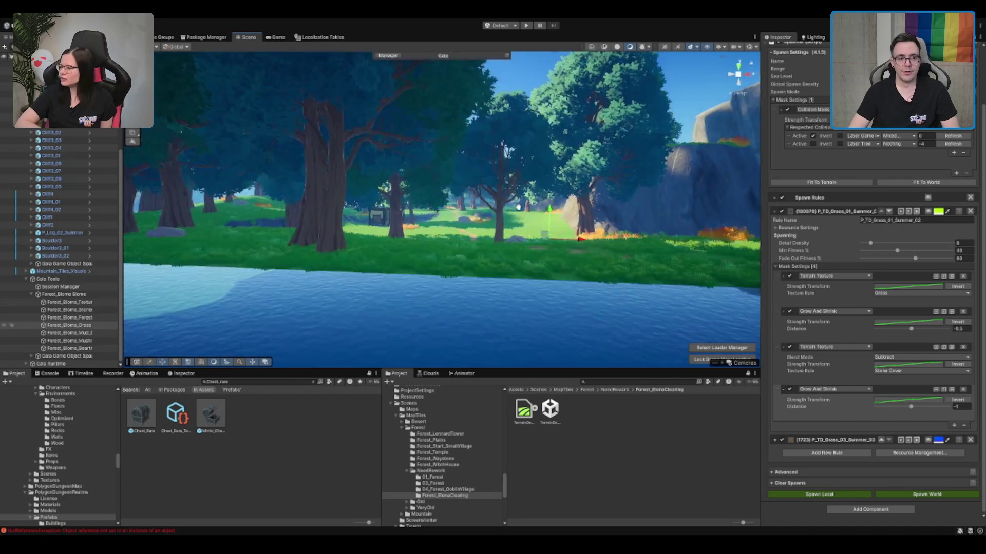
{"action": "key", "text": "w"}
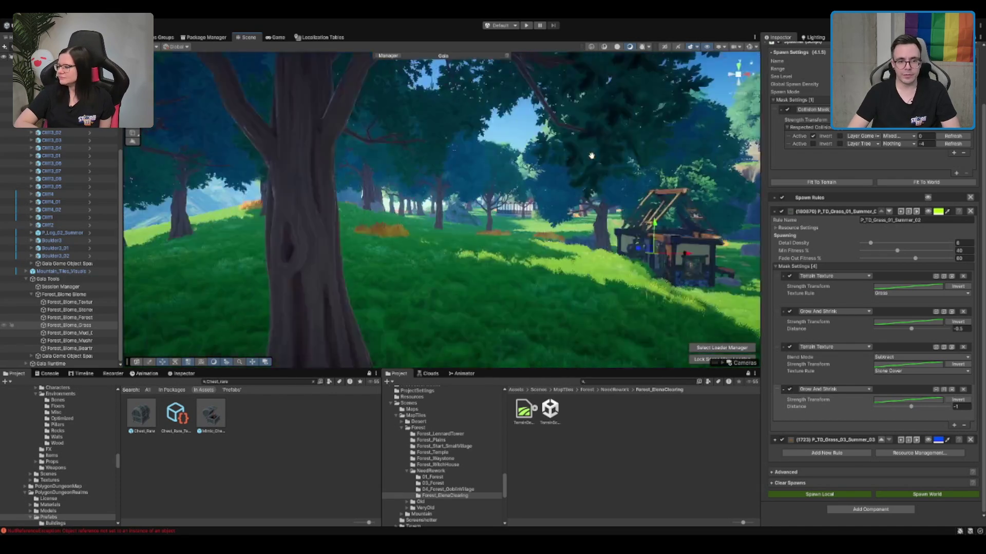
{"action": "key", "text": "w"}
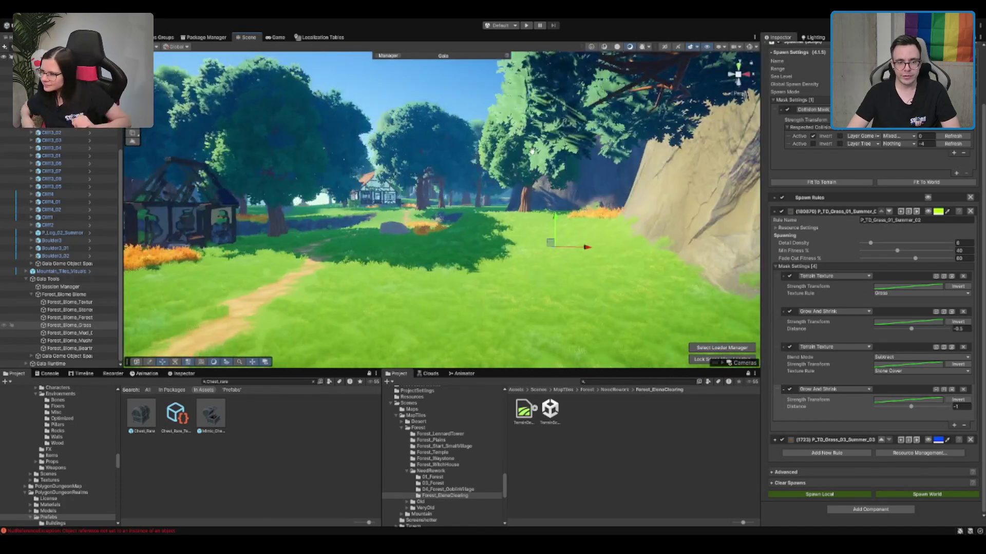
{"action": "key", "text": "w"}
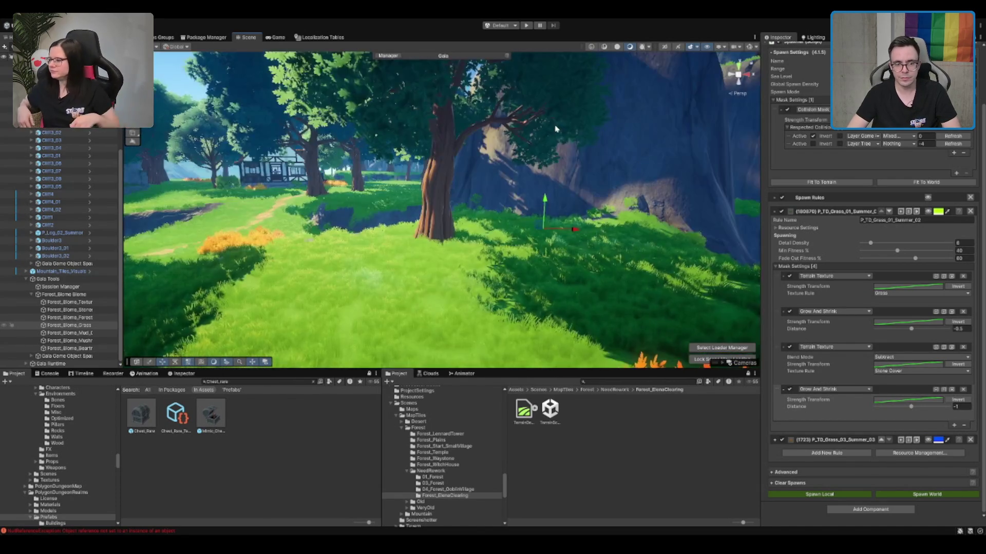
{"action": "key", "text": "w"}
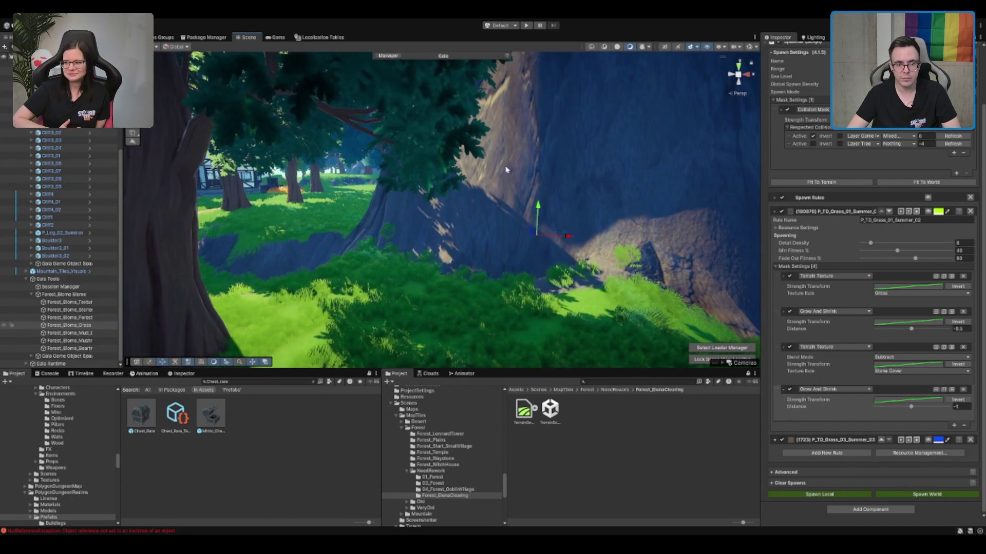
{"action": "key", "text": "w"}
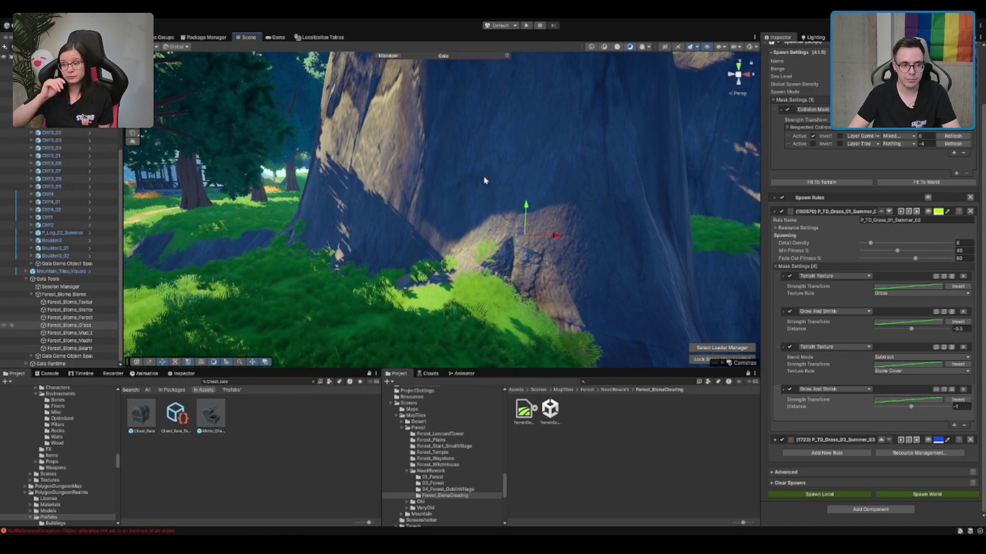
{"action": "left_click", "coordinate": [354, 204]}
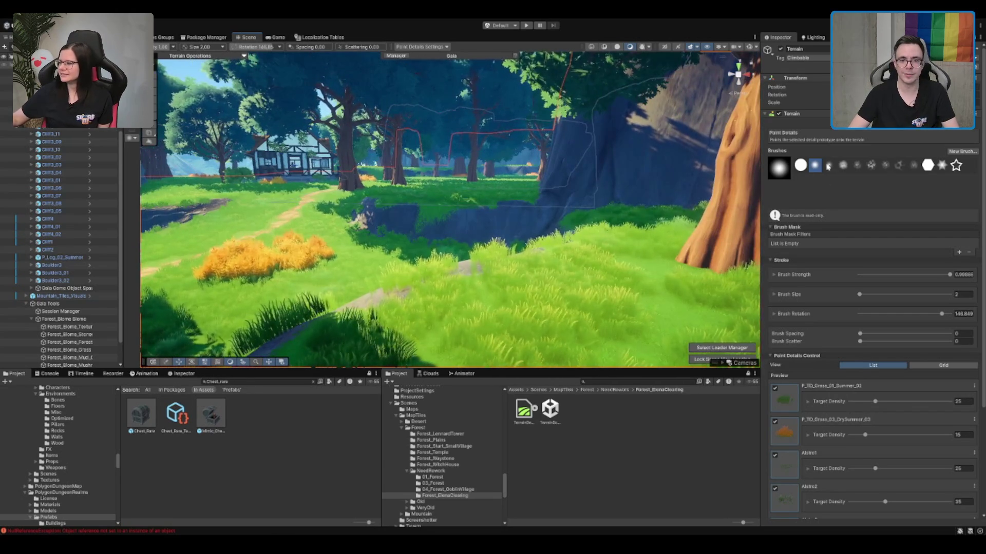
Step: Paint an area of the terrain with the ME_Cliffs_Terrain_Layer texture
{"action": "left_click", "coordinate": [133, 206]}
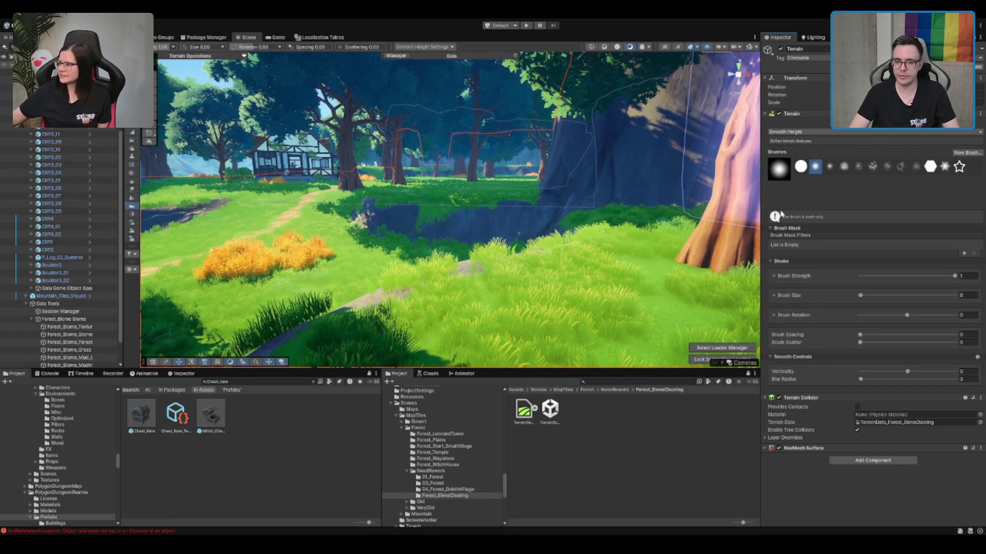
{"action": "key", "text": "p"}
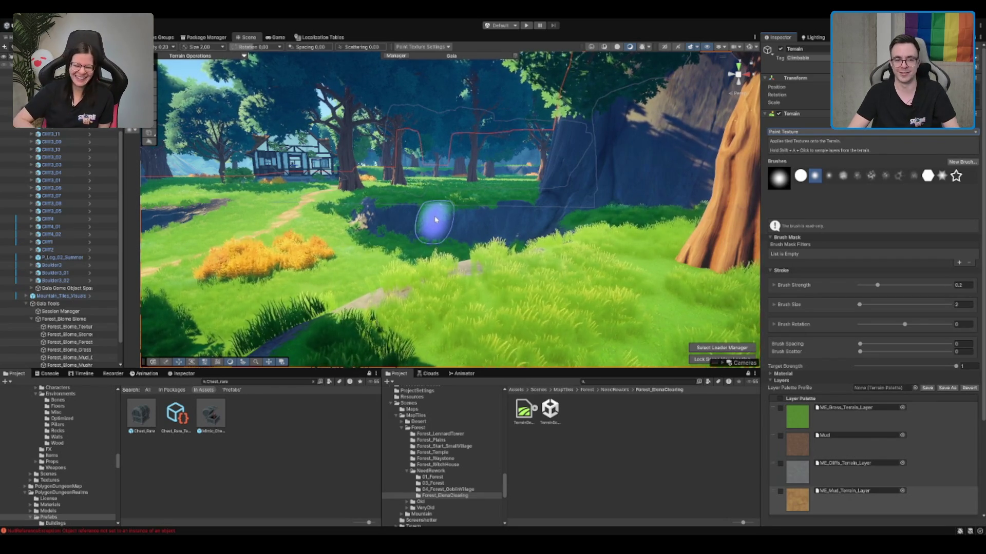
{"action": "left_click", "coordinate": [914, 483]}
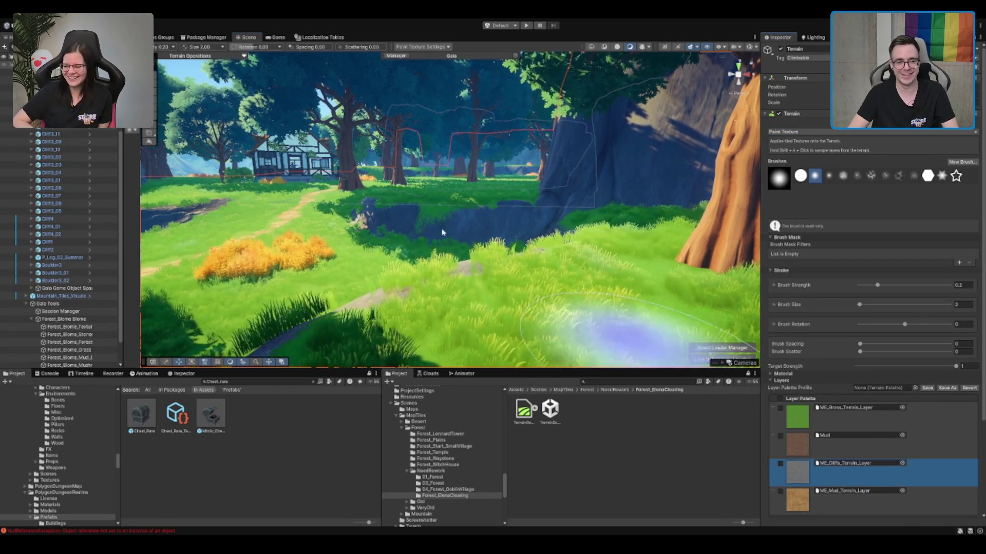
{"action": "mouse_move", "coordinate": [424, 221]}
{"action": "left_mouse_down"}
{"action": "mouse_move", "coordinate": [447, 226]}
{"action": "mouse_move", "coordinate": [452, 201]}
{"action": "mouse_move", "coordinate": [511, 194]}
{"action": "left_mouse_up"}
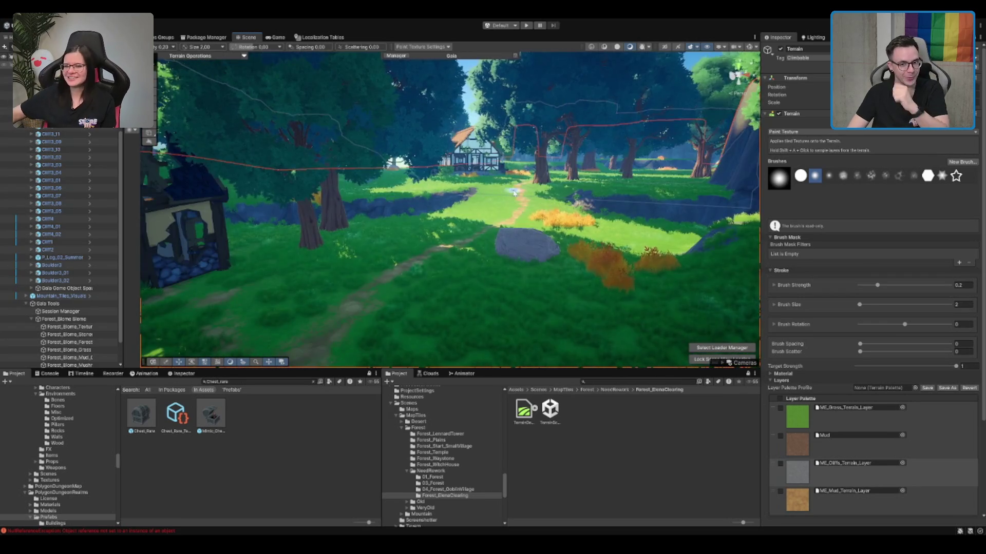
Step: Reselect ME_Cliffs_Terrain_Layer and switch the terrain tool to Paint Details
{"action": "scroll", "coordinate": [513, 193], "scroll_direction": "up", "scroll_amount": 3}
{"action": "left_click", "coordinate": [811, 130]}
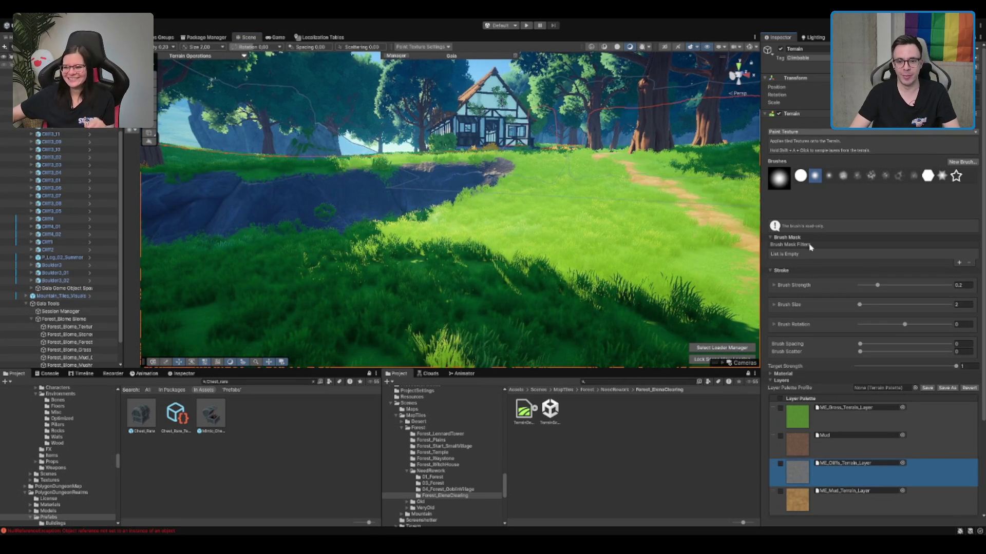
{"action": "scroll", "coordinate": [417, 184], "scroll_direction": "up", "scroll_amount": 3}
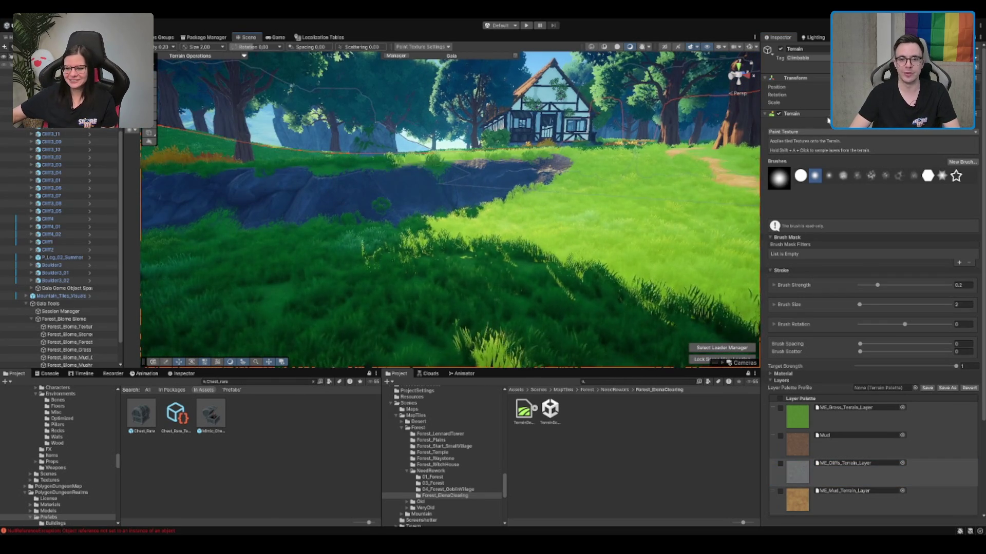
{"action": "left_click", "coordinate": [888, 131]}
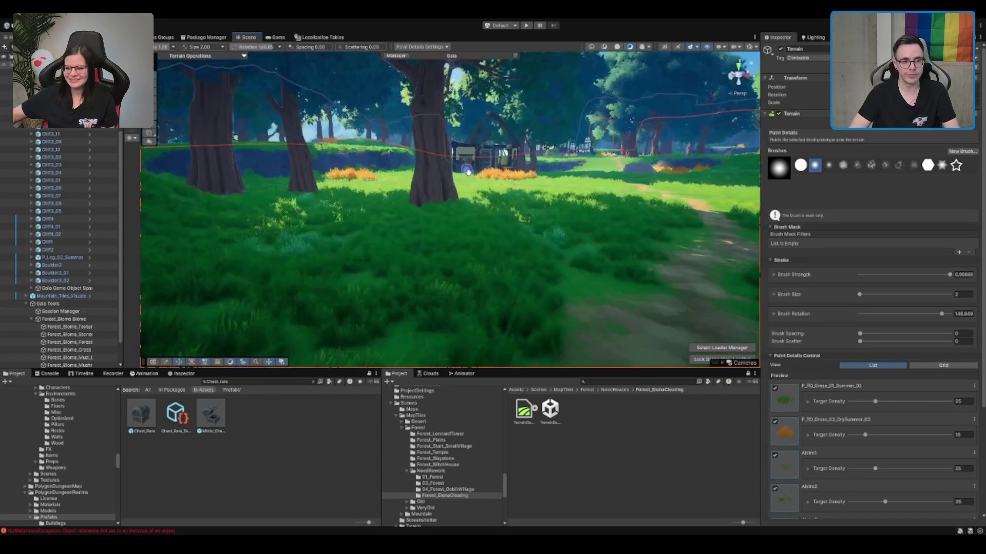
{"action": "scroll", "coordinate": [481, 171], "scroll_direction": "up", "scroll_amount": 5}
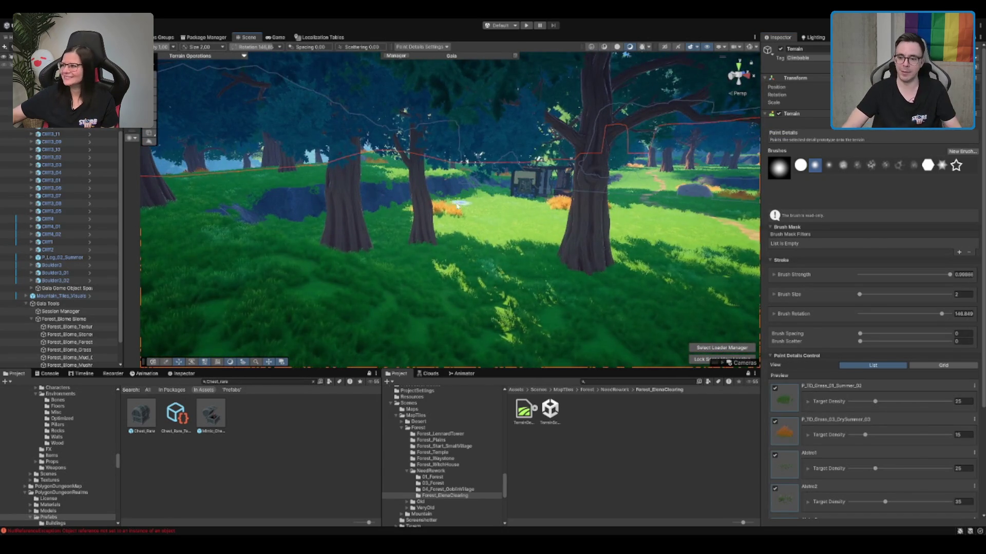
{"action": "scroll", "coordinate": [460, 219], "scroll_direction": "down", "scroll_amount": 5}
{"action": "scroll", "coordinate": [589, 195], "scroll_direction": "up", "scroll_amount": 5}
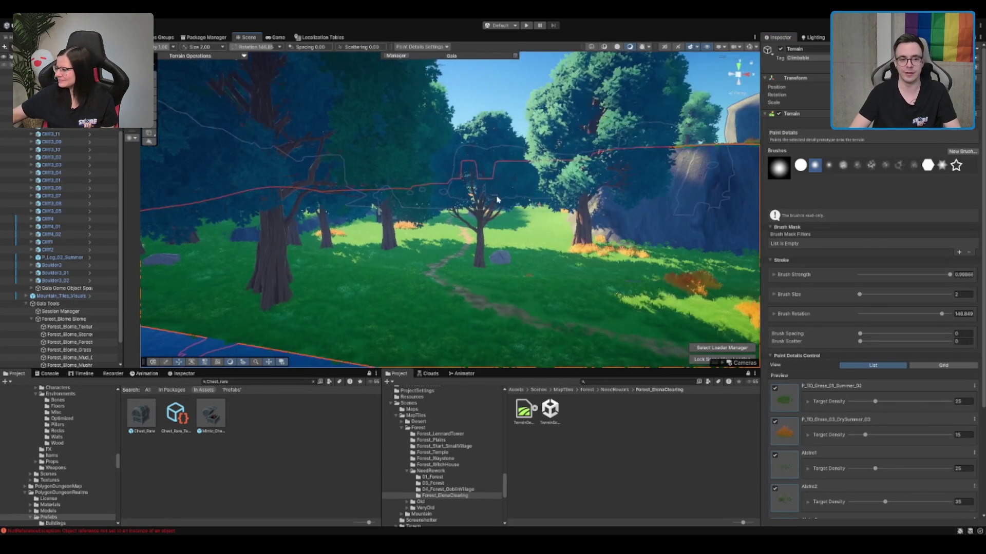
{"action": "scroll", "coordinate": [589, 195], "scroll_direction": "up", "scroll_amount": 10}
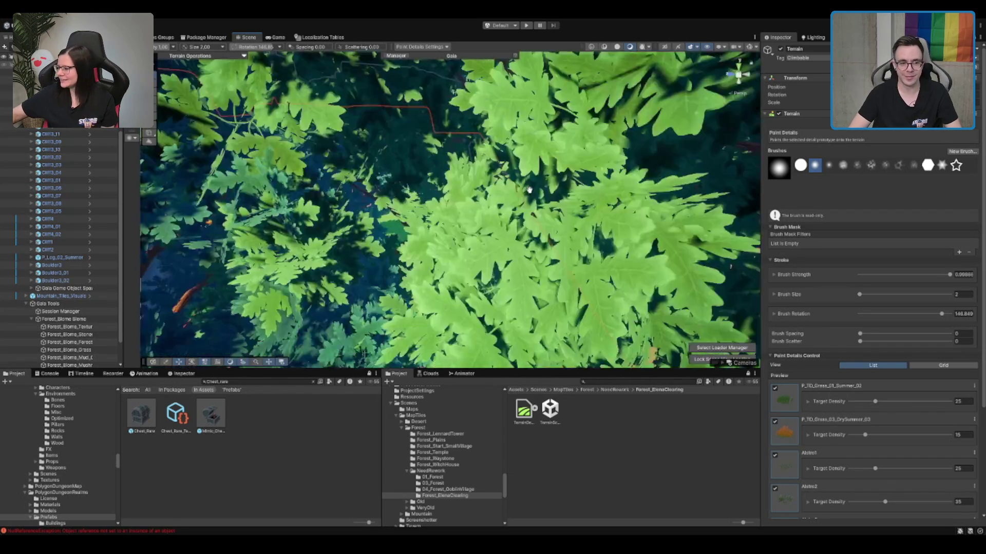
{"action": "scroll", "coordinate": [590, 210], "scroll_direction": "up", "scroll_amount": 10}
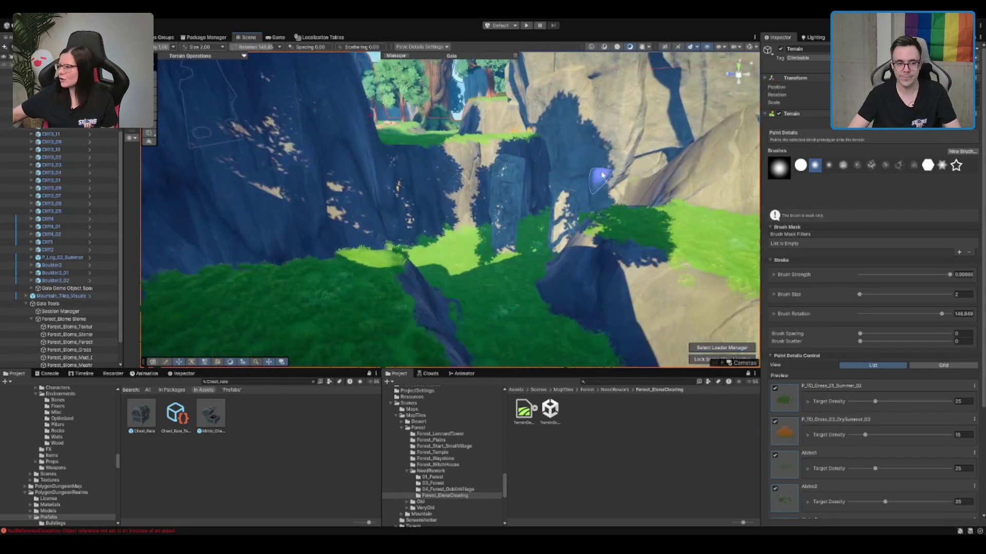
{"action": "scroll", "coordinate": [607, 185], "scroll_direction": "down", "scroll_amount": 5}
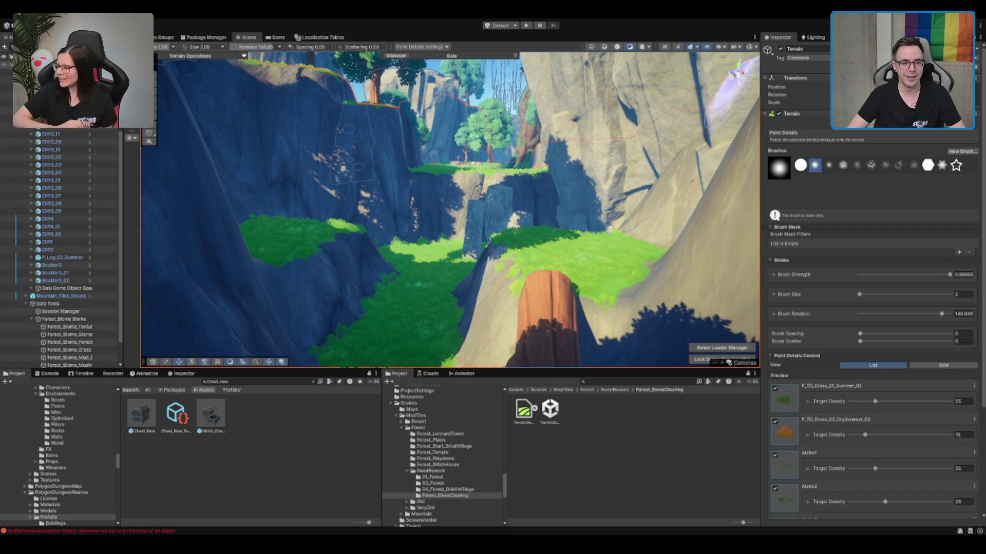
{"action": "left_click_drag", "start_coordinate": [462, 205], "coordinate": [499, 198]}
{"action": "scroll", "coordinate": [499, 198], "scroll_direction": "up", "scroll_amount": 5}
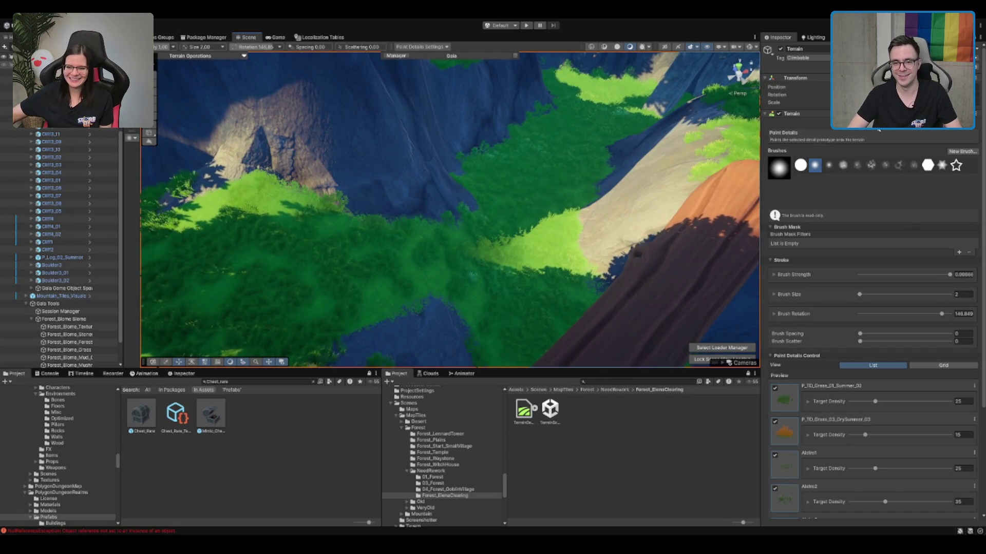
{"action": "scroll", "coordinate": [567, 165], "scroll_direction": "down", "scroll_amount": 10}
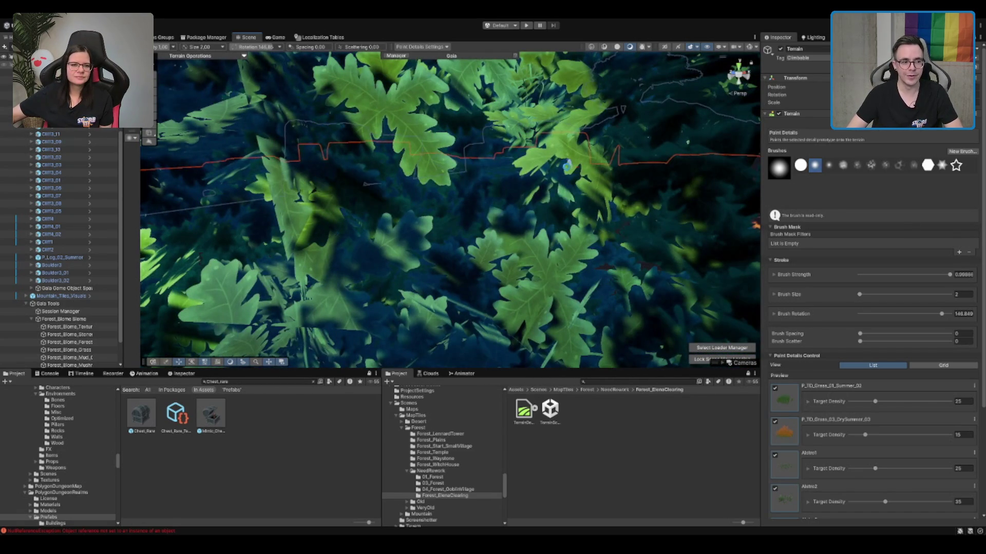
{"action": "scroll", "coordinate": [62, 332], "scroll_direction": "down", "scroll_amount": 1}
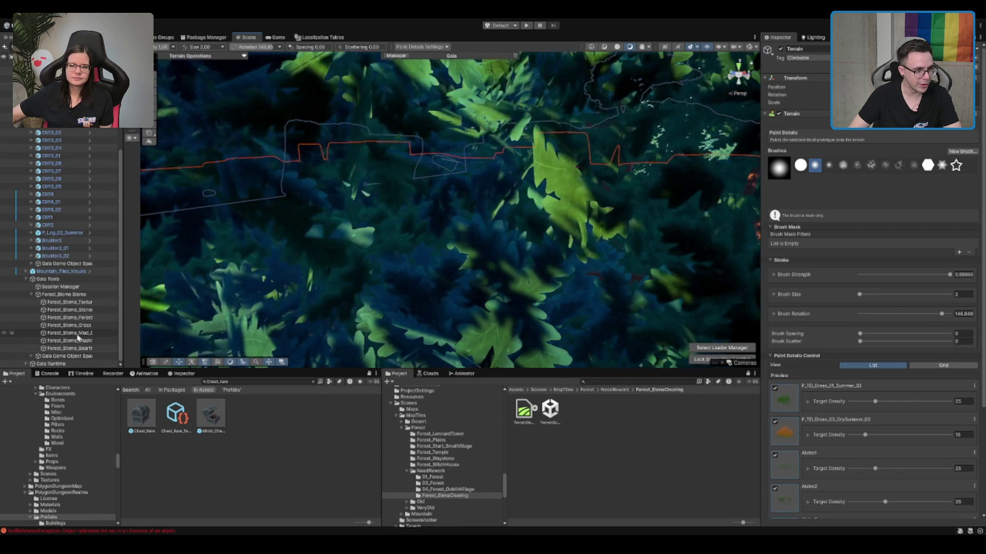
Step: Select the Forest_Biome mushroom spawner and frame the whole forest island
{"action": "left_click", "coordinate": [87, 341]}
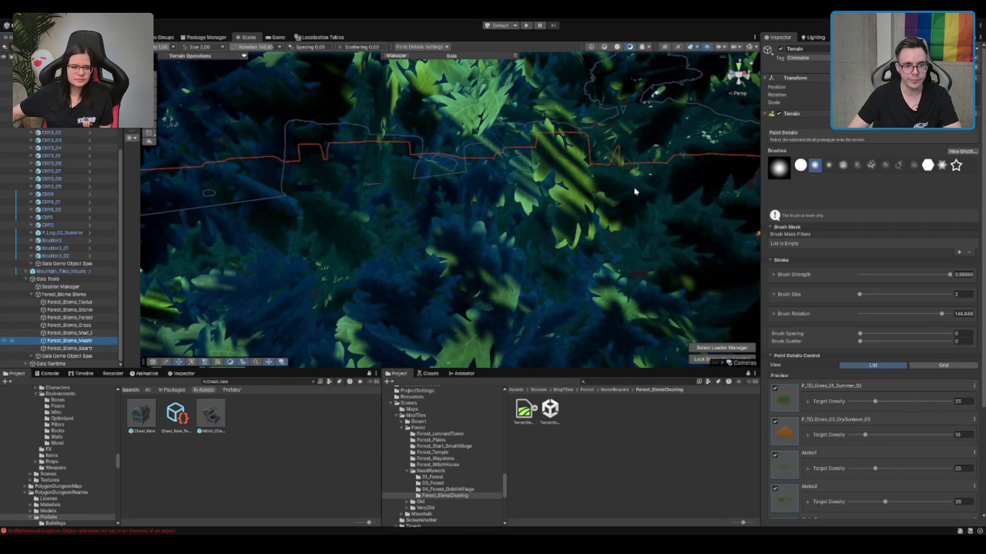
{"action": "key", "text": "f"}
{"action": "scroll", "coordinate": [635, 191], "scroll_direction": "up", "scroll_amount": 10}
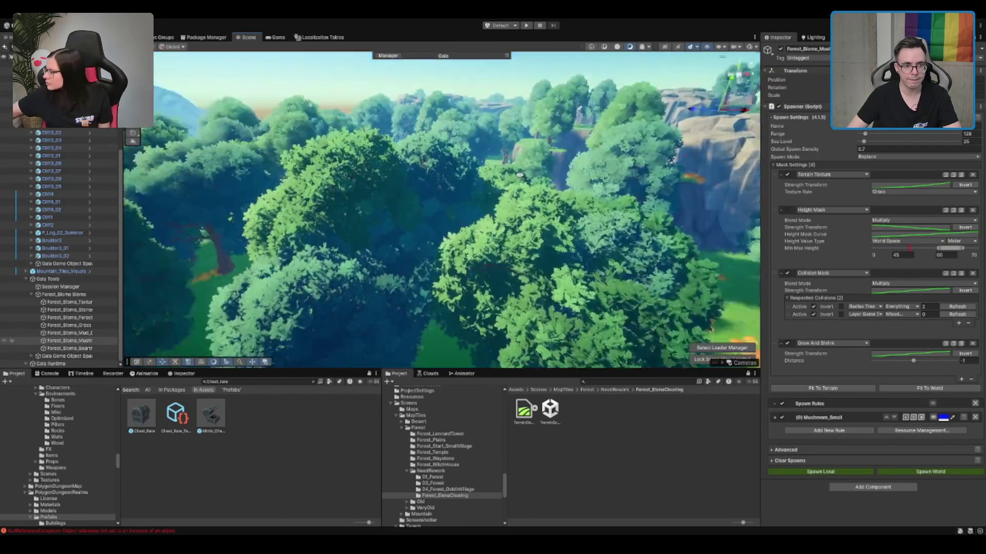
{"action": "left_click_drag", "start_coordinate": [532, 178], "coordinate": [489, 178]}
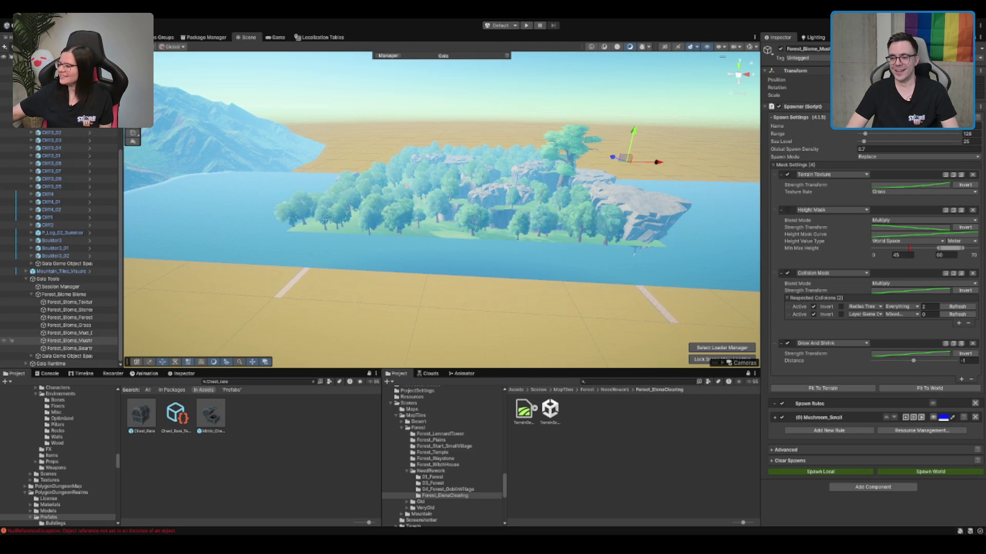
{"action": "scroll", "coordinate": [441, 211], "scroll_direction": "up", "scroll_amount": 5}
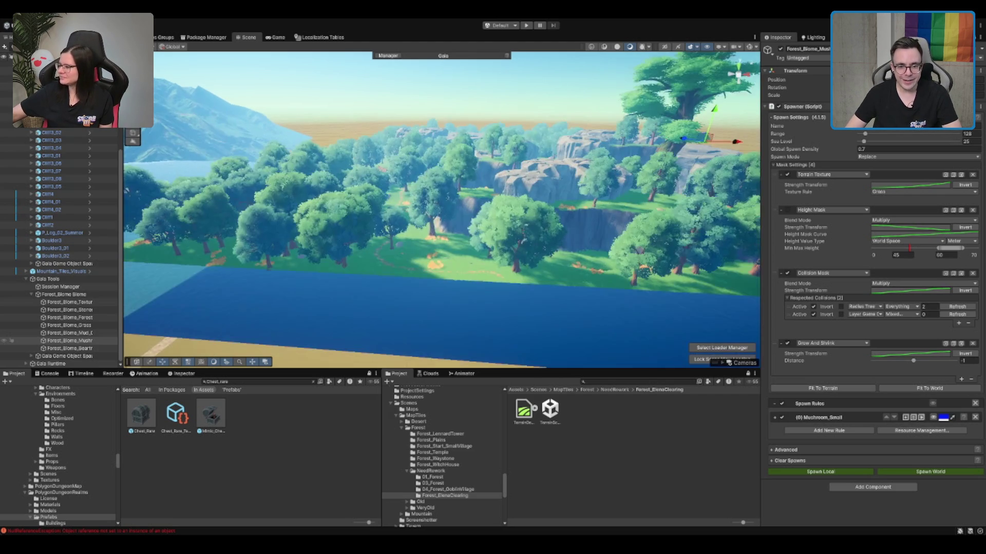
{"action": "scroll", "coordinate": [442, 205], "scroll_direction": "down", "scroll_amount": 2}
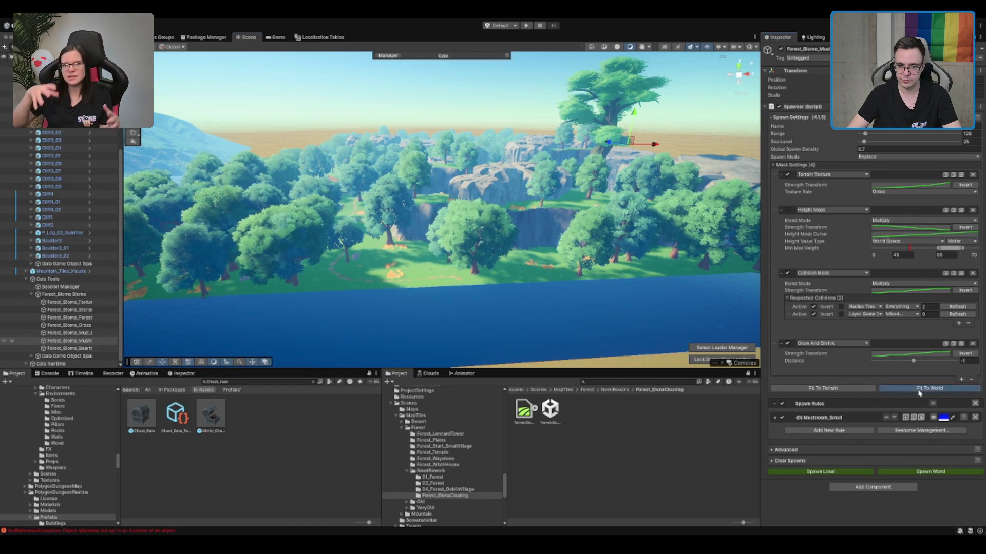
Step: Fit the mushroom spawner to the world, preview its rule, and spawn 90 mushrooms
{"action": "left_click", "coordinate": [919, 388]}
{"action": "left_click", "coordinate": [932, 418]}
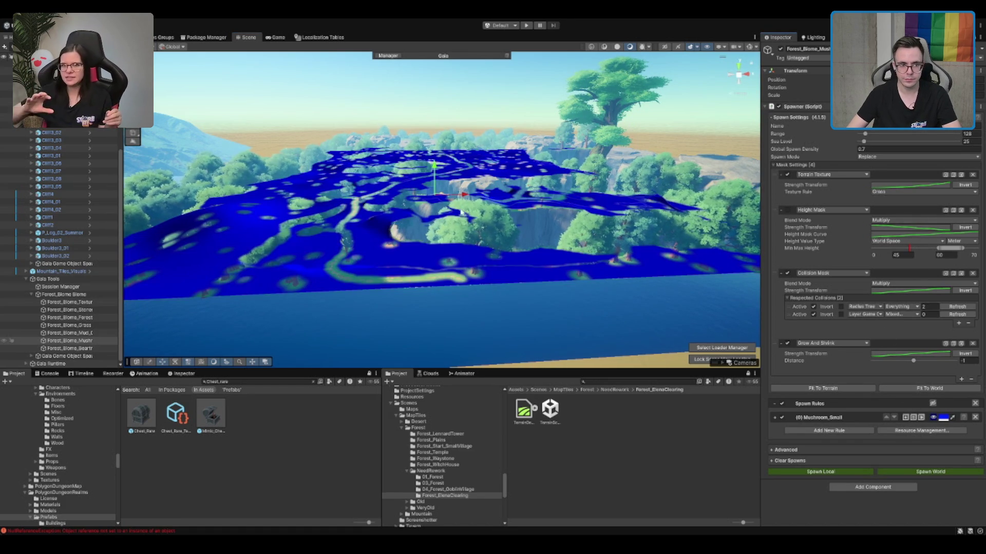
{"action": "left_click_drag", "start_coordinate": [455, 207], "coordinate": [623, 237]}
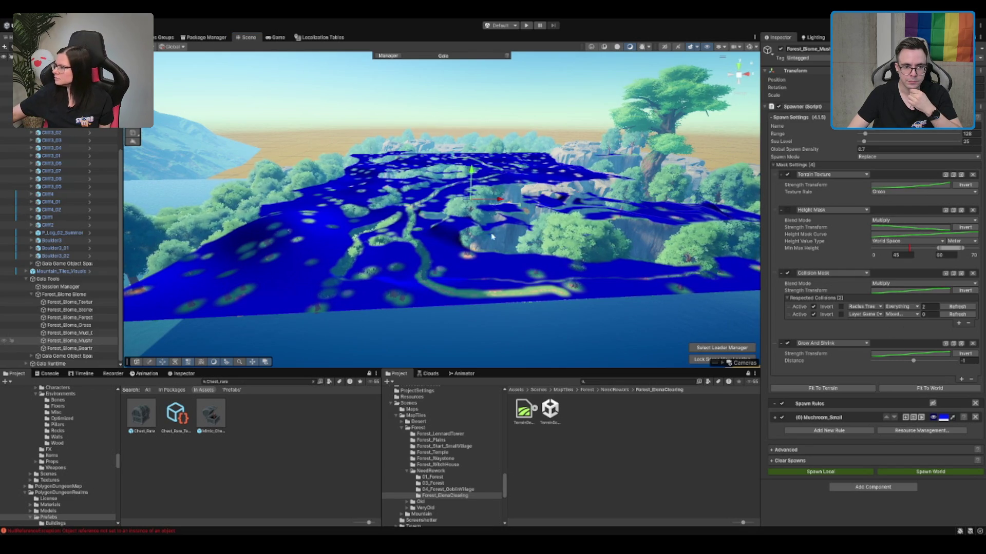
{"action": "left_click_drag", "start_coordinate": [491, 237], "coordinate": [459, 223]}
{"action": "left_click_drag", "start_coordinate": [535, 239], "coordinate": [582, 228]}
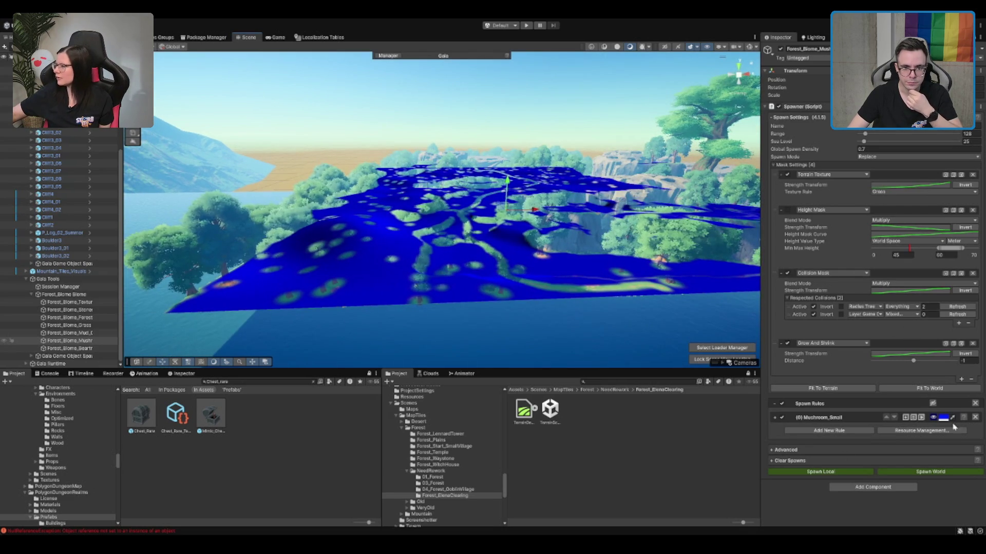
{"action": "left_click", "coordinate": [947, 472]}
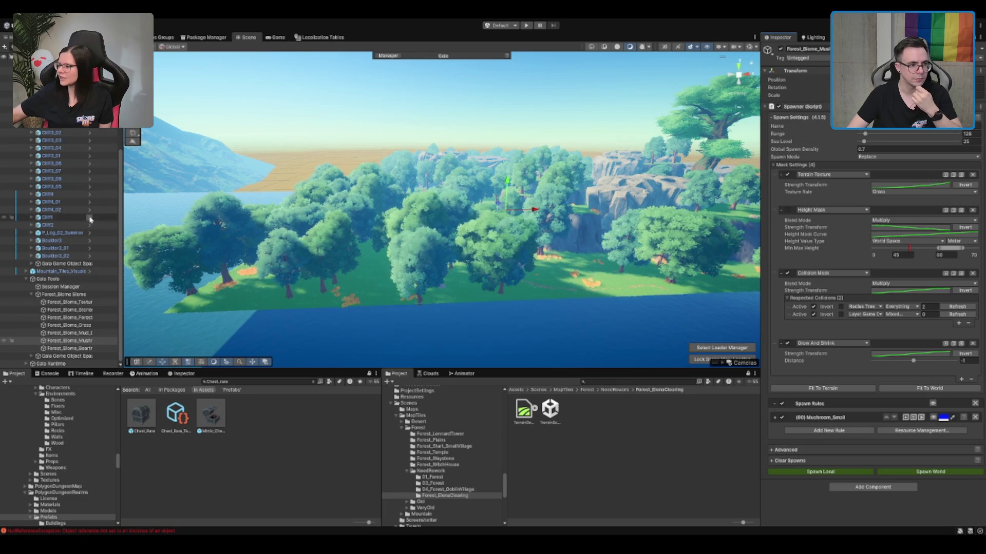
{"action": "scroll", "coordinate": [90, 219], "scroll_direction": "up", "scroll_amount": 4}
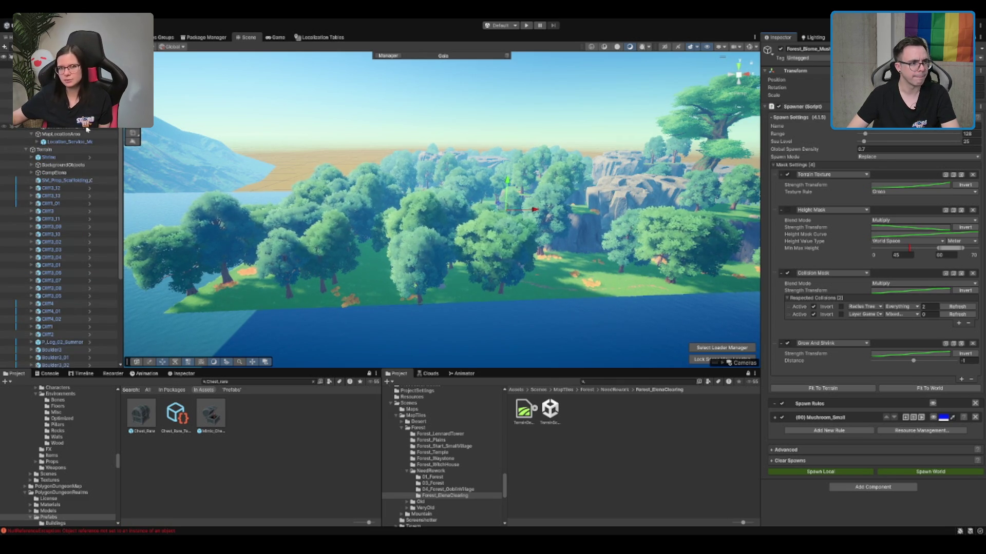
Step: Create a new empty Mushrooms object in the hierarchy
{"action": "left_click", "coordinate": [52, 102]}
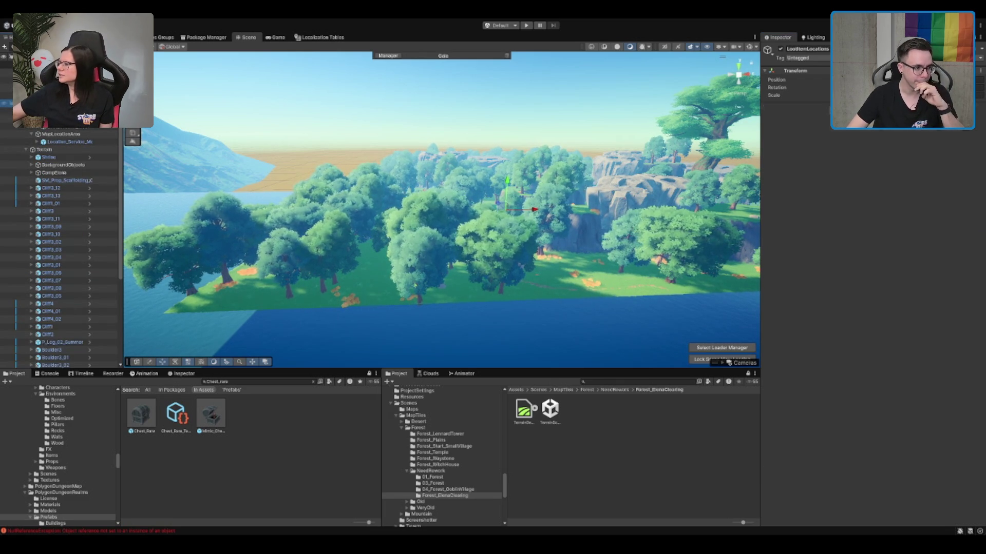
{"action": "key", "text": "ctrl+shift+n"}
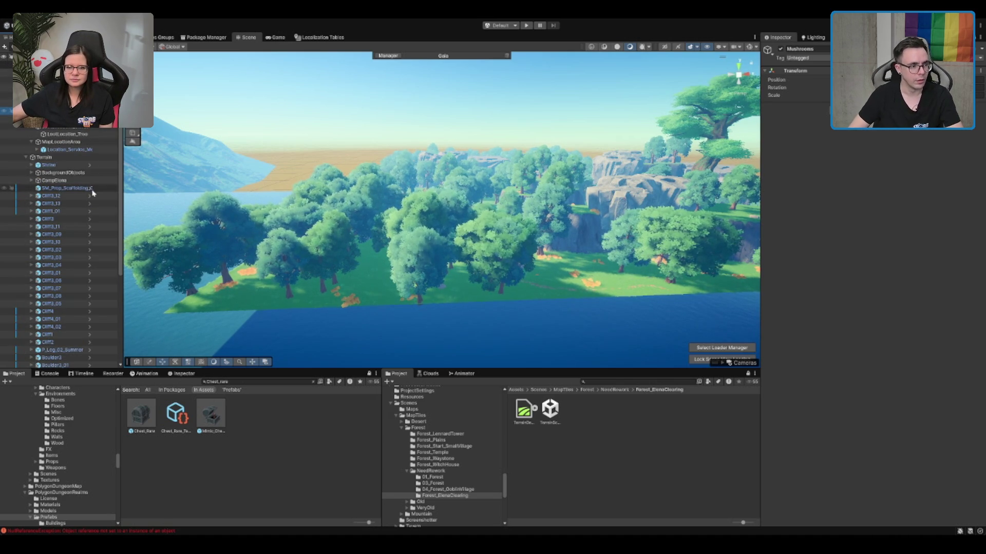
{"action": "scroll", "coordinate": [67, 170], "scroll_direction": "down", "scroll_amount": 4}
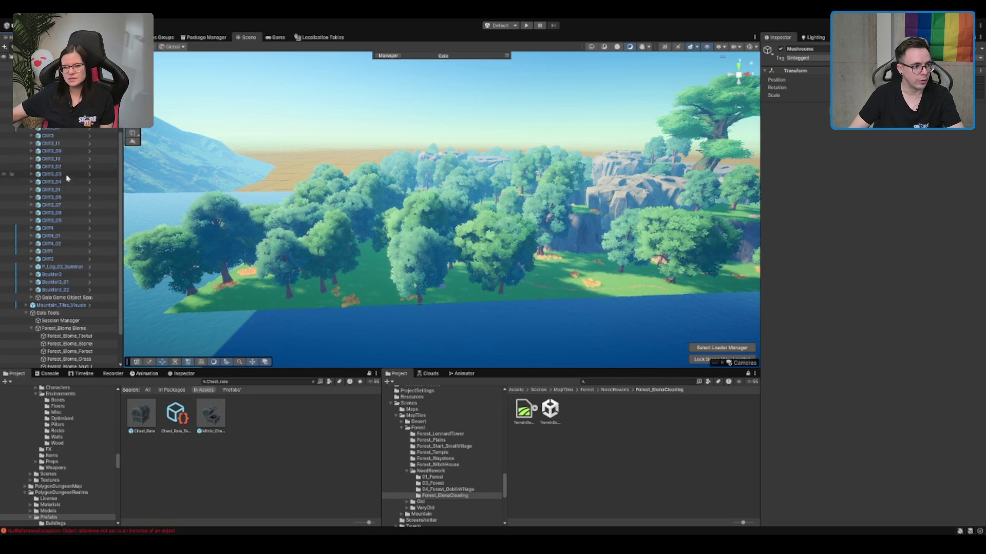
Step: Delete the leftover spawner group holding BearTrap and Mushroom_Small, then reselect the mushroom spawner
{"action": "left_click", "coordinate": [72, 298]}
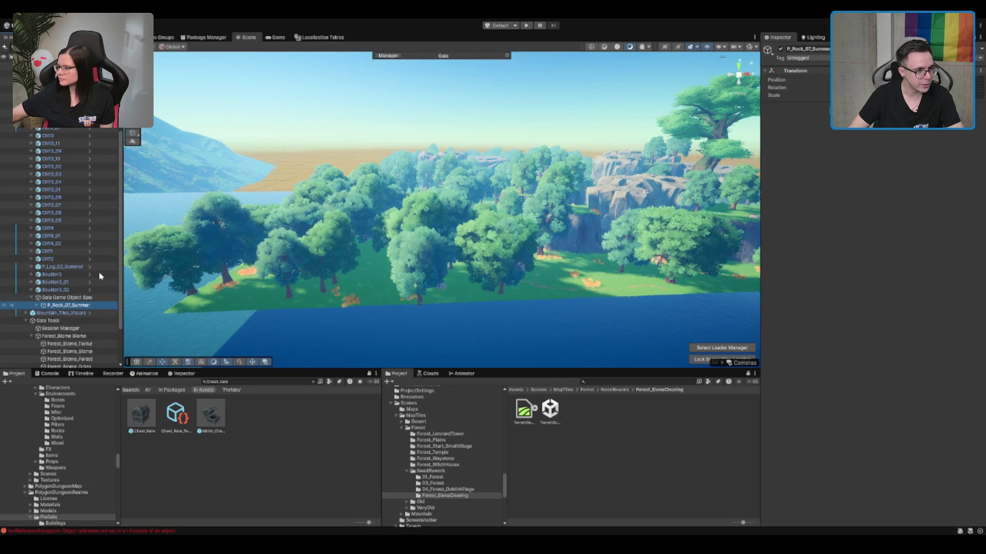
{"action": "left_click", "coordinate": [31, 297]}
{"action": "left_click", "coordinate": [75, 304]}
{"action": "scroll", "coordinate": [75, 272], "scroll_direction": "down", "scroll_amount": 2}
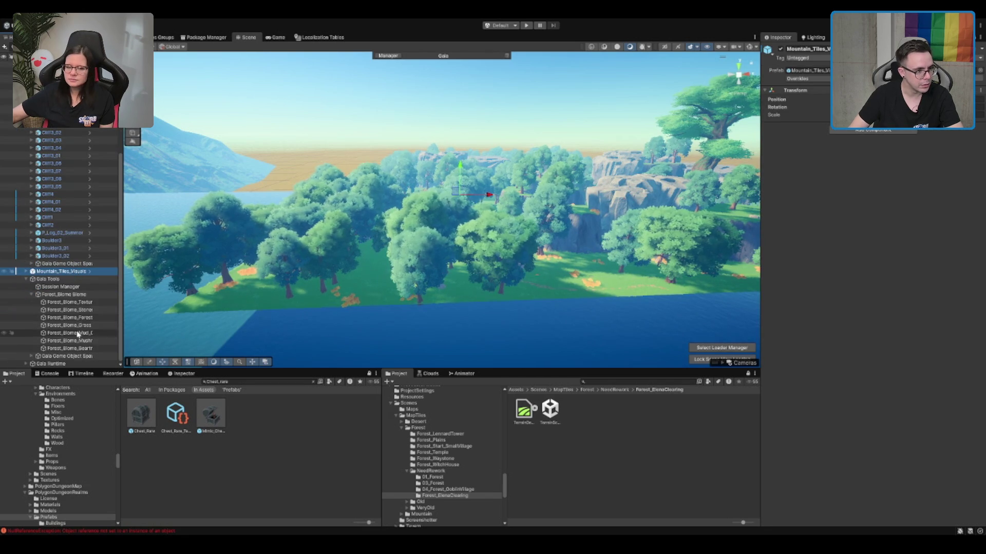
{"action": "left_click", "coordinate": [67, 356]}
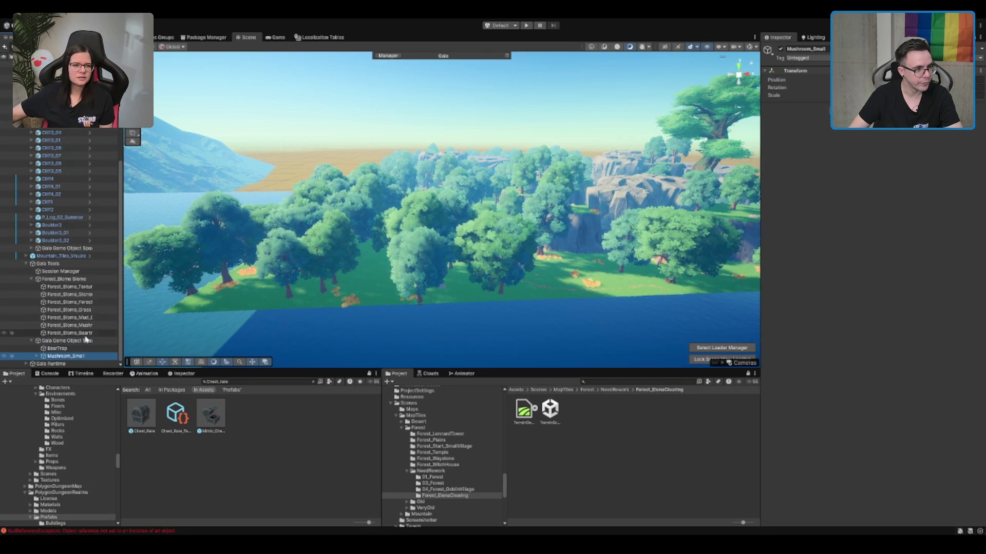
{"action": "left_click", "coordinate": [86, 340]}
{"action": "key", "text": "Delete"}
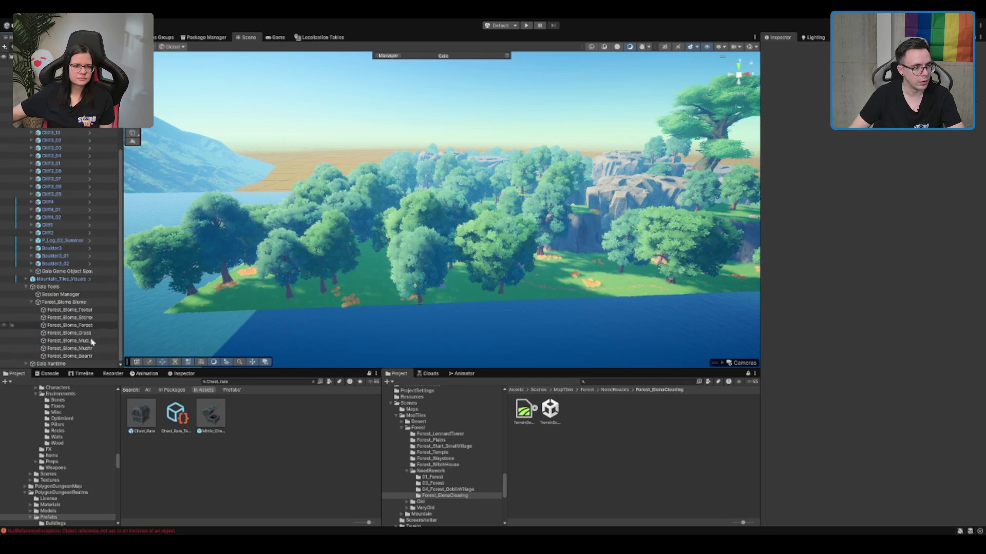
{"action": "left_click", "coordinate": [89, 348]}
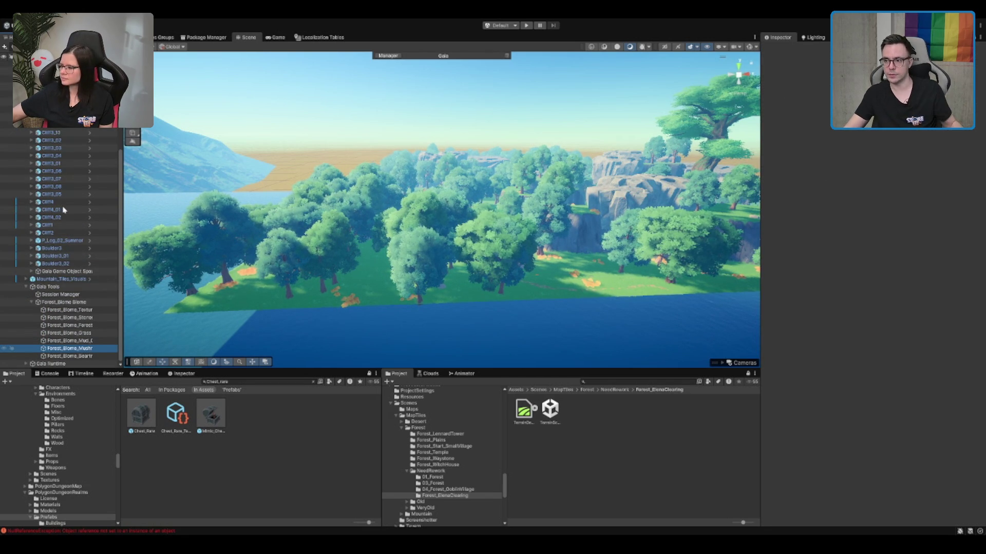
{"action": "scroll", "coordinate": [63, 210], "scroll_direction": "up", "scroll_amount": 5}
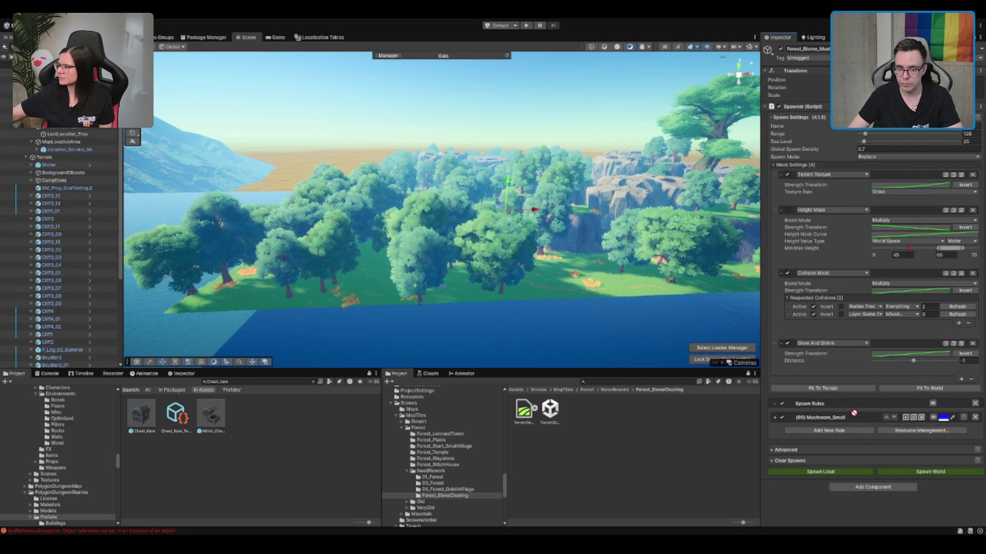
Step: Set the Mushroom_Small rule's spawn target to Mushrooms, respawn, then select the bear-trap spawner
{"action": "left_click", "coordinate": [775, 418]}
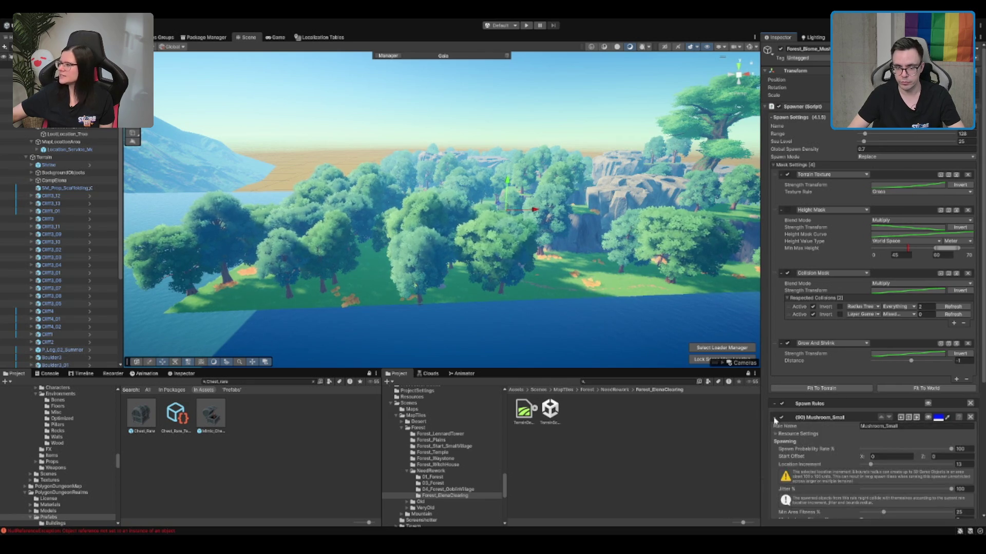
{"action": "scroll", "coordinate": [782, 421], "scroll_direction": "down", "scroll_amount": 5}
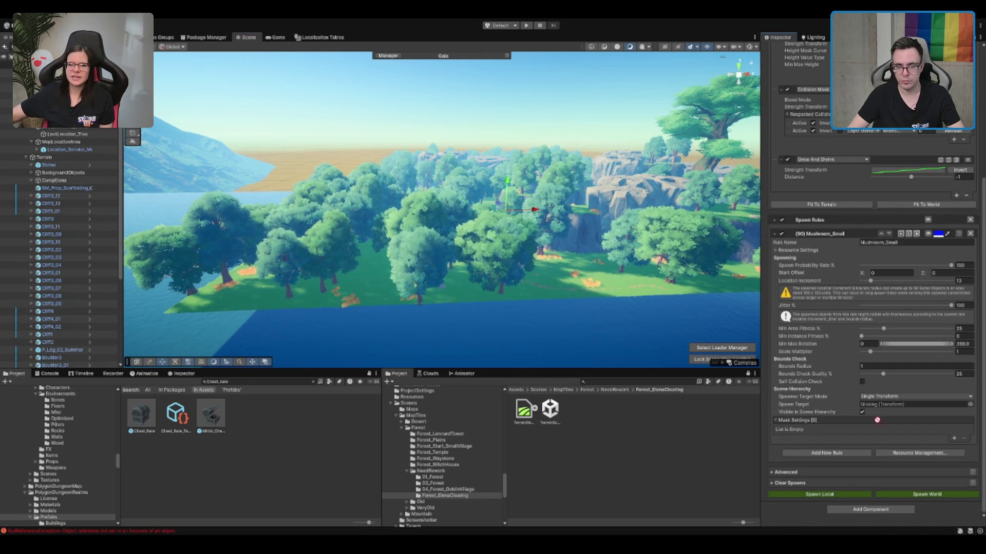
{"action": "left_click_drag", "start_coordinate": [877, 420], "coordinate": [895, 406]}
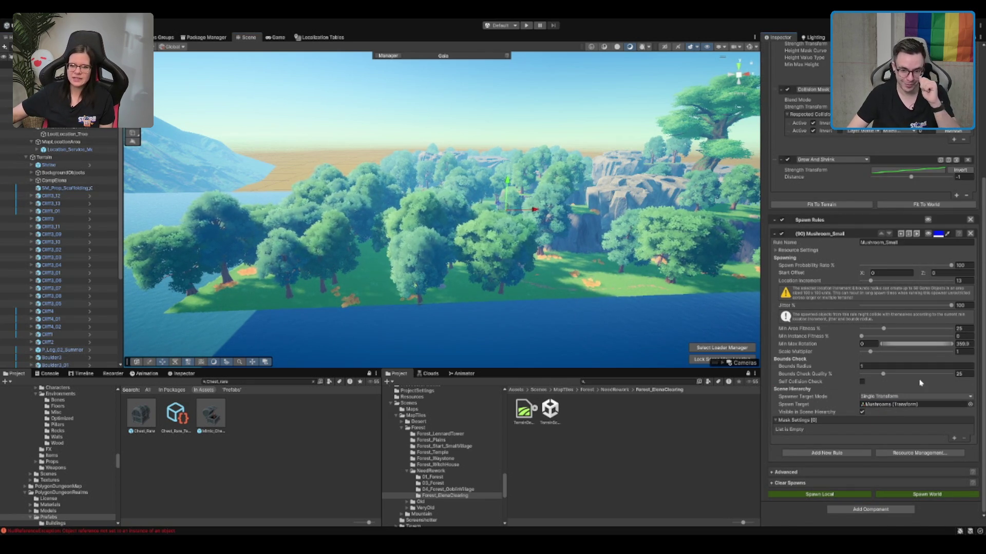
{"action": "left_click", "coordinate": [917, 496]}
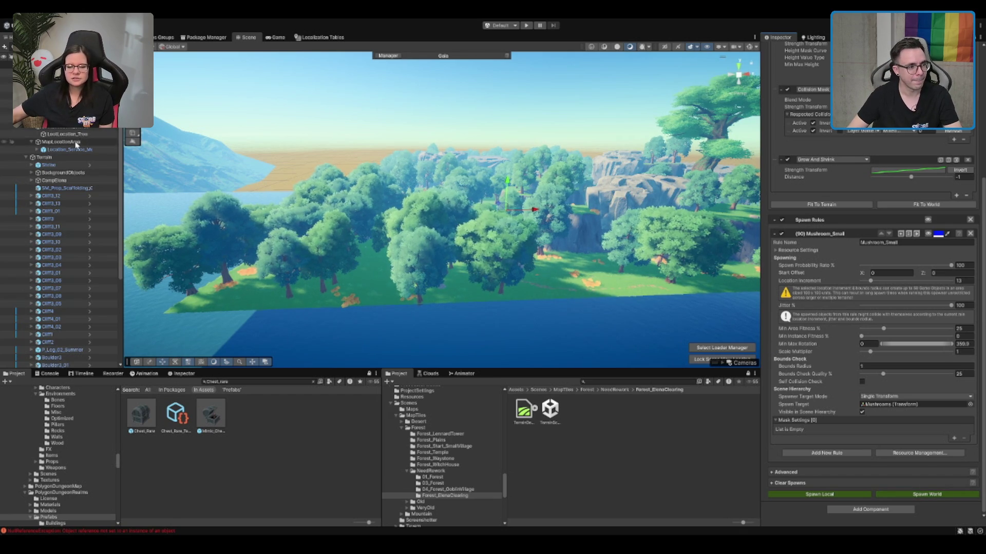
{"action": "scroll", "coordinate": [77, 246], "scroll_direction": "down", "scroll_amount": 5}
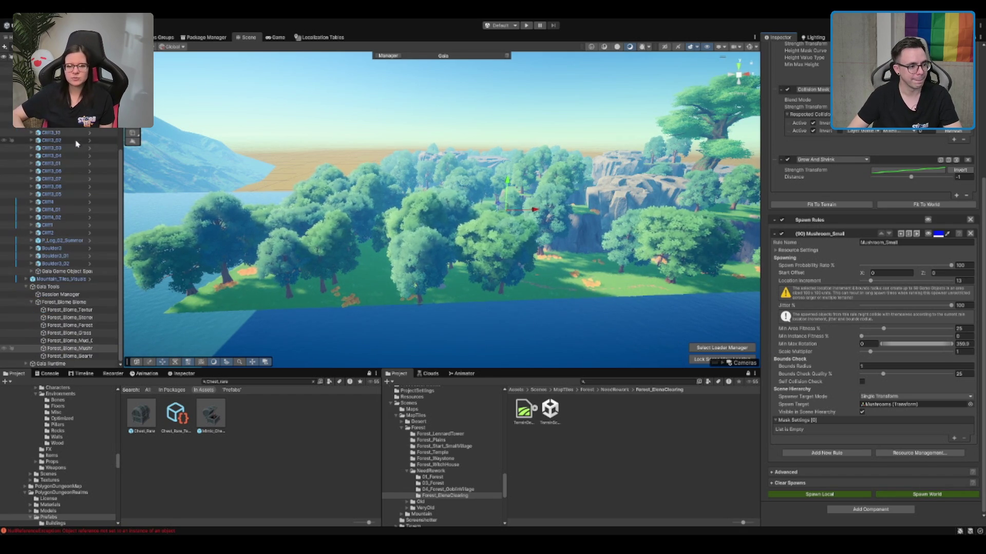
{"action": "left_click", "coordinate": [87, 356]}
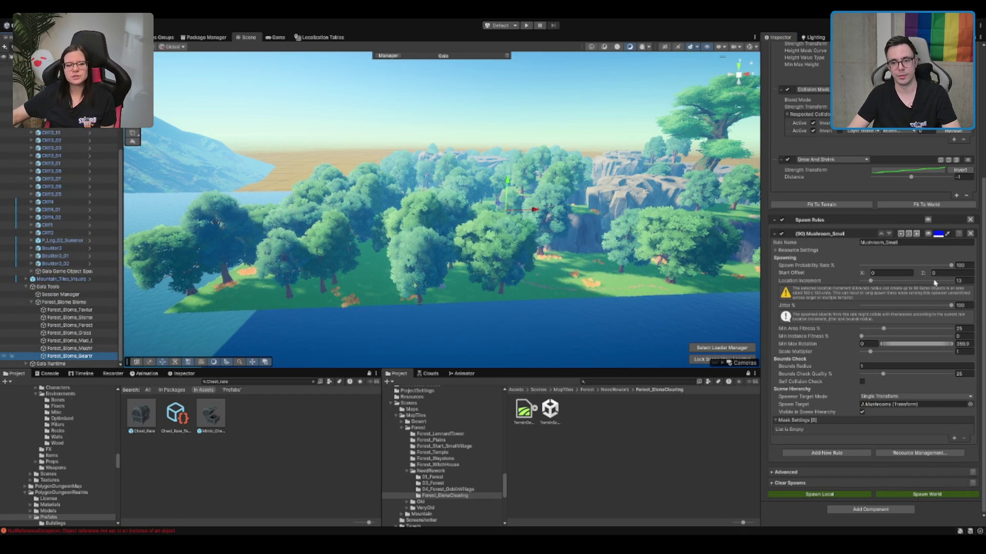
Step: Preview the bear-trap rule, fit the spawner to the world, and enable the Terrain Texture mask
{"action": "left_click", "coordinate": [932, 417]}
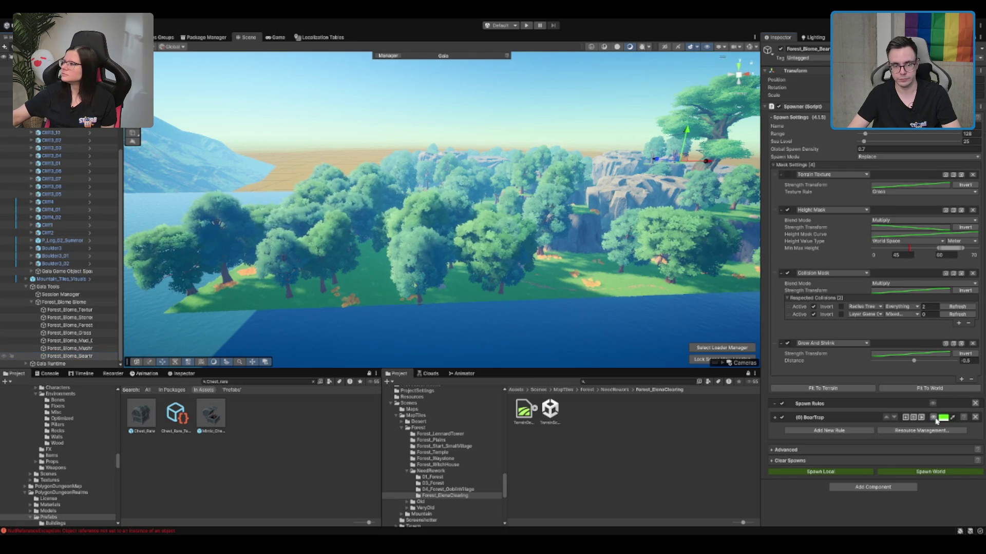
{"action": "scroll", "coordinate": [502, 209], "scroll_direction": "up", "scroll_amount": 2}
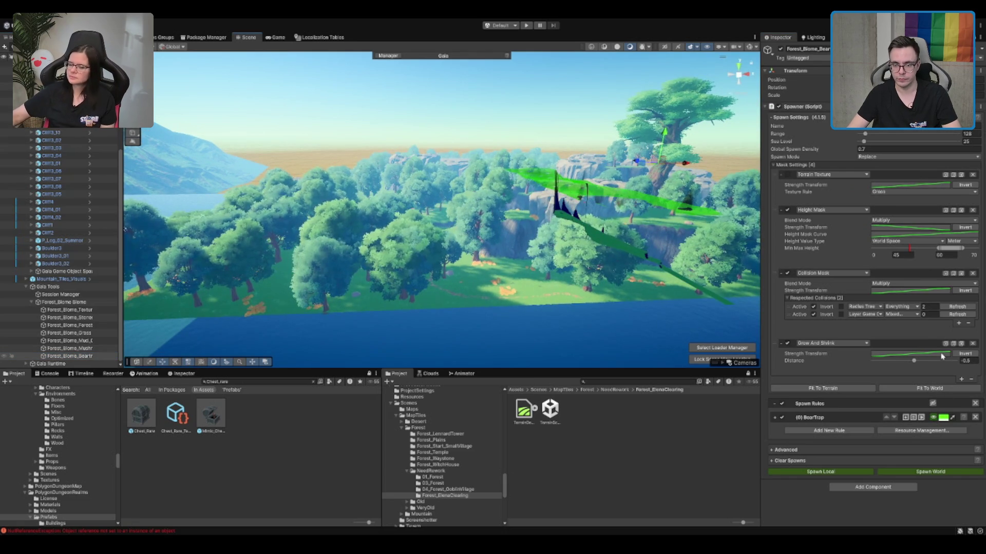
{"action": "left_click", "coordinate": [943, 390]}
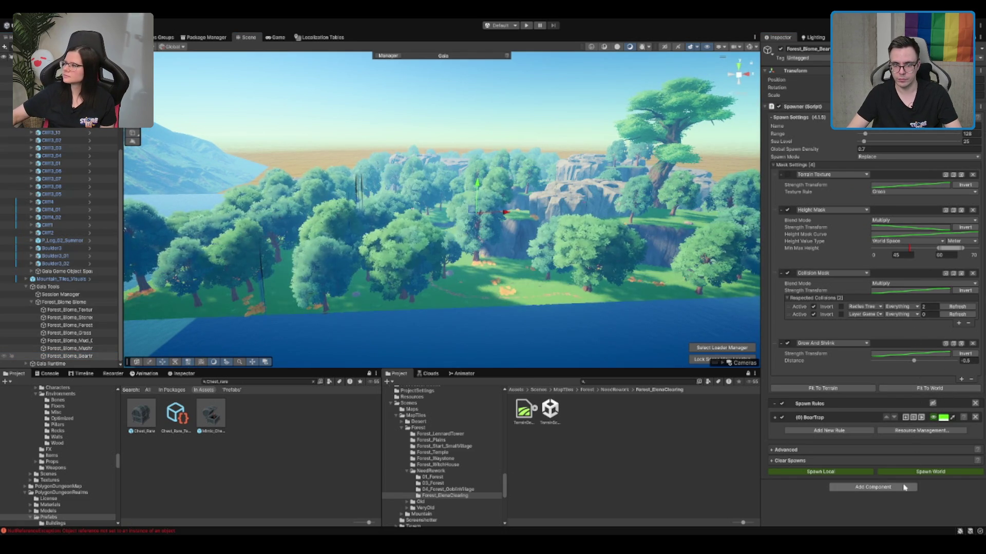
{"action": "mouse_move", "coordinate": [462, 231]}
{"action": "left_mouse_down"}
{"action": "mouse_move", "coordinate": [551, 199]}
{"action": "mouse_move", "coordinate": [529, 212]}
{"action": "mouse_move", "coordinate": [543, 212]}
{"action": "mouse_move", "coordinate": [529, 140]}
{"action": "left_mouse_up"}
{"action": "key", "text": "f"}
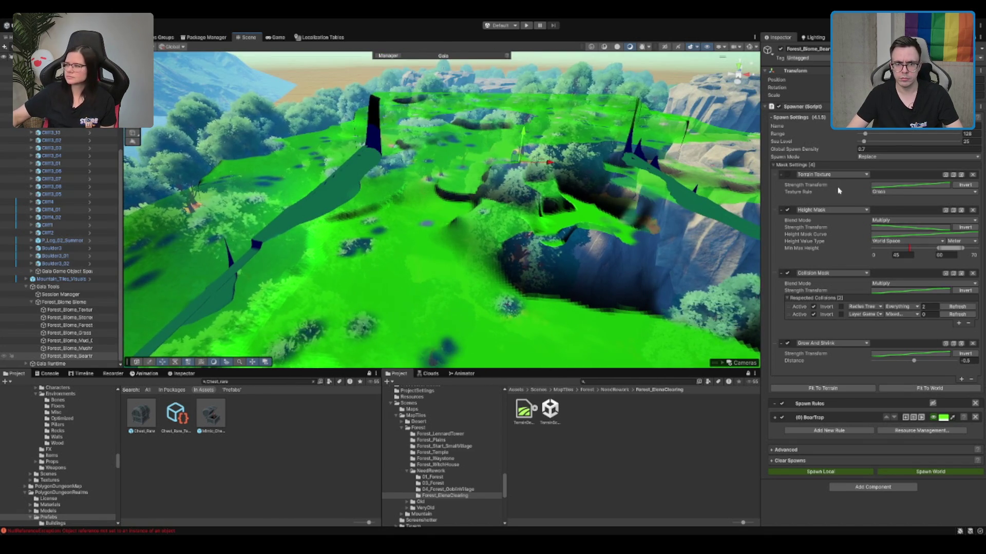
{"action": "left_click", "coordinate": [787, 174]}
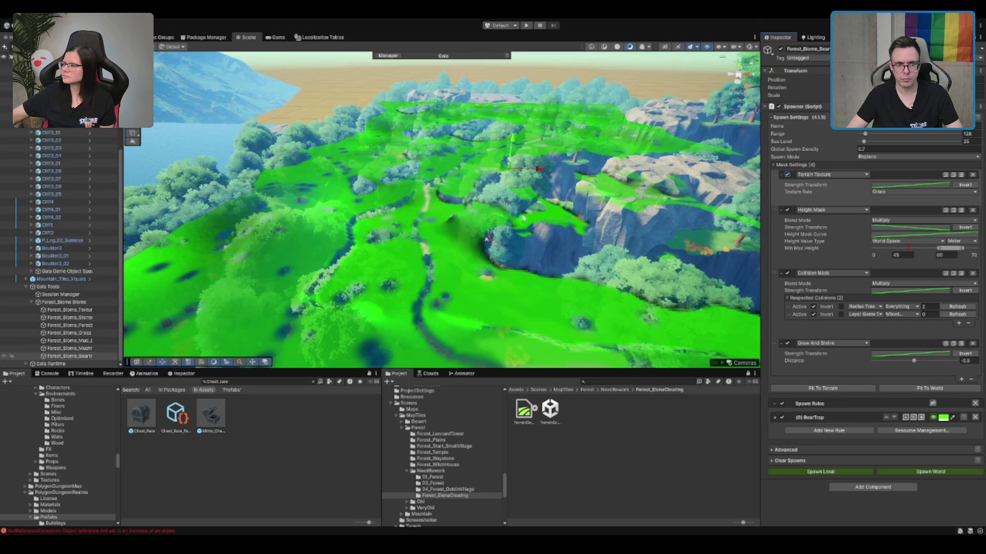
{"action": "mouse_move", "coordinate": [523, 218]}
{"action": "left_mouse_down"}
{"action": "mouse_move", "coordinate": [569, 253]}
{"action": "mouse_move", "coordinate": [389, 221]}
{"action": "mouse_move", "coordinate": [789, 235]}
{"action": "mouse_move", "coordinate": [583, 198]}
{"action": "mouse_move", "coordinate": [616, 220]}
{"action": "left_mouse_up"}
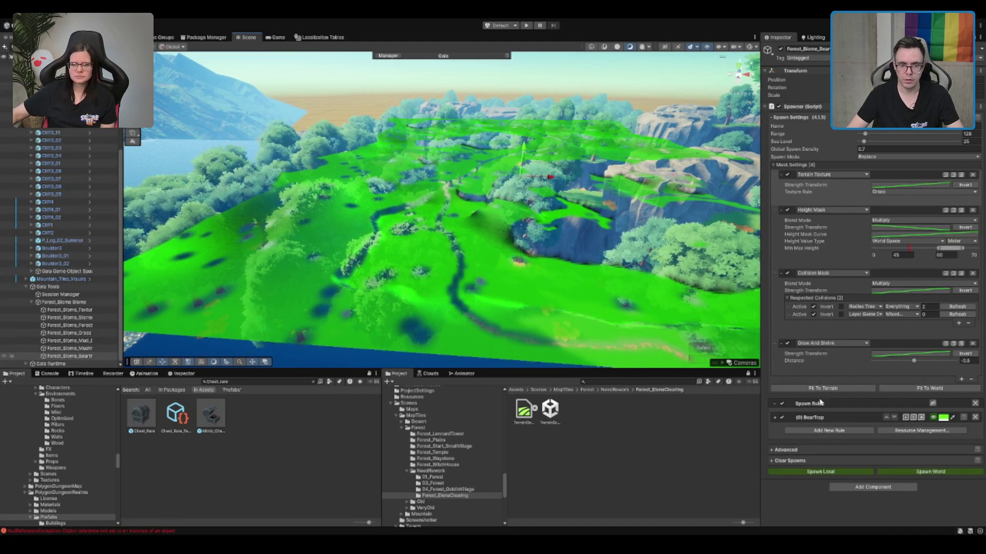
Step: Point the BearTrap rule's spawn target at BearTrapLocations and reselect the bear-trap spawner
{"action": "left_click", "coordinate": [776, 418]}
{"action": "scroll", "coordinate": [776, 422], "scroll_direction": "down", "scroll_amount": 5}
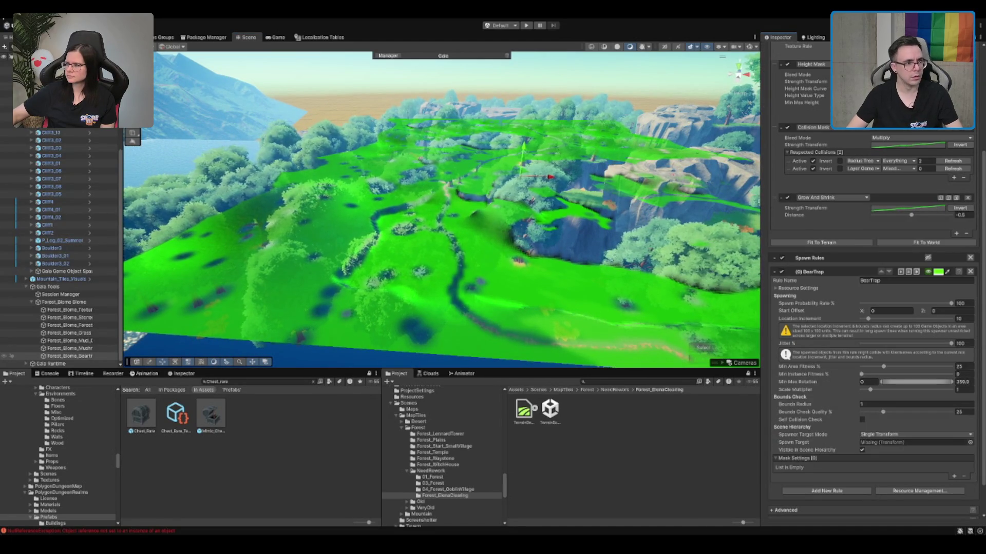
{"action": "scroll", "coordinate": [68, 130], "scroll_direction": "up", "scroll_amount": 5}
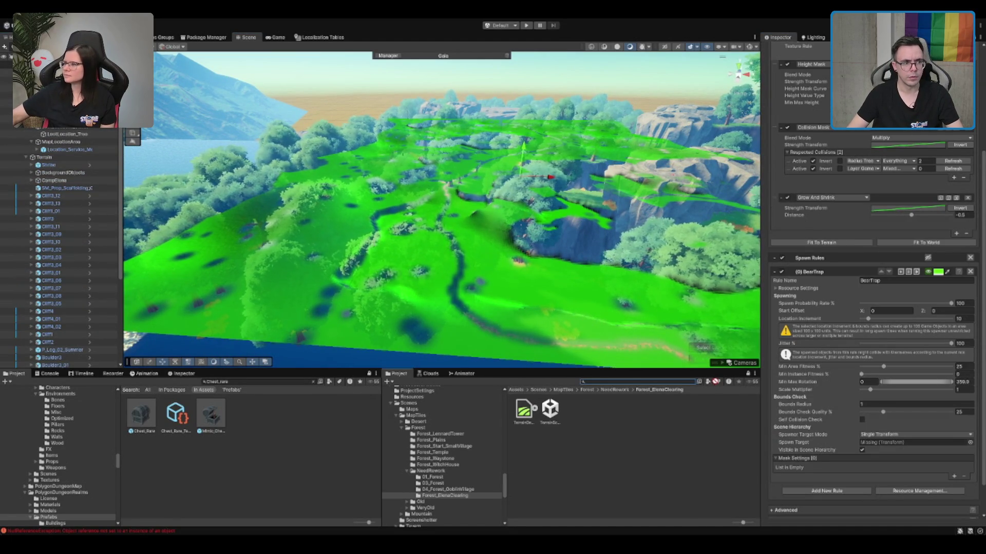
{"action": "left_click_drag", "start_coordinate": [905, 447], "coordinate": [910, 443]}
{"action": "scroll", "coordinate": [918, 501], "scroll_direction": "down", "scroll_amount": 2}
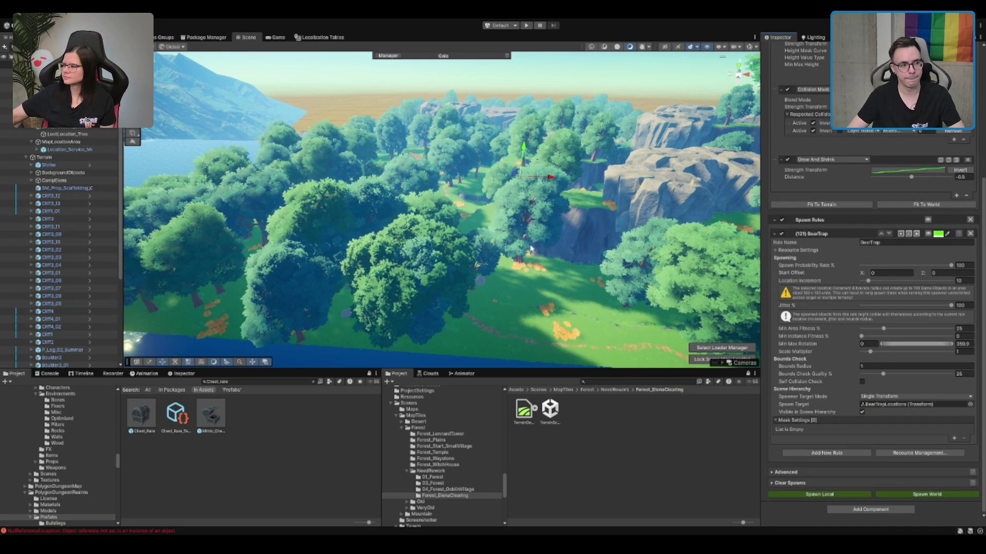
{"action": "scroll", "coordinate": [77, 257], "scroll_direction": "down", "scroll_amount": 5}
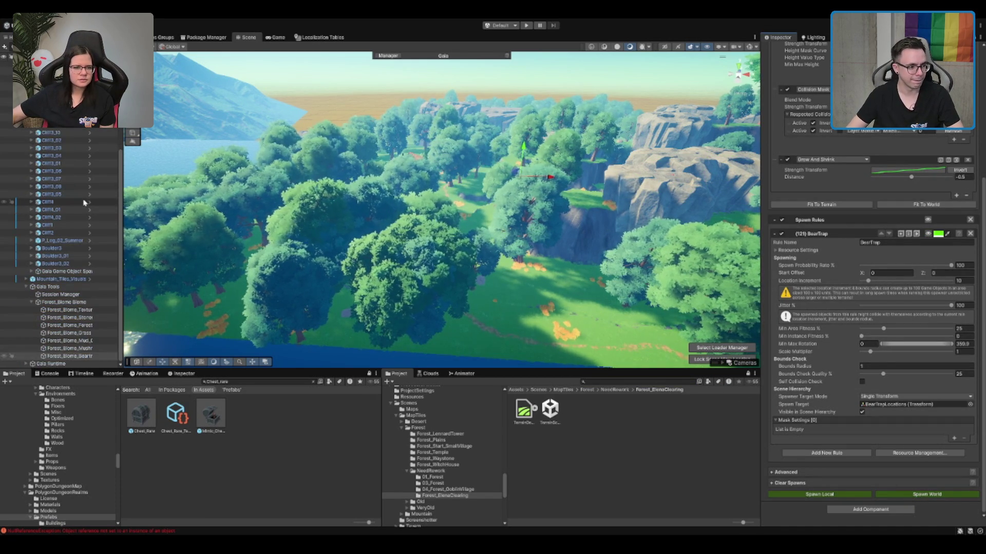
{"action": "left_click", "coordinate": [82, 355]}
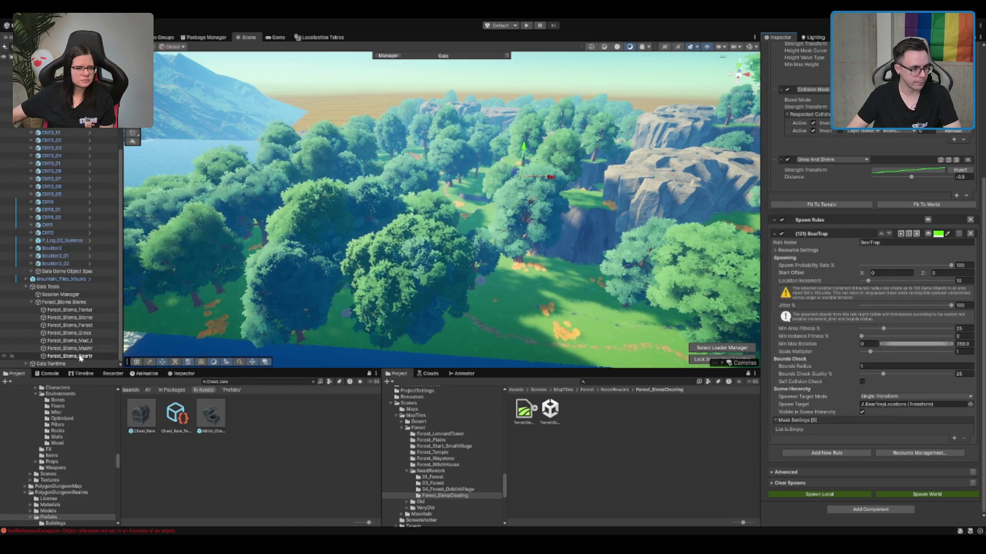
Step: Deactivate the Gaia Tools and Gaia Runtime objects
{"action": "left_click", "coordinate": [48, 287]}
{"action": "left_click", "coordinate": [26, 287]}
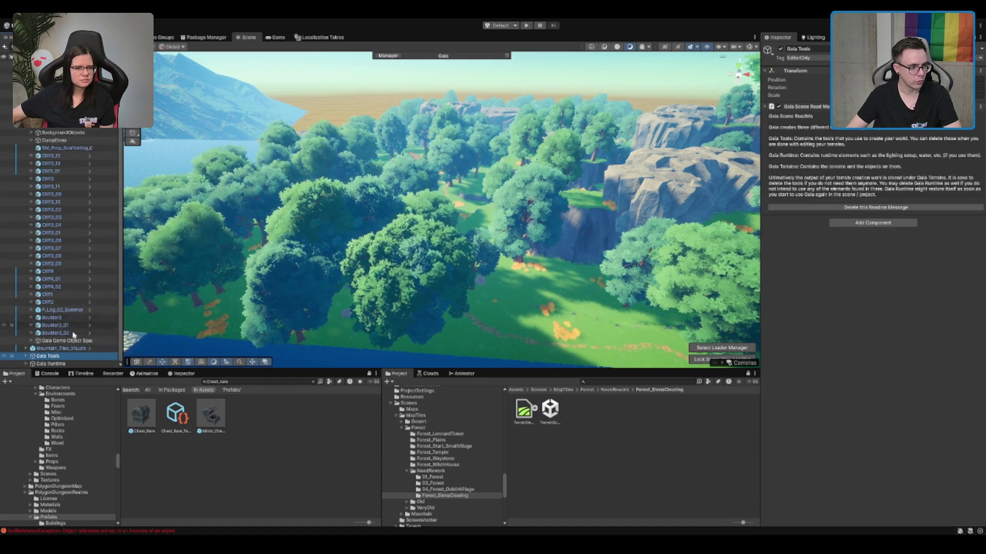
{"action": "left_click", "coordinate": [51, 363], "text": "shift"}
{"action": "left_click", "coordinate": [780, 48]}
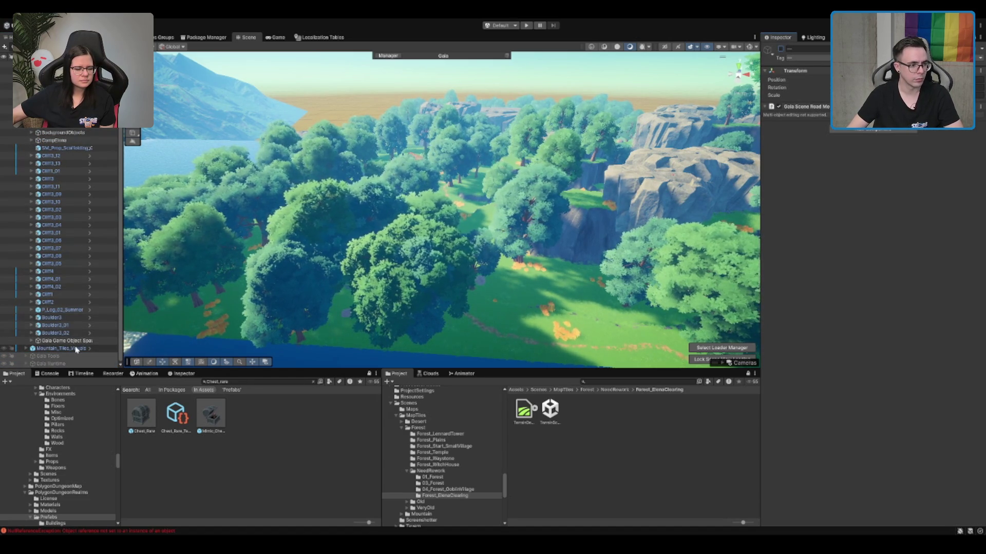
Step: Create an empty 'Statics' object at the top of the hierarchy
{"action": "left_click", "coordinate": [86, 127]}
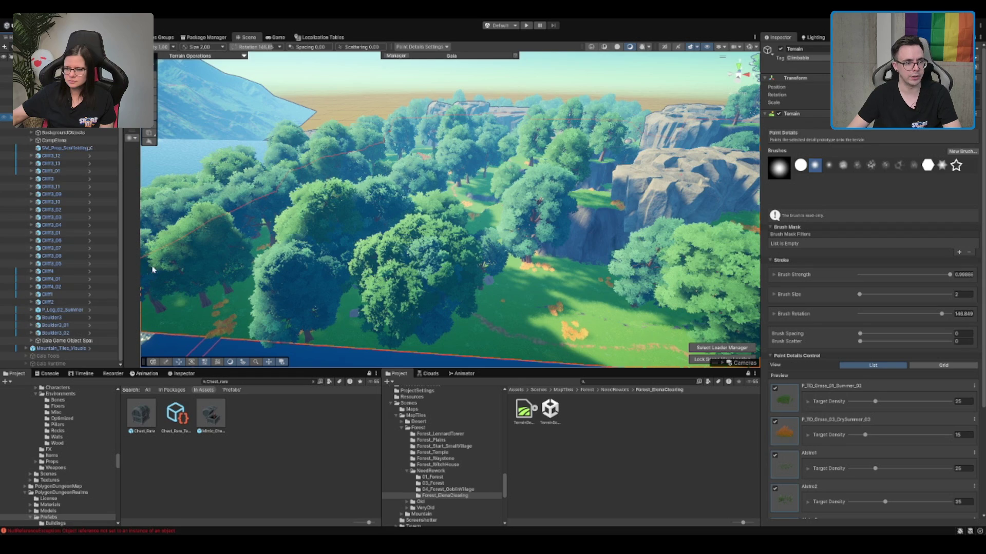
{"action": "key", "text": "ctrl+shift+n"}
{"action": "type", "text": "Cli"}
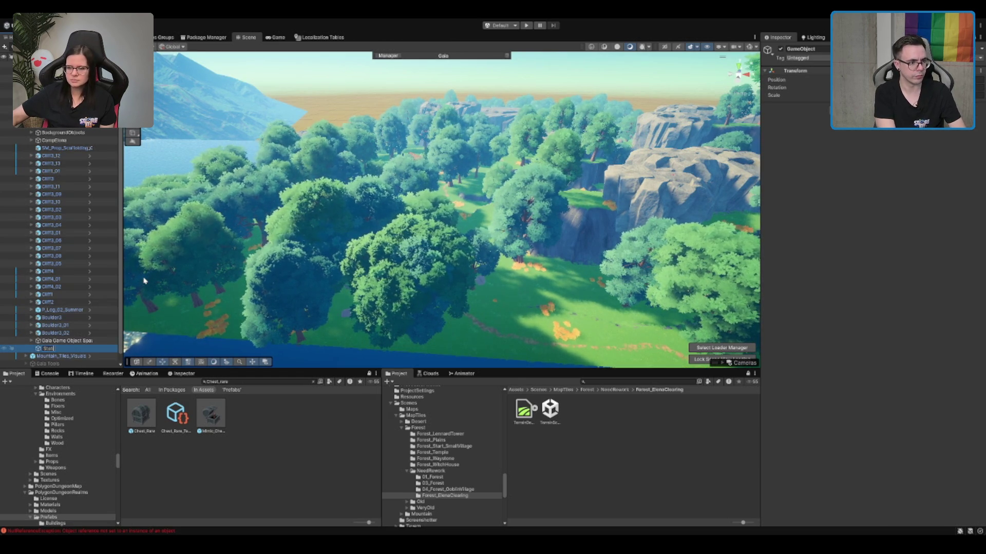
{"action": "type", "text": "cs"}
{"action": "key", "text": "Return"}
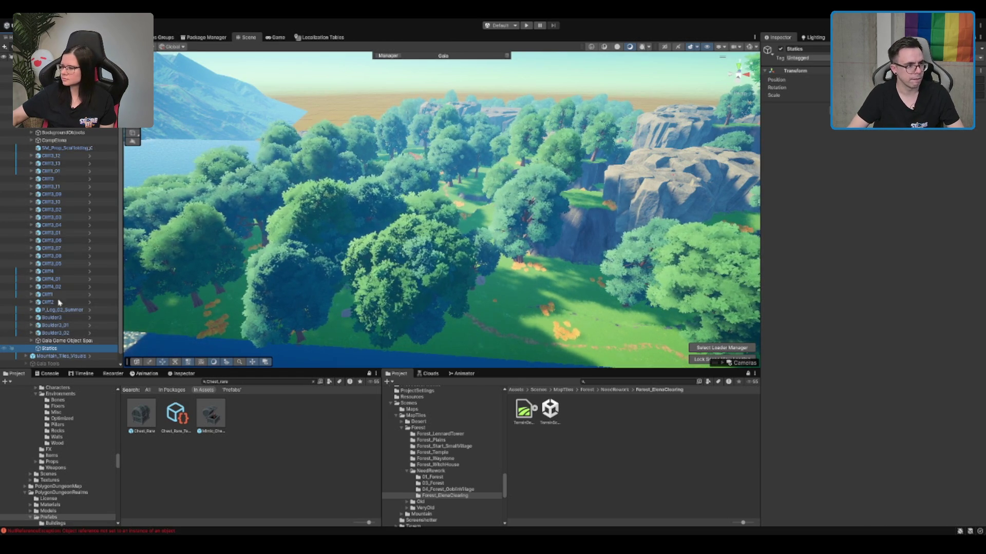
{"action": "left_click_drag", "start_coordinate": [71, 132], "coordinate": [71, 132]}
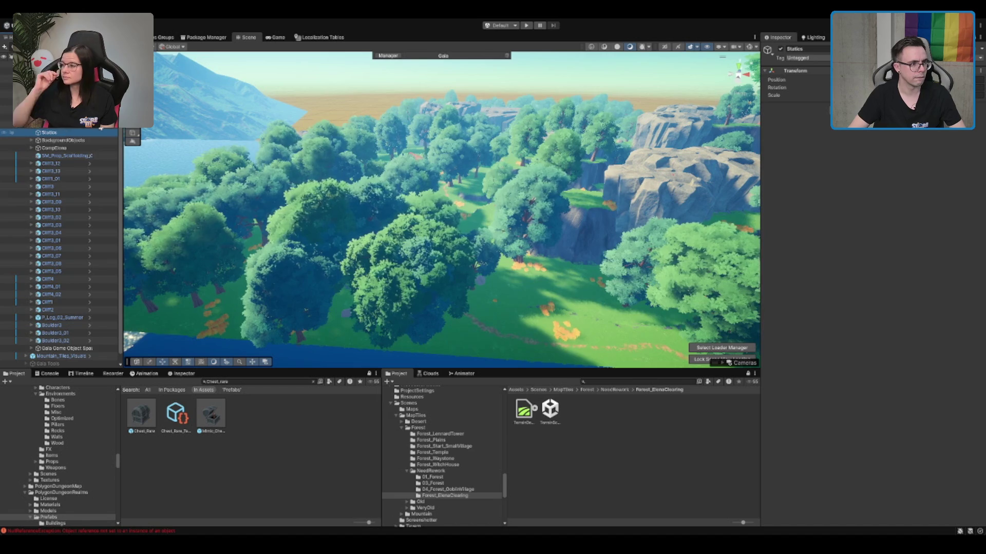
Step: Delete the scaffolding prop and move SwampTree2 out of CampElena to the top level
{"action": "left_click", "coordinate": [58, 156]}
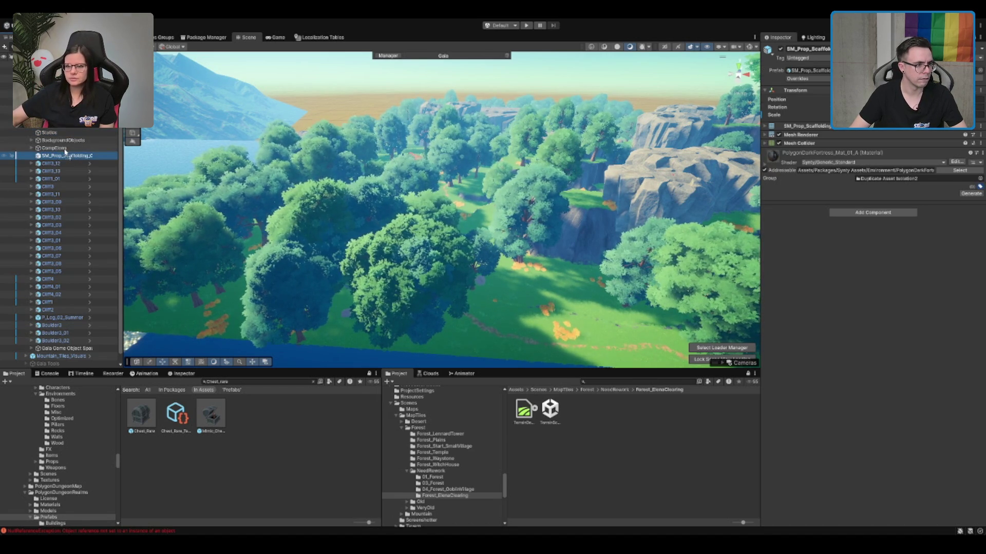
{"action": "key", "text": "Delete"}
{"action": "left_click", "coordinate": [69, 154]}
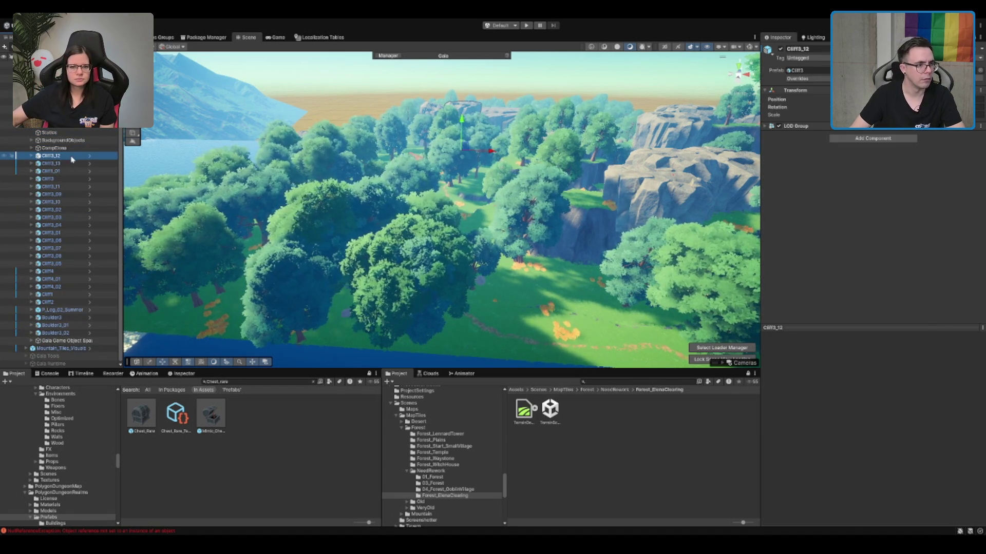
{"action": "left_click", "coordinate": [70, 148]}
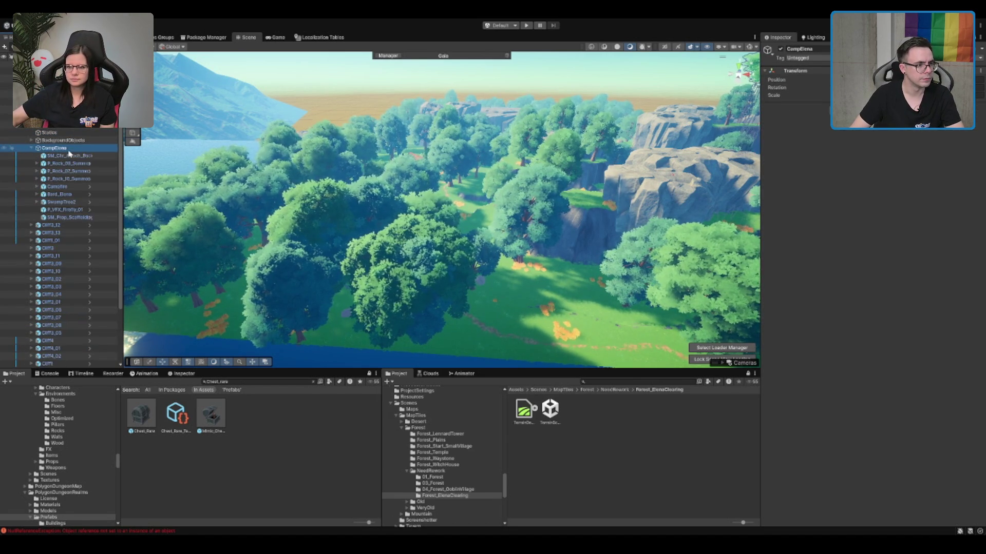
{"action": "left_click", "coordinate": [57, 203]}
{"action": "left_click_drag", "start_coordinate": [57, 204], "coordinate": [62, 134]}
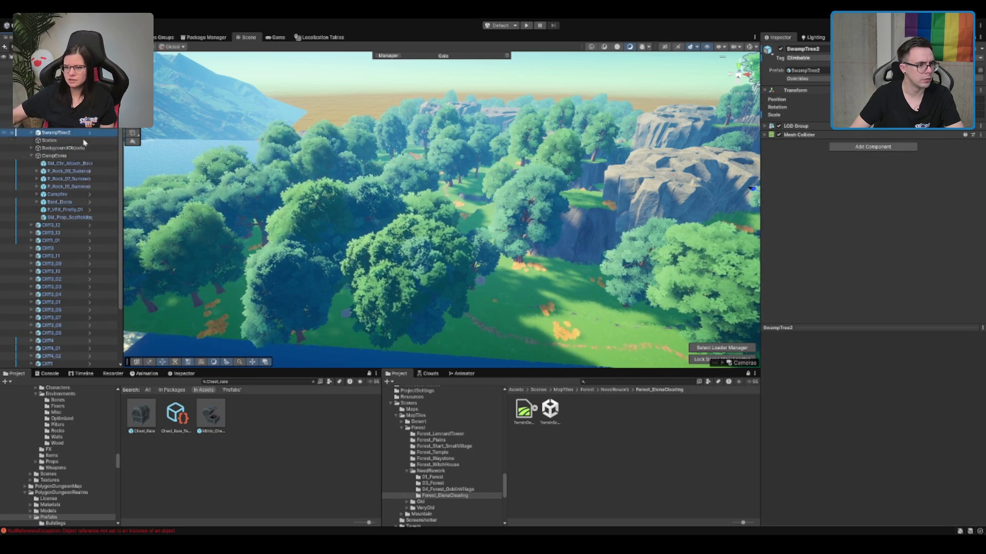
Step: Move all the cliff and boulder objects into Statics and collapse the spawn group
{"action": "left_click", "coordinate": [66, 162]}
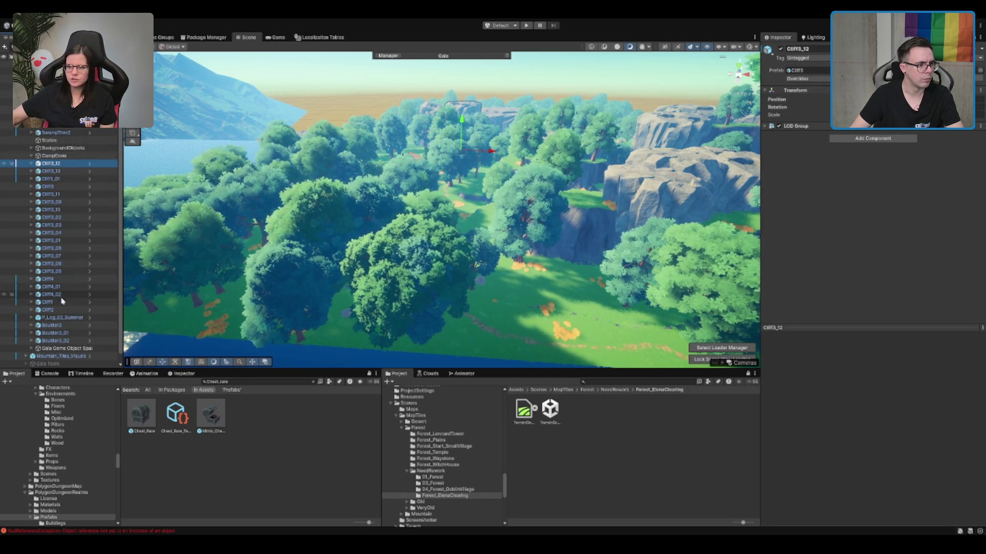
{"action": "left_click", "coordinate": [61, 341], "text": "shift"}
{"action": "mouse_move", "coordinate": [65, 194]}
{"action": "left_mouse_down"}
{"action": "mouse_move", "coordinate": [57, 132]}
{"action": "mouse_move", "coordinate": [63, 157]}
{"action": "mouse_move", "coordinate": [60, 148]}
{"action": "left_mouse_up"}
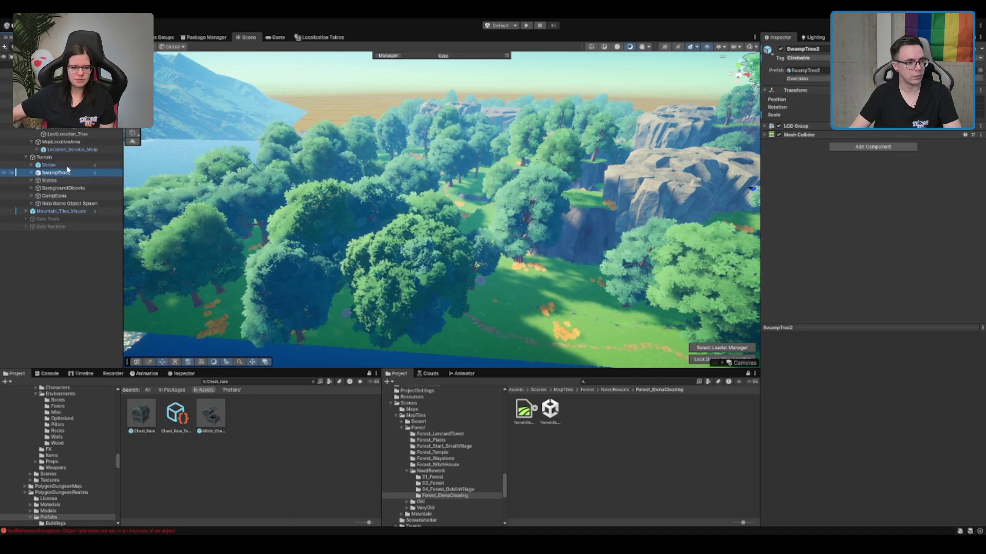
{"action": "left_click", "coordinate": [86, 204]}
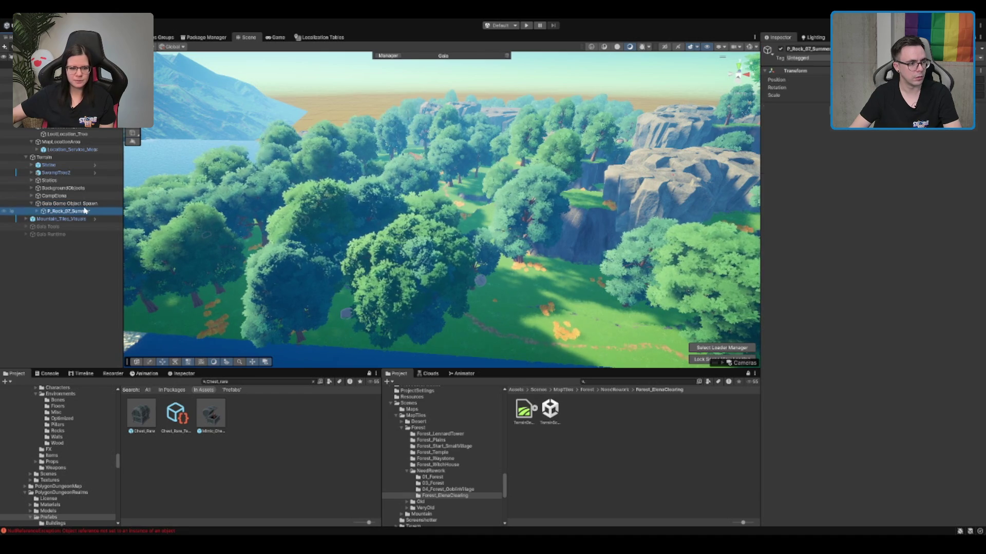
{"action": "key", "text": "Left"}
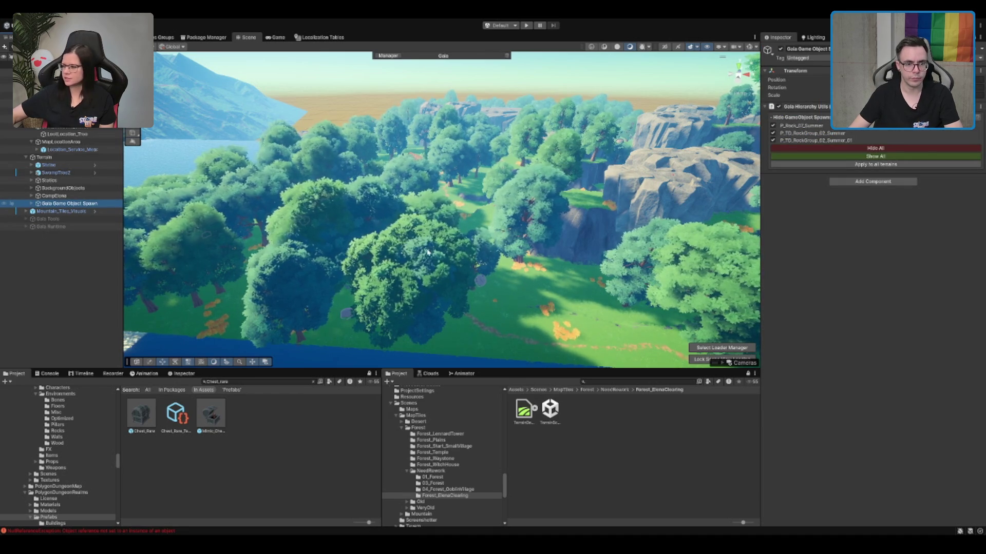
{"action": "scroll", "coordinate": [453, 175], "scroll_direction": "down", "scroll_amount": 5}
{"action": "left_click_drag", "start_coordinate": [453, 175], "coordinate": [433, 183]}
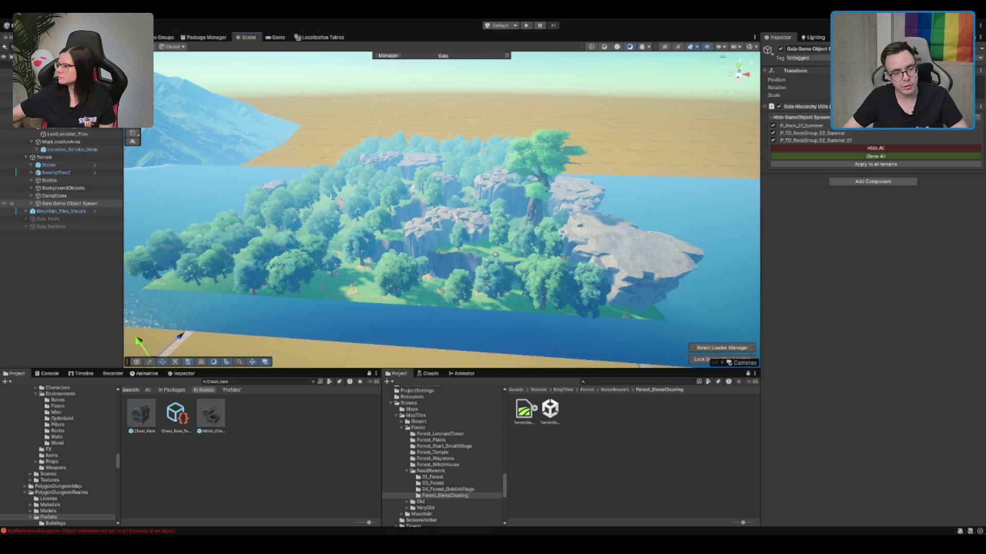
{"action": "scroll", "coordinate": [551, 145], "scroll_direction": "up", "scroll_amount": 10}
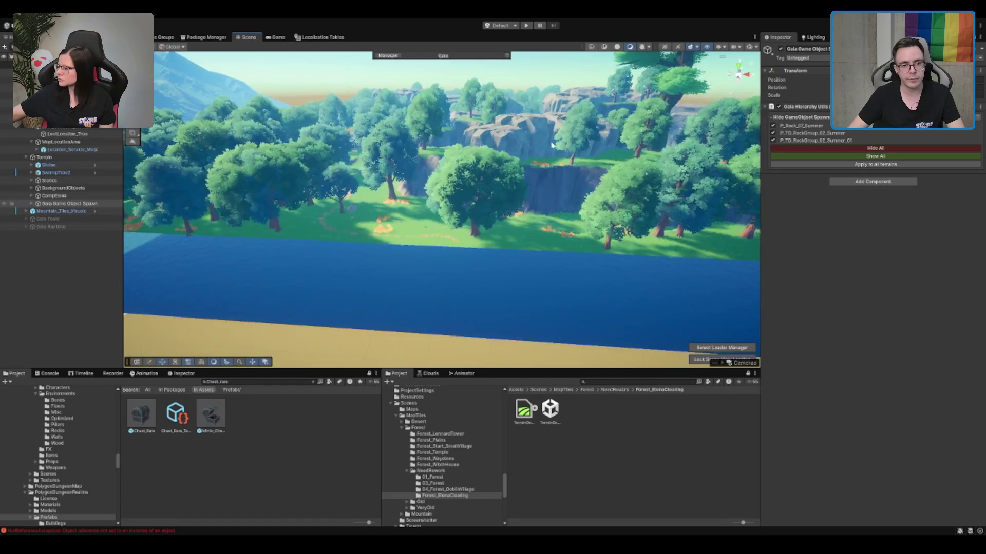
{"action": "scroll", "coordinate": [551, 145], "scroll_direction": "up", "scroll_amount": 3}
{"action": "scroll", "coordinate": [508, 186], "scroll_direction": "up", "scroll_amount": 3}
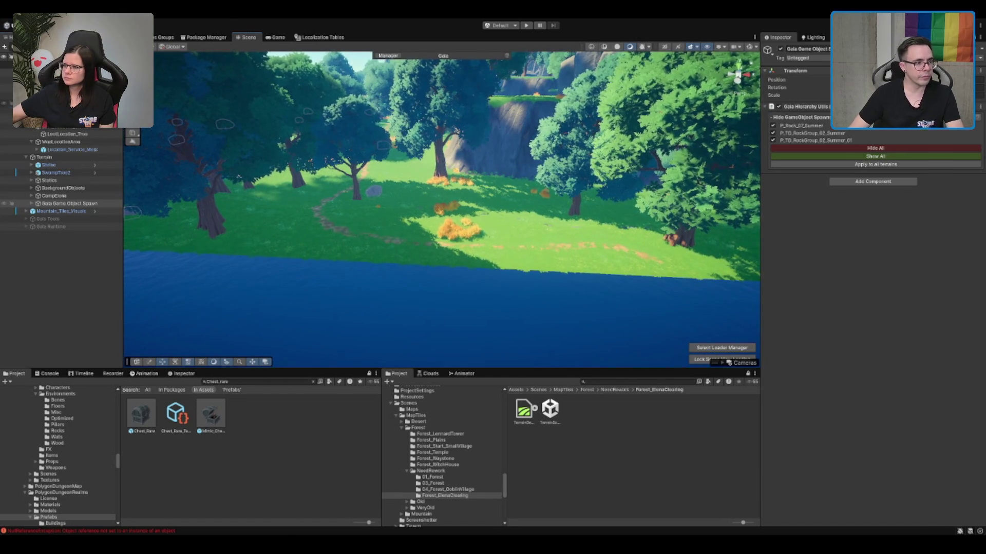
{"action": "left_click", "coordinate": [51, 103]}
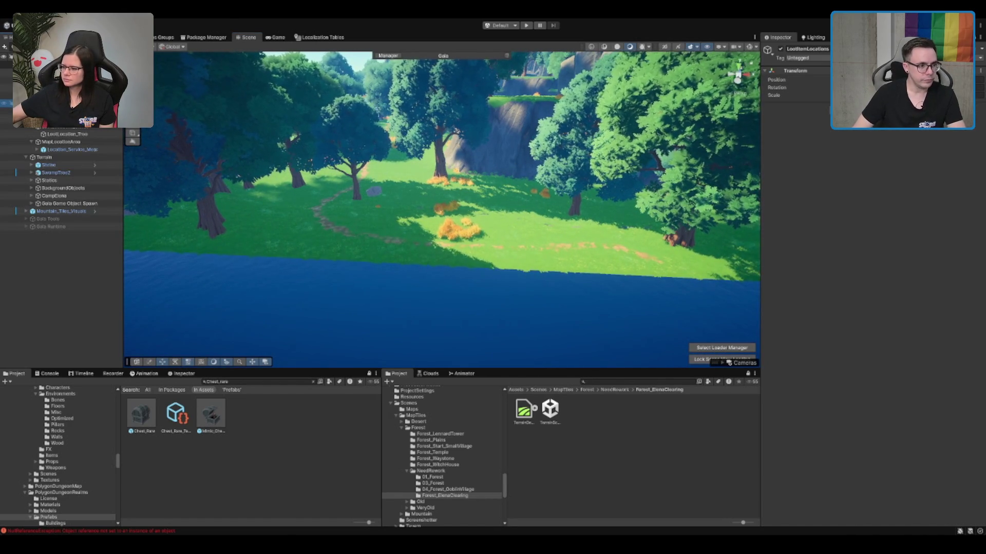
Step: Select the MapTile object and empty its Loot Locations list by setting the size to 0
{"action": "left_click", "coordinate": [51, 110]}
{"action": "key", "text": "Down"}
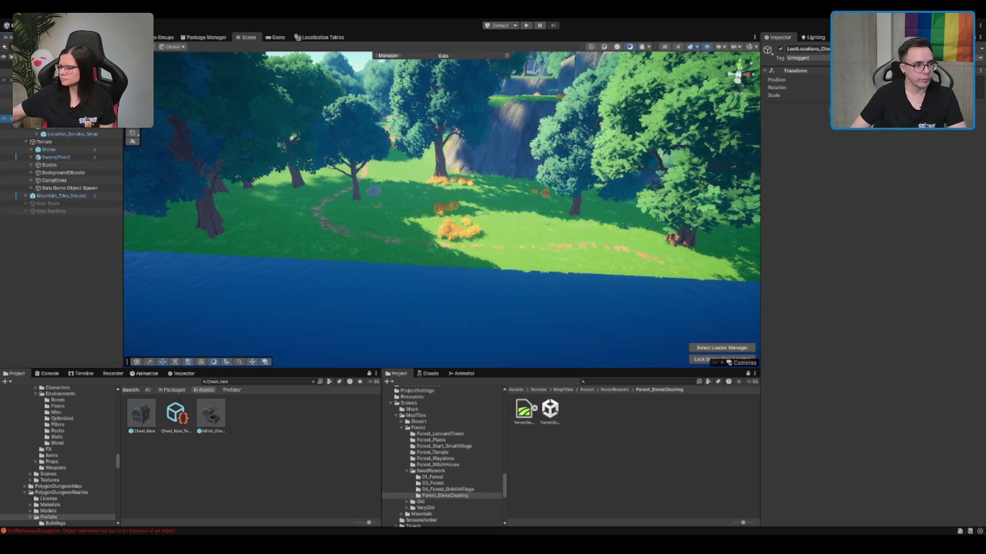
{"action": "left_click", "coordinate": [7, 73]}
{"action": "key", "text": "Down"}
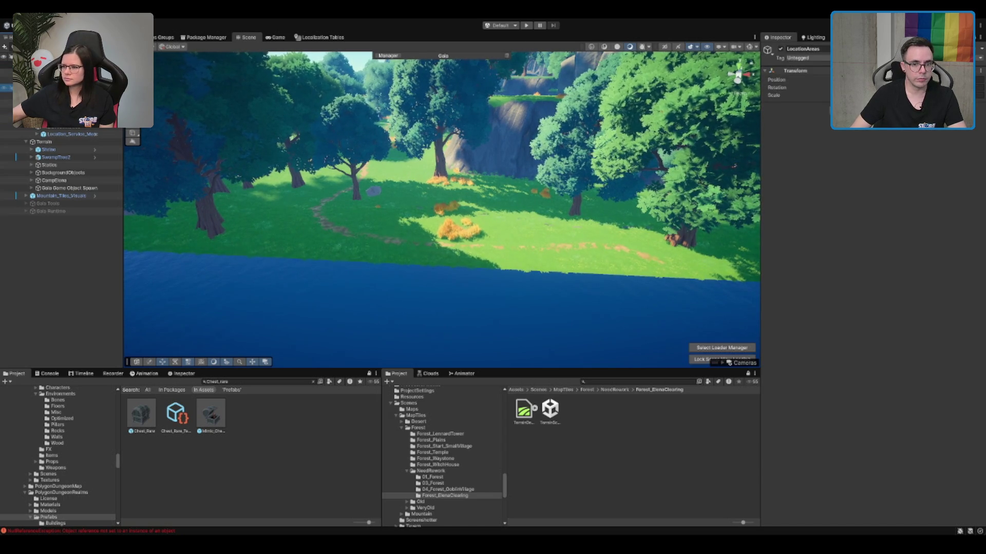
{"action": "key", "text": "Down"}
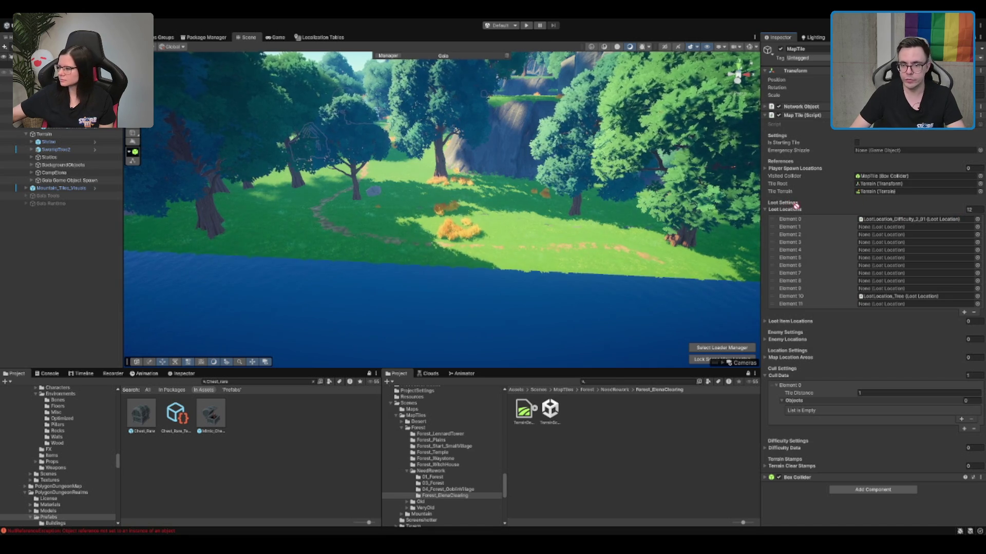
{"action": "left_click", "coordinate": [969, 210]}
{"action": "type", "text": "0"}
{"action": "key", "text": "Return"}
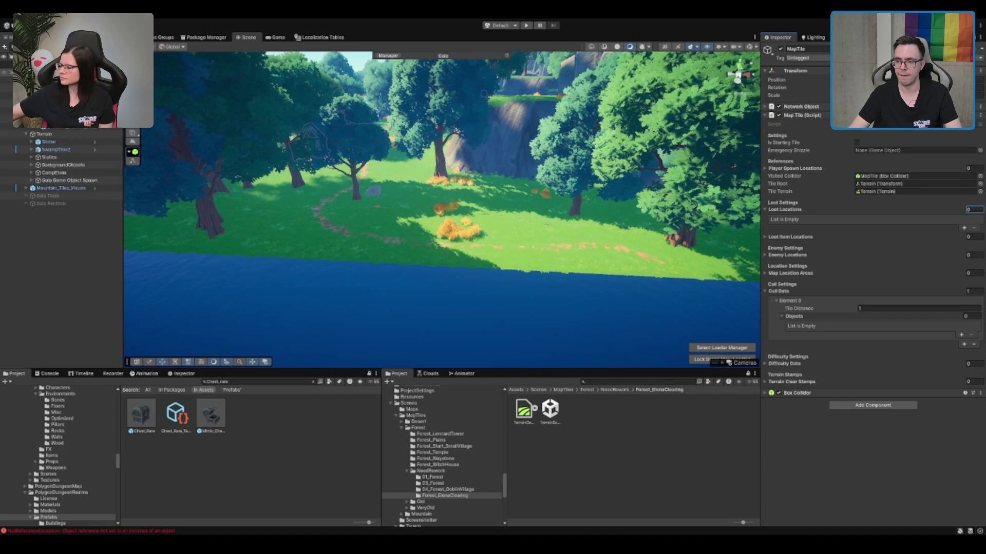
{"action": "key", "text": "Return"}
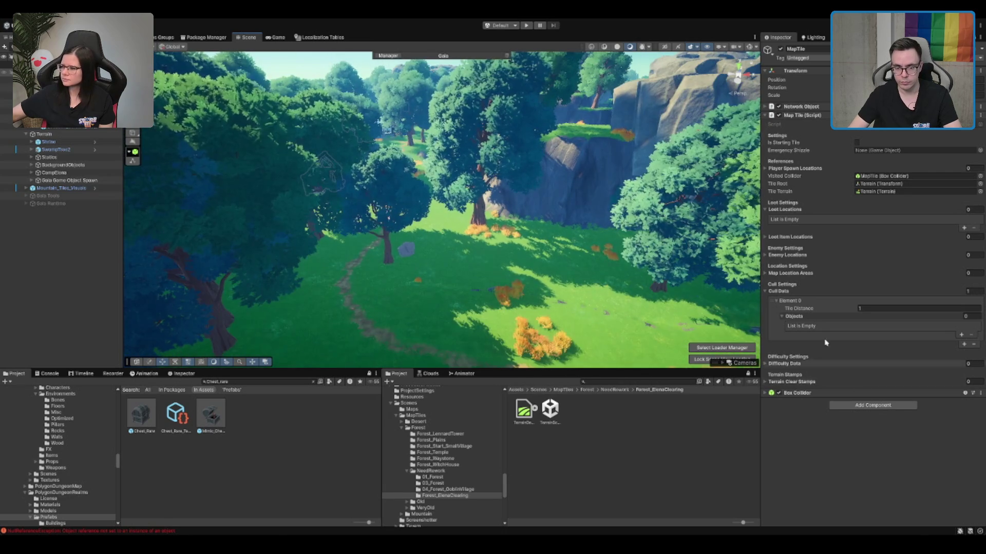
Step: Assign MapLocationArea to the MapTile's Map Location Areas list
{"action": "left_click", "coordinate": [796, 274]}
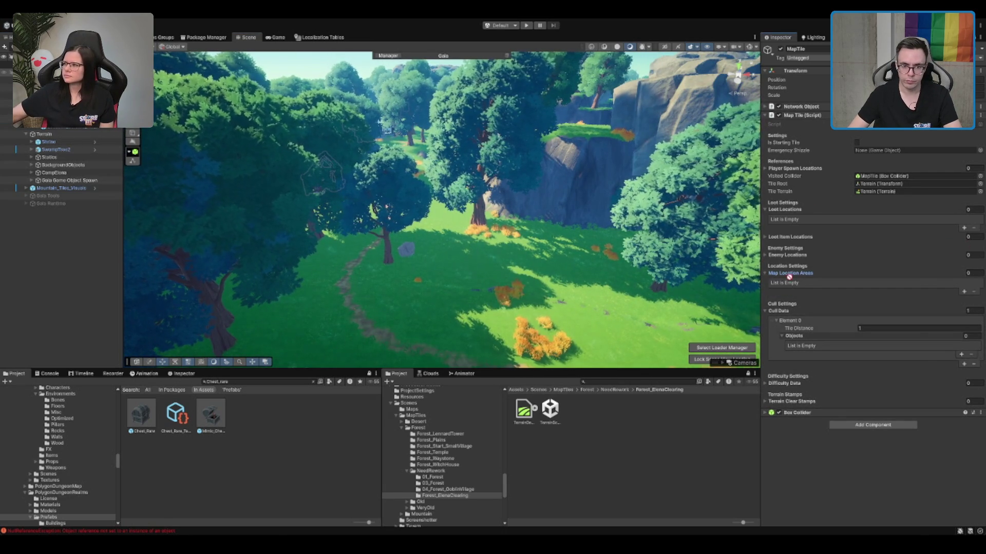
{"action": "left_click_drag", "start_coordinate": [789, 277], "coordinate": [796, 274]}
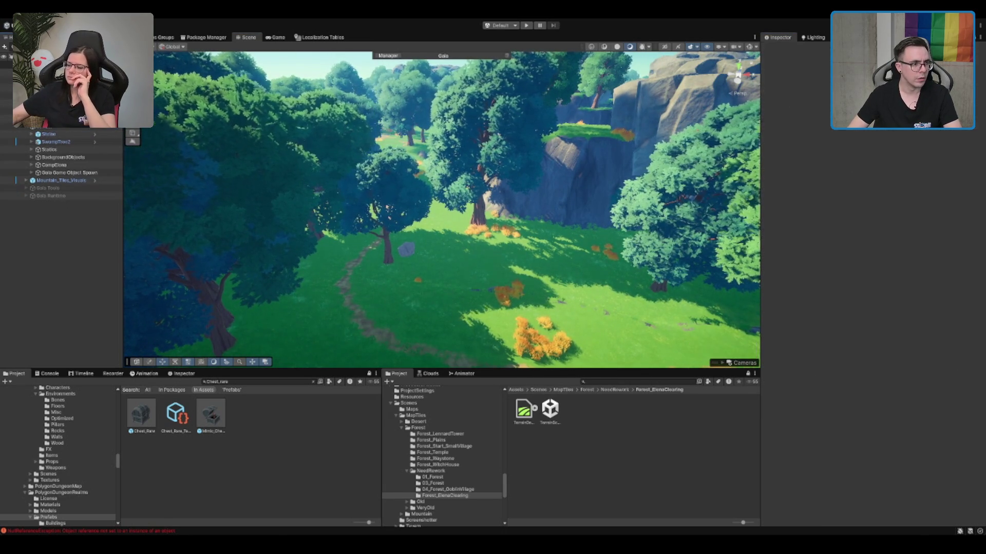
{"action": "left_click", "coordinate": [51, 119]}
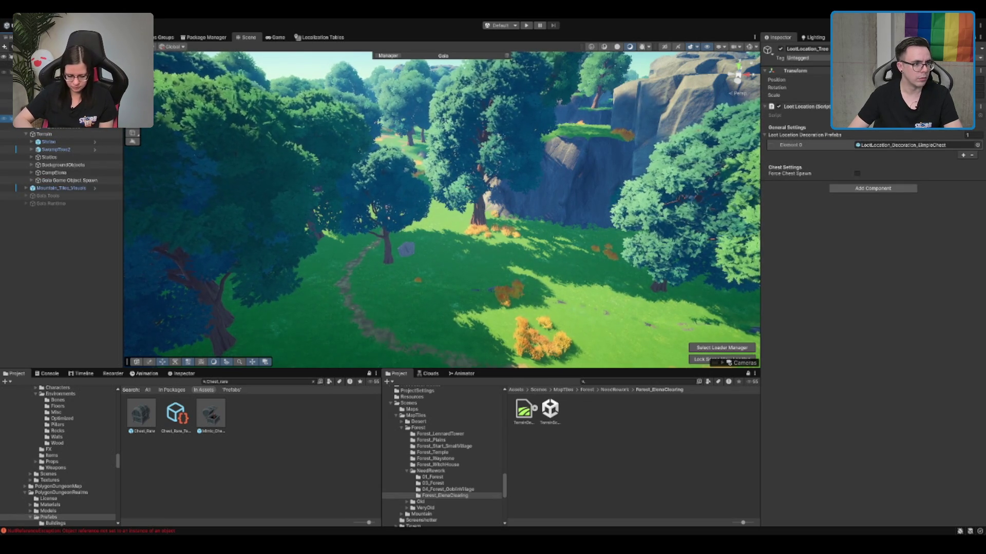
{"action": "left_click", "coordinate": [51, 72]}
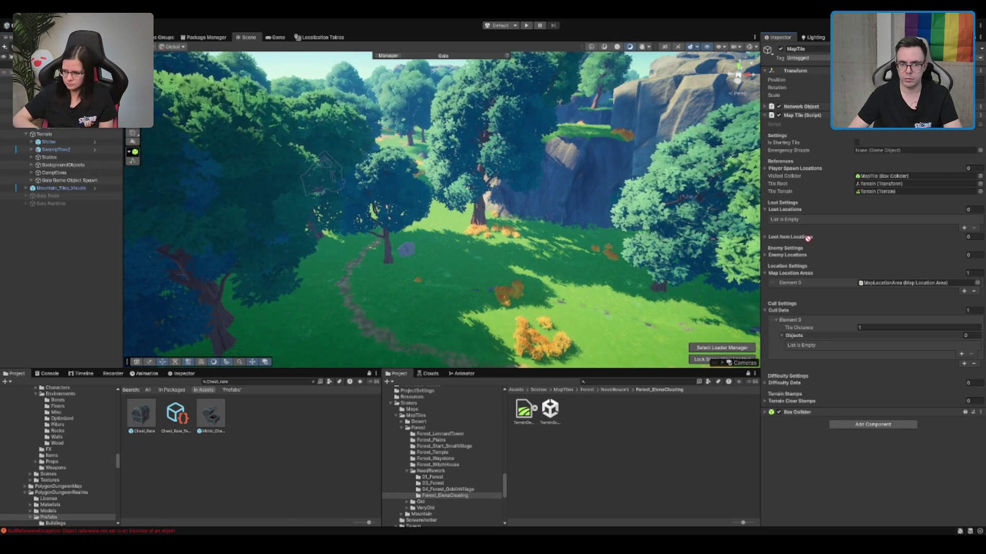
{"action": "left_click", "coordinate": [61, 118]}
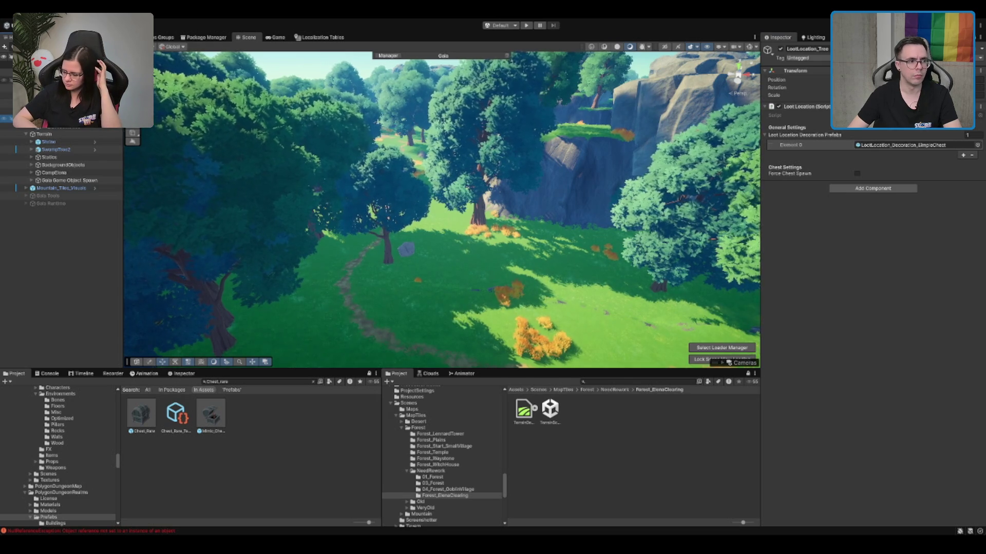
{"action": "key", "text": "ctrl+z"}
Step: Fill Loot Locations with LootLocation_Tree and six LootLocation_Difficulty objects, 7 entries total
{"action": "mouse_move", "coordinate": [630, 96]}
{"action": "left_mouse_down"}
{"action": "mouse_move", "coordinate": [860, 113]}
{"action": "mouse_move", "coordinate": [786, 261]}
{"action": "left_mouse_up"}
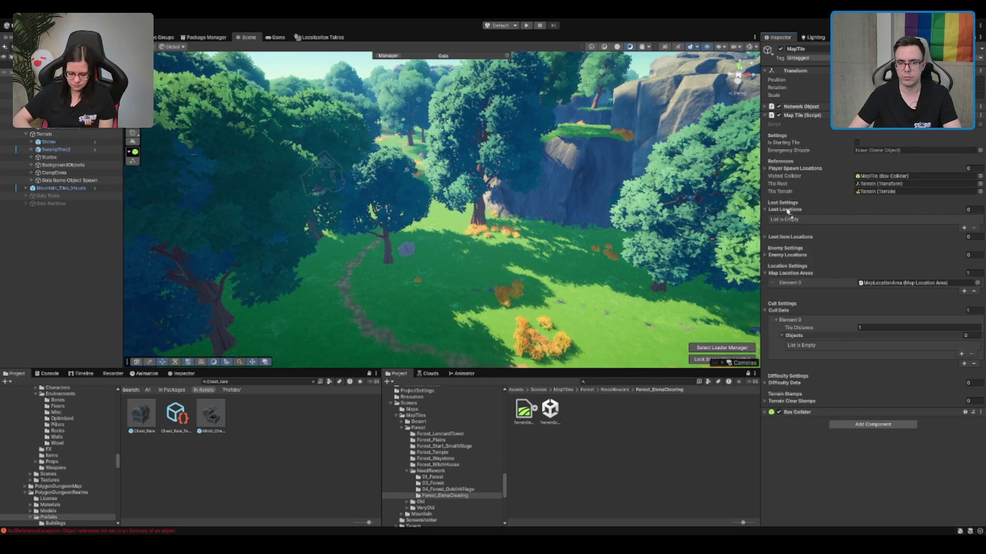
{"action": "left_click_drag", "start_coordinate": [788, 212], "coordinate": [788, 213]}
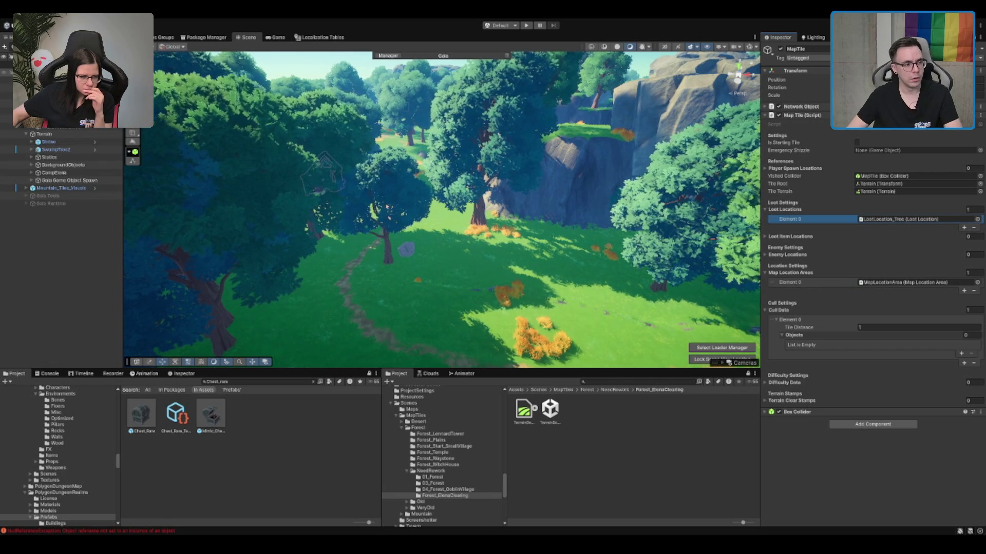
{"action": "left_click", "coordinate": [904, 219]}
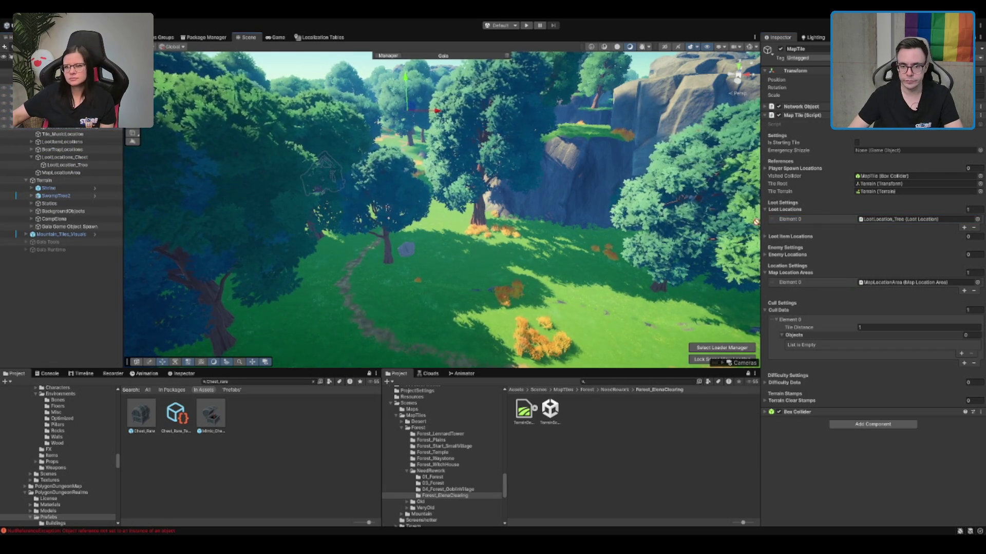
{"action": "left_click_drag", "start_coordinate": [792, 212], "coordinate": [792, 211]}
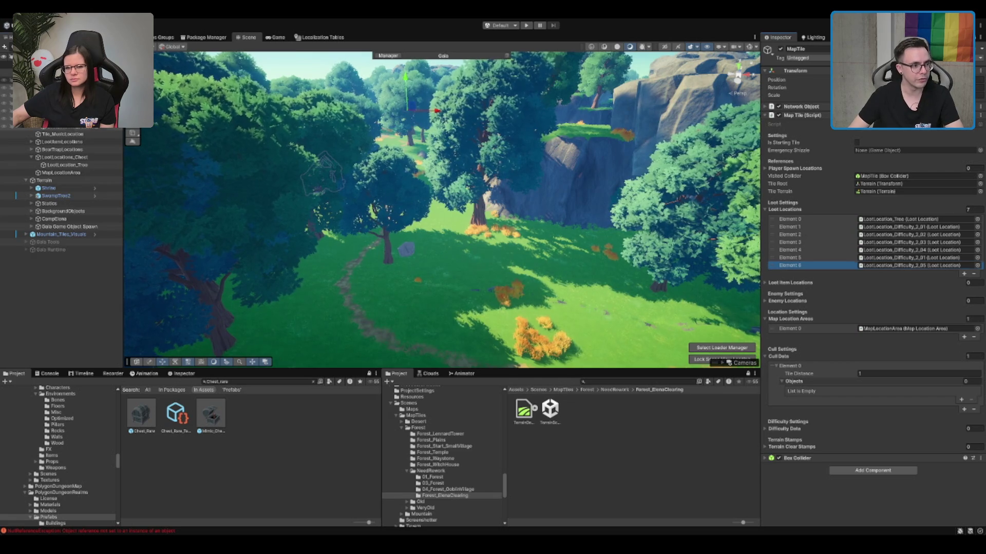
Step: Assign the 90 loot item spawn points to Loot Item Locations, restoring an accidentally deleted object
{"action": "scroll", "coordinate": [62, 195], "scroll_direction": "down", "scroll_amount": 2}
{"action": "scroll", "coordinate": [109, 130], "scroll_direction": "up", "scroll_amount": 3}
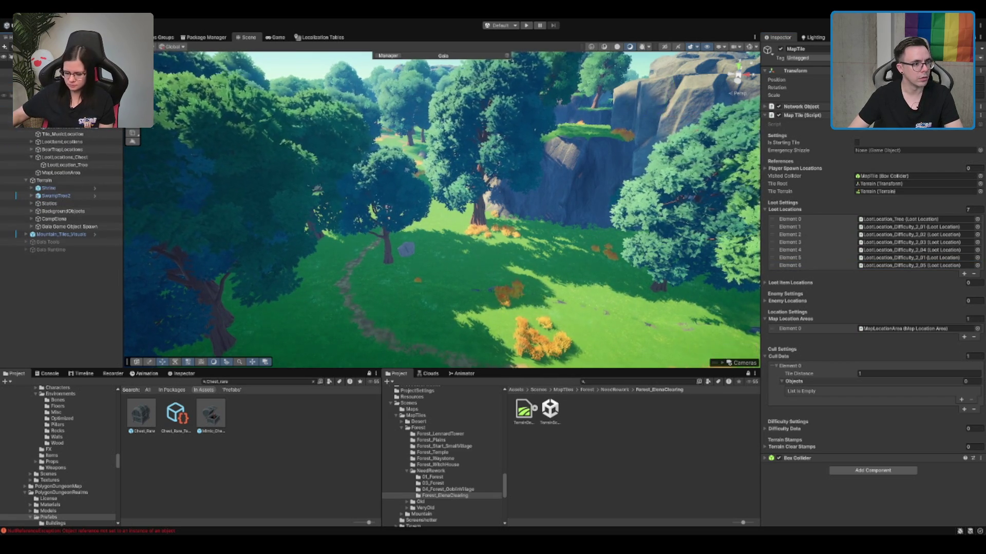
{"action": "key", "text": "Delete"}
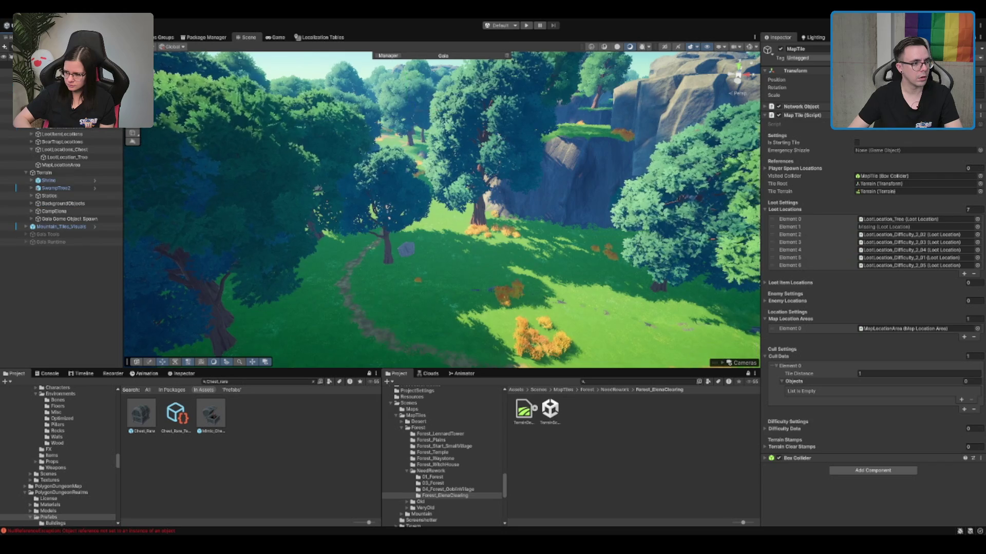
{"action": "key", "text": "ctrl+z"}
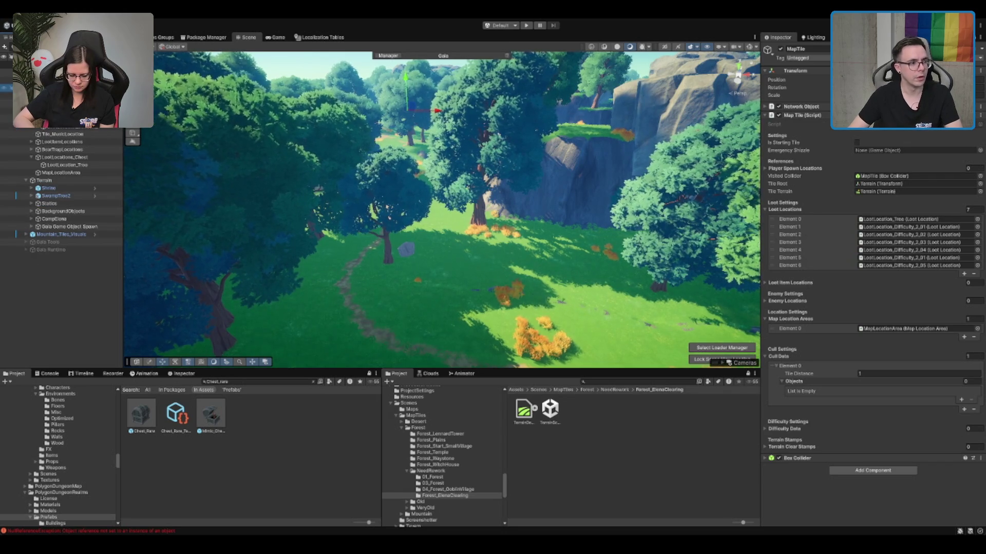
{"action": "scroll", "coordinate": [62, 195], "scroll_direction": "up", "scroll_amount": 1}
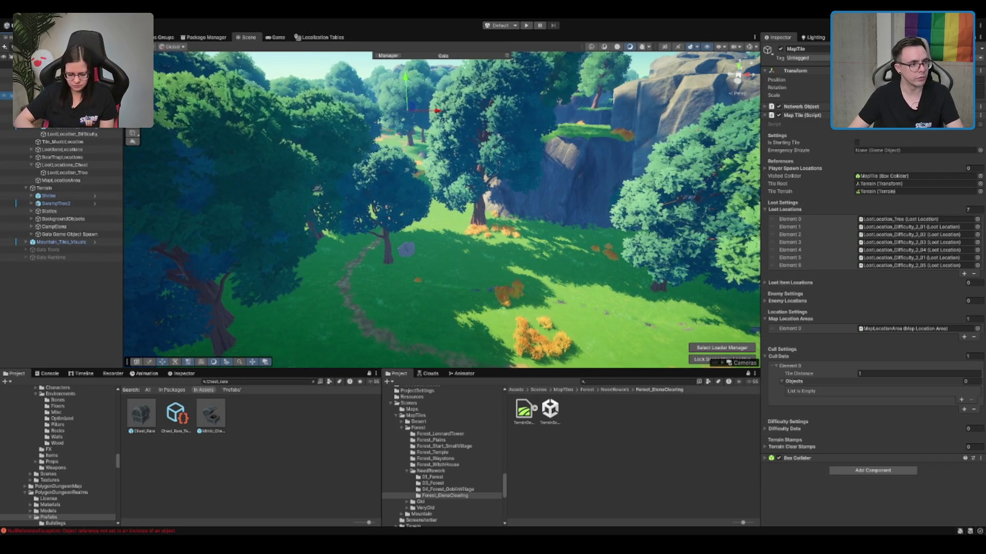
{"action": "scroll", "coordinate": [62, 195], "scroll_direction": "down", "scroll_amount": 1}
{"action": "scroll", "coordinate": [62, 190], "scroll_direction": "down", "scroll_amount": 2}
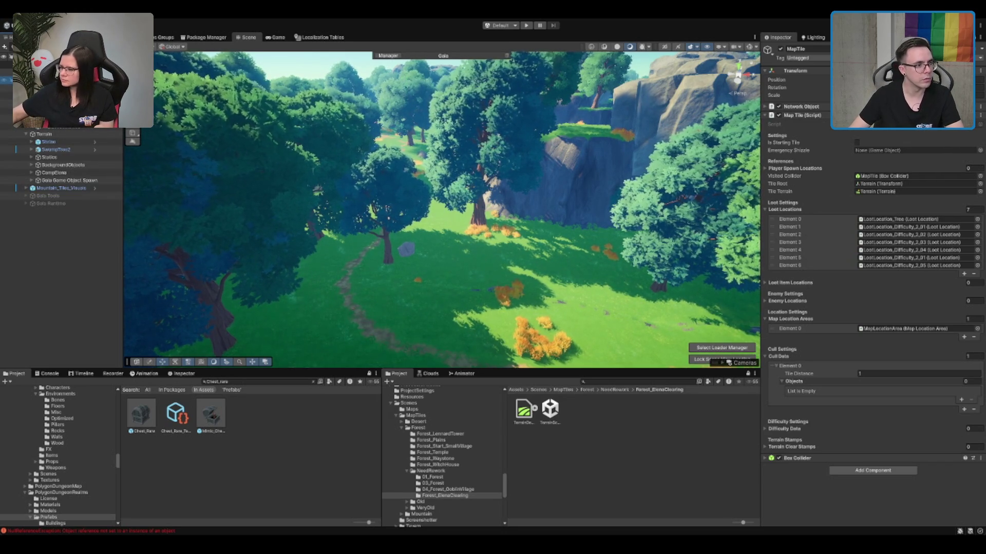
{"action": "scroll", "coordinate": [62, 170], "scroll_direction": "up", "scroll_amount": 1}
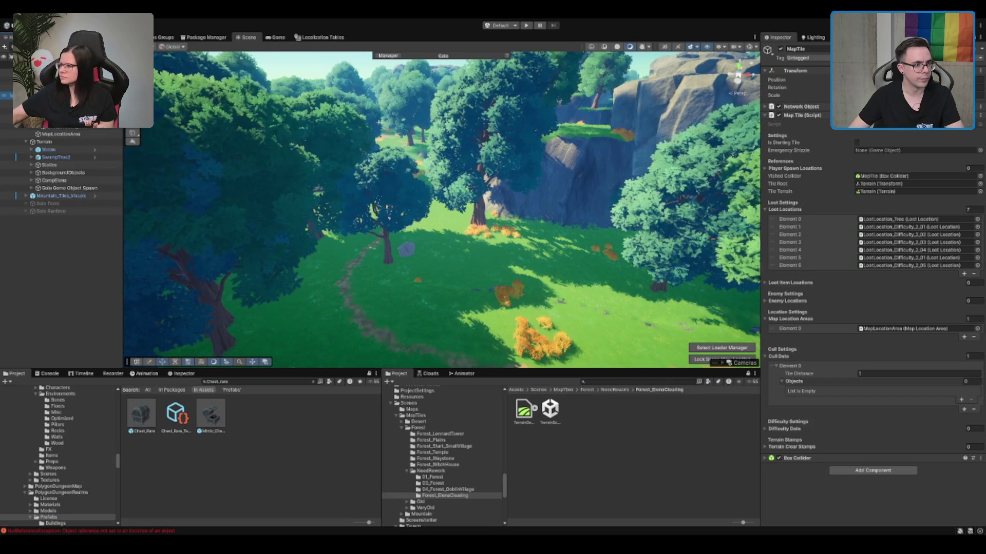
{"action": "scroll", "coordinate": [62, 246], "scroll_direction": "down", "scroll_amount": 5}
{"action": "scroll", "coordinate": [52, 205], "scroll_direction": "down", "scroll_amount": 4}
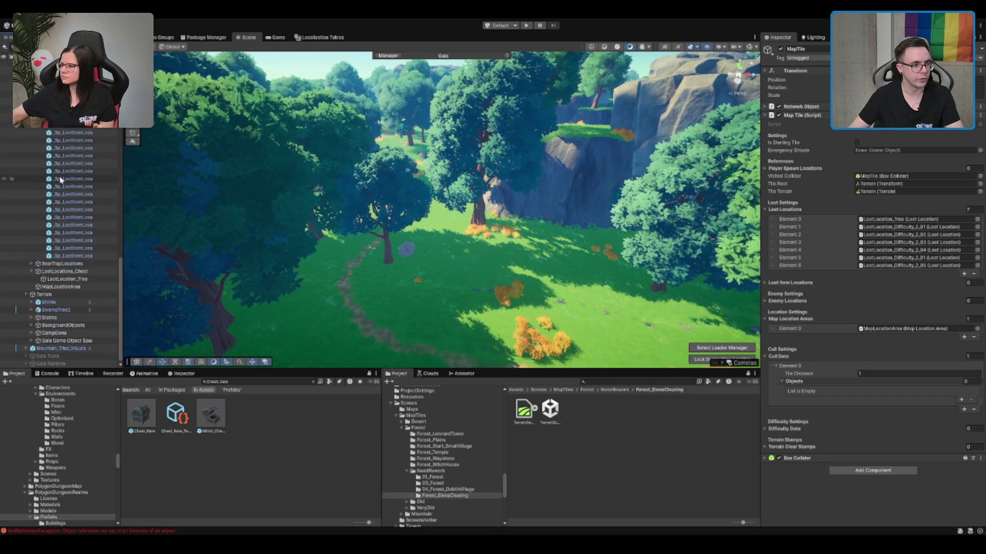
{"action": "left_click", "coordinate": [79, 256], "text": "shift"}
{"action": "left_click_drag", "start_coordinate": [80, 204], "coordinate": [800, 286]}
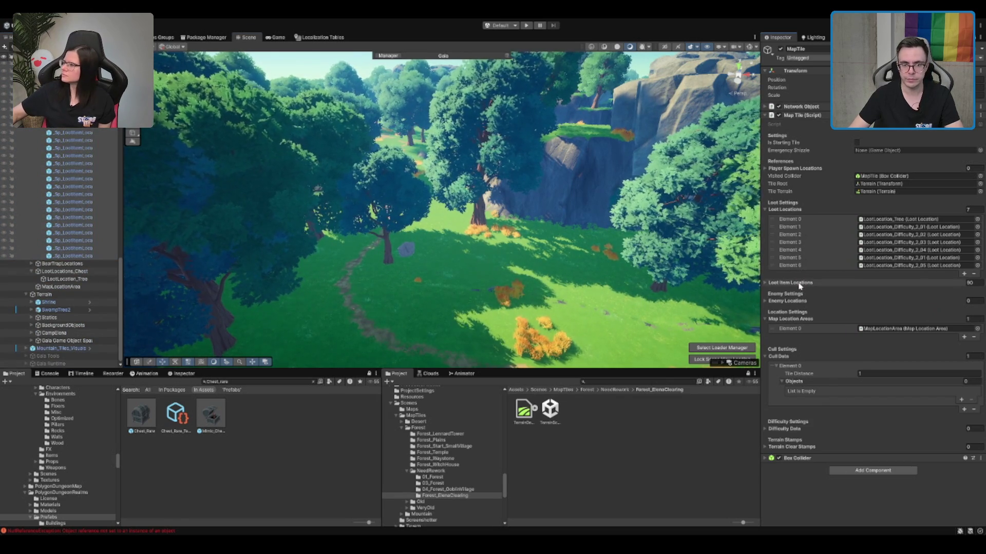
Step: Assign the 121 enemy spawn points under BearTrapLocations to Enemy Locations
{"action": "left_click", "coordinate": [31, 263]}
{"action": "left_click", "coordinate": [74, 272]}
{"action": "scroll", "coordinate": [75, 274], "scroll_direction": "down", "scroll_amount": 10}
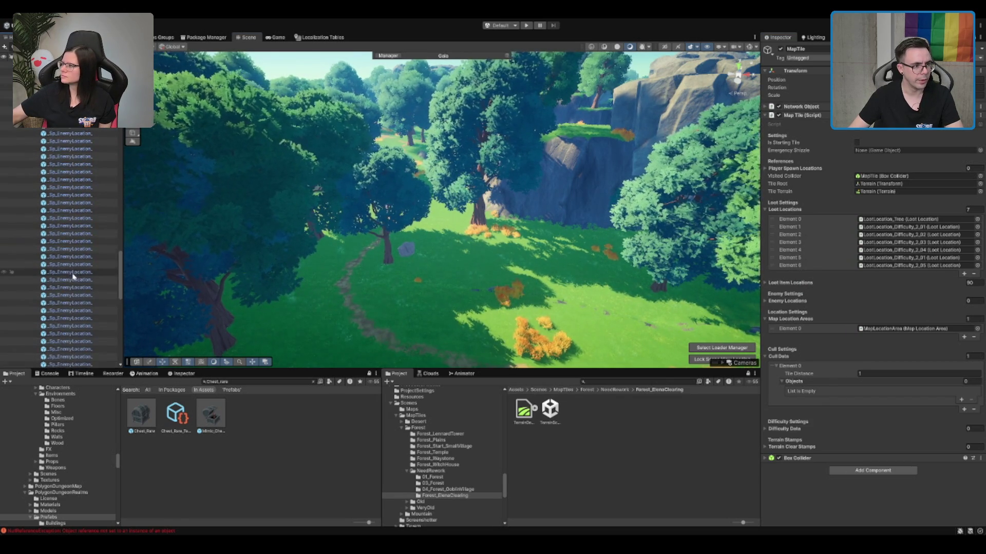
{"action": "left_click", "coordinate": [87, 347], "text": "shift"}
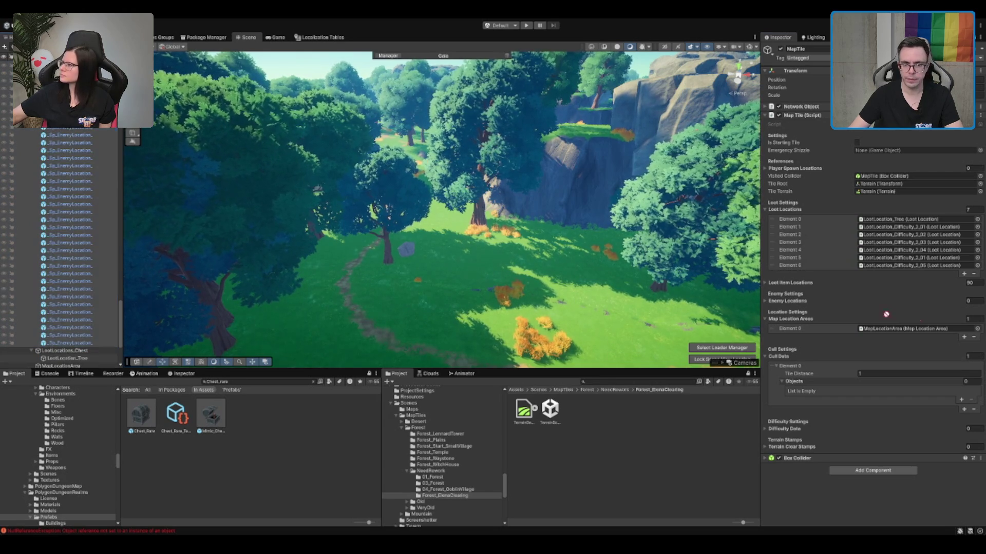
{"action": "left_click_drag", "start_coordinate": [82, 274], "coordinate": [795, 303]}
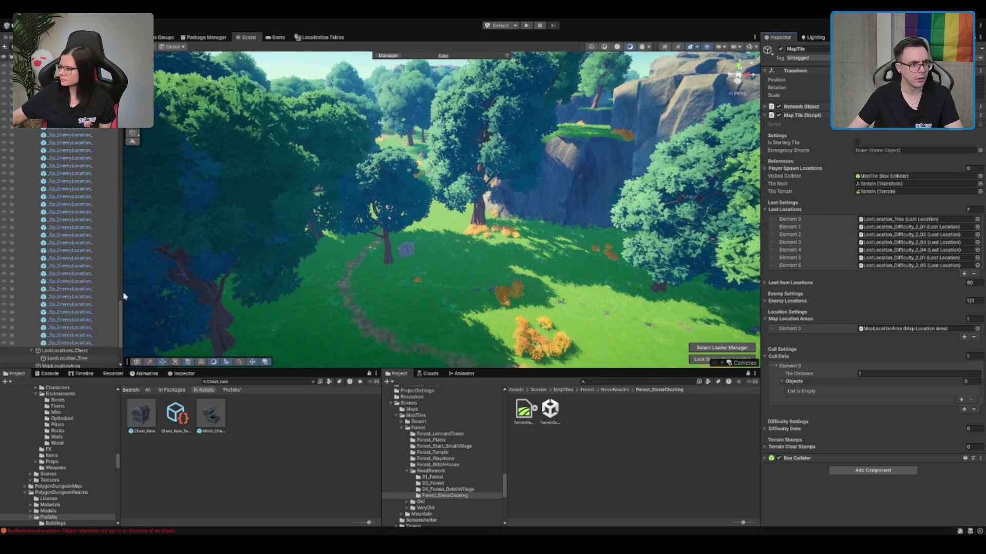
{"action": "left_click", "coordinate": [92, 281]}
{"action": "scroll", "coordinate": [113, 317], "scroll_direction": "down", "scroll_amount": 10}
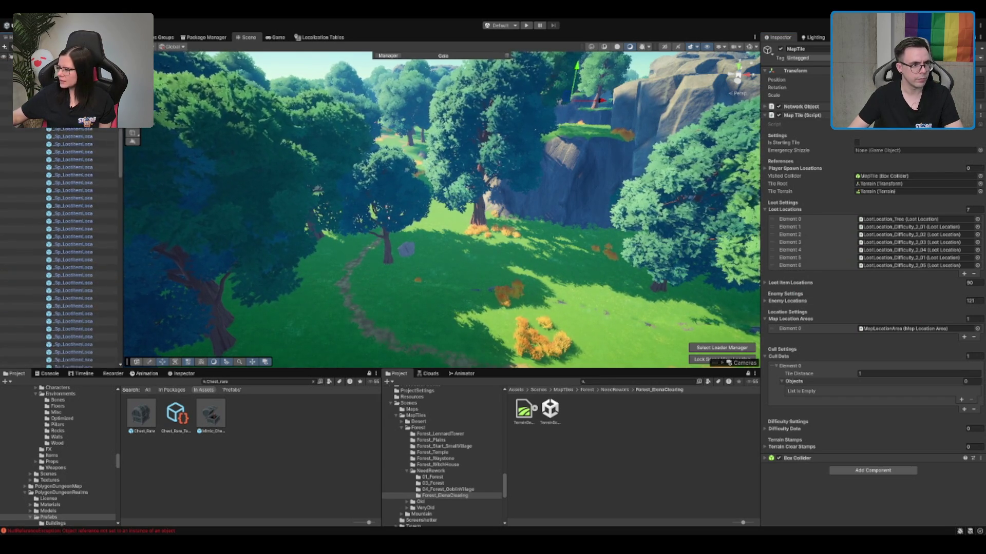
{"action": "scroll", "coordinate": [72, 246], "scroll_direction": "up", "scroll_amount": 5}
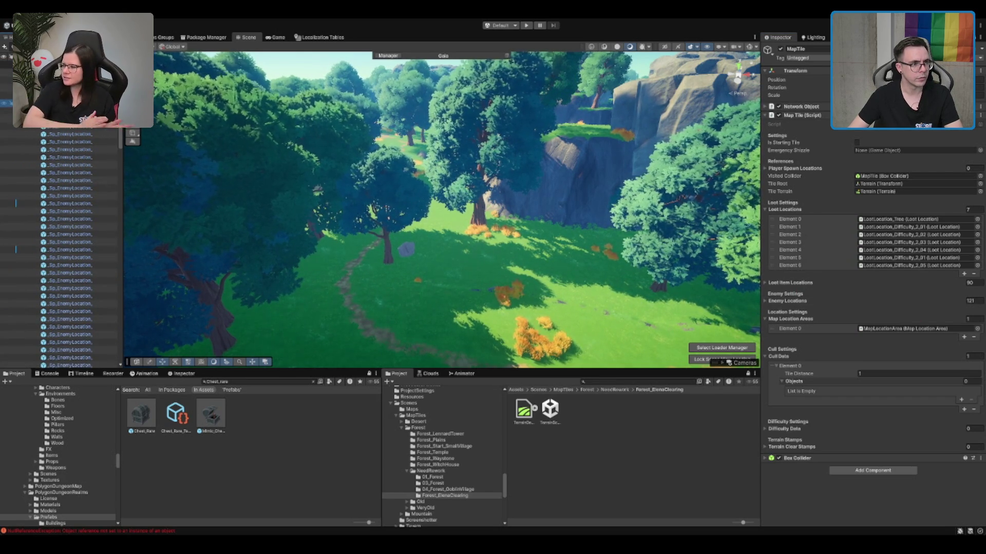
{"action": "scroll", "coordinate": [62, 246], "scroll_direction": "down", "scroll_amount": 10}
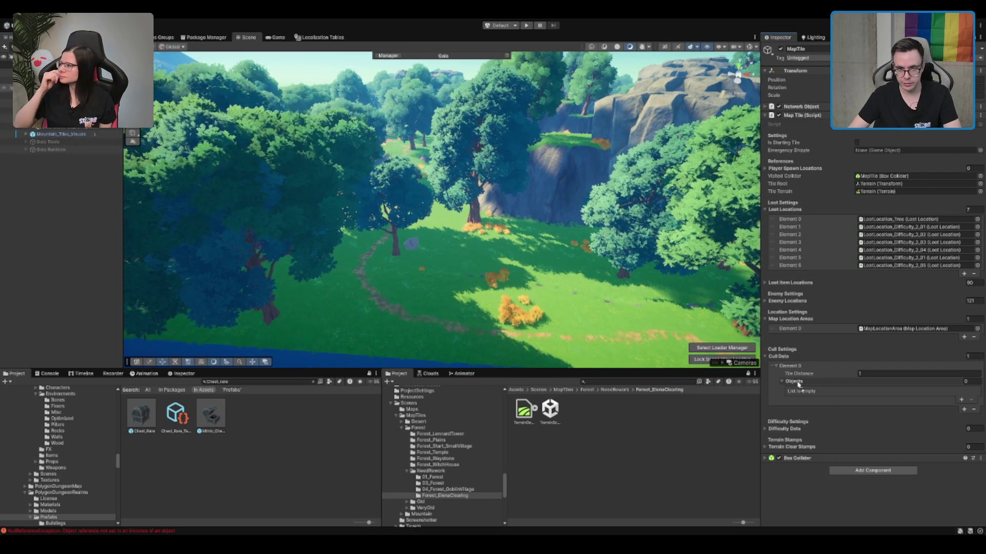
Step: Add Gaia Game Object Spawns to the cull data, undoing stray removals so Statics stays in
{"action": "left_click_drag", "start_coordinate": [797, 384], "coordinate": [799, 385]}
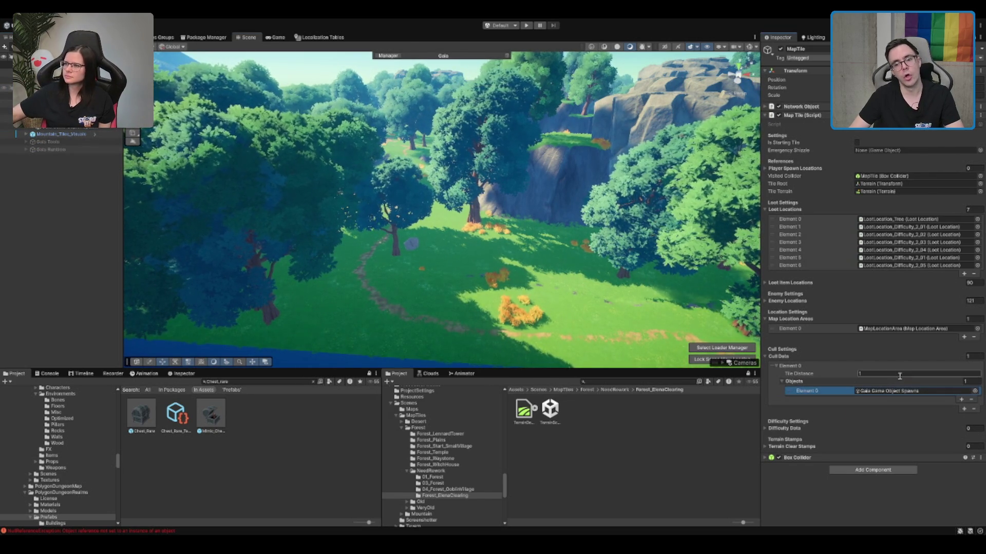
{"action": "left_click", "coordinate": [964, 409]}
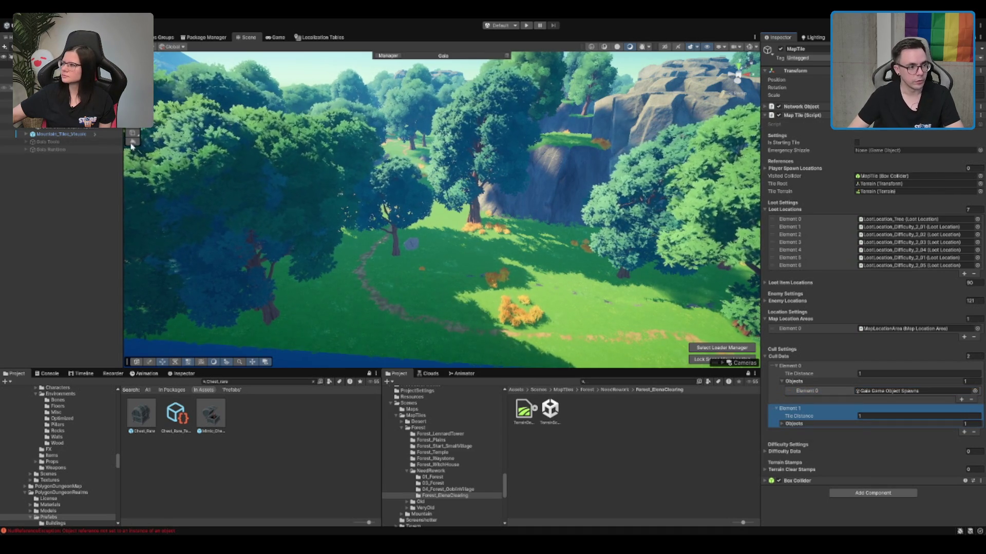
{"action": "left_click", "coordinate": [804, 424]}
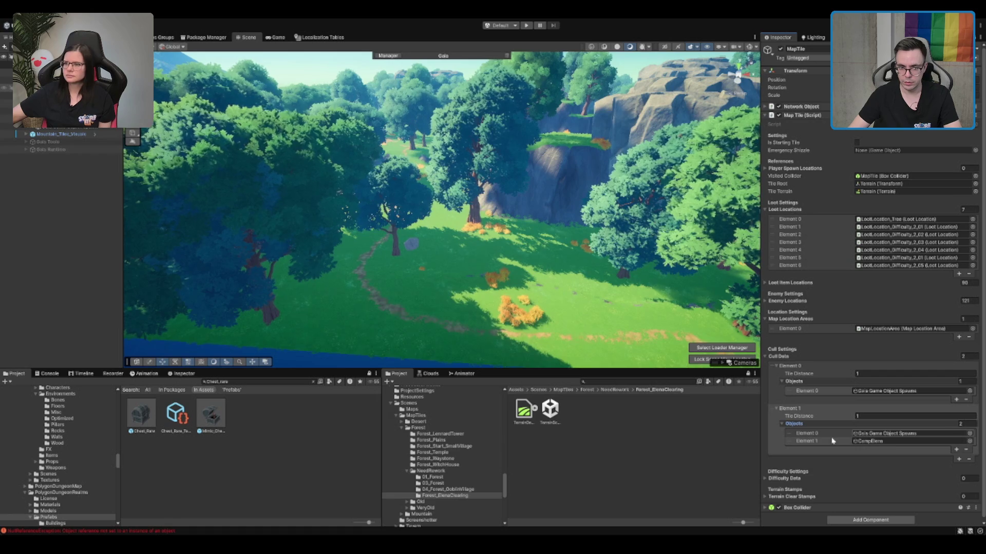
{"action": "left_click", "coordinate": [963, 435]}
{"action": "left_click", "coordinate": [968, 457]}
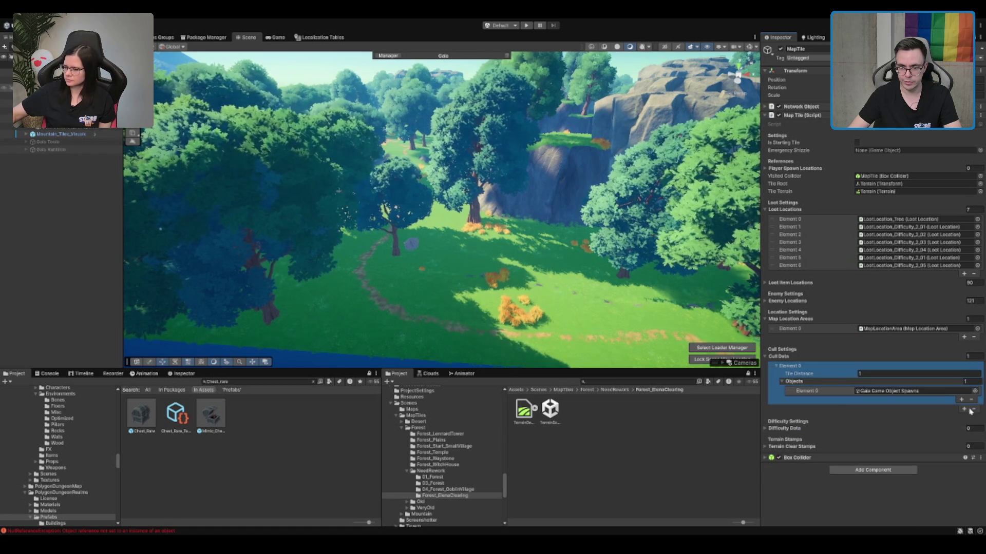
{"action": "left_click", "coordinate": [963, 373]}
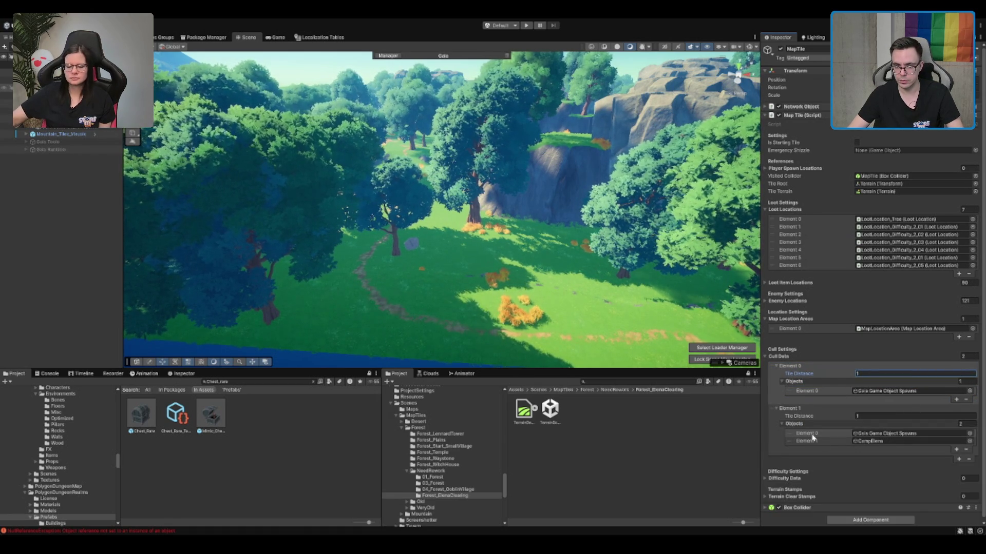
{"action": "key", "text": "ctrl+z"}
{"action": "left_click", "coordinate": [966, 451]}
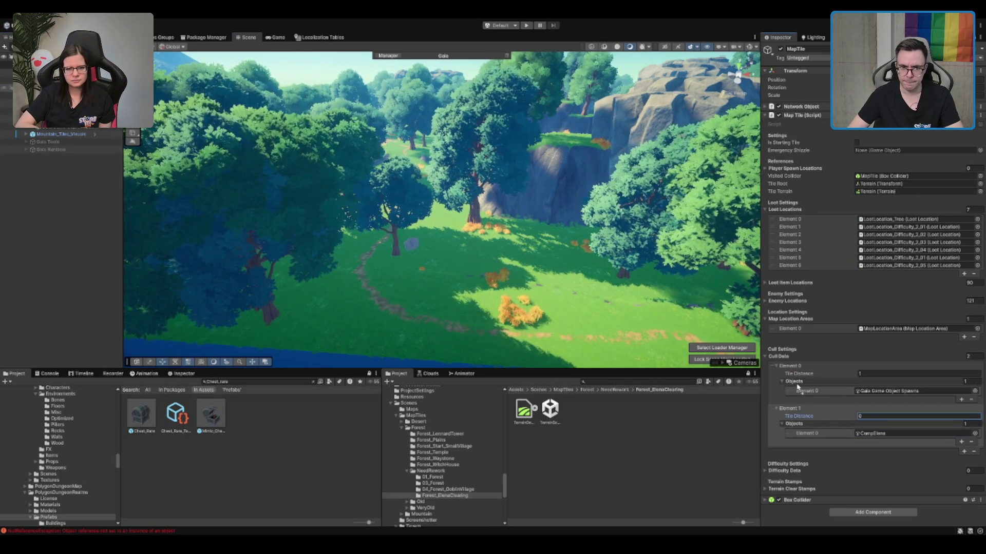
{"action": "key", "text": "ctrl+z"}
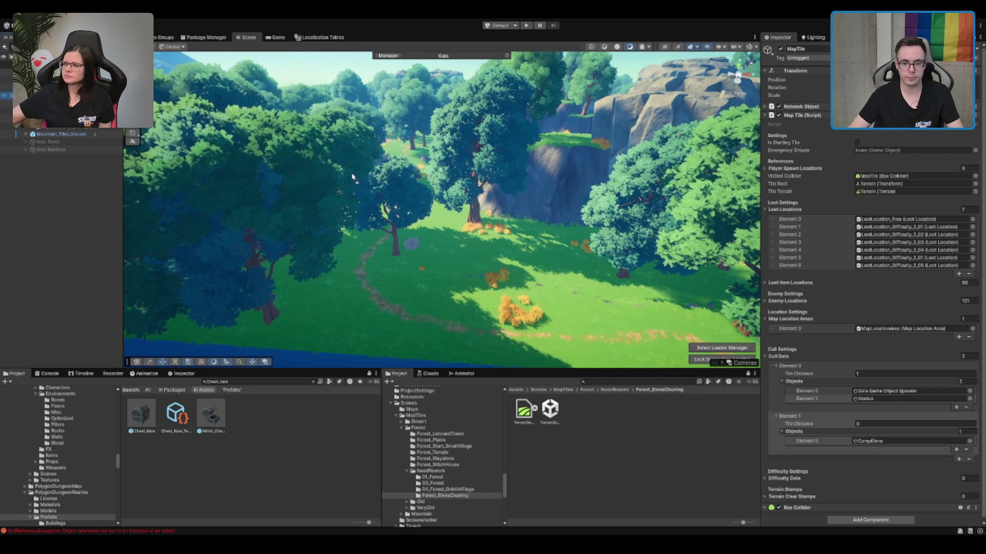
{"action": "left_click", "coordinate": [789, 374]}
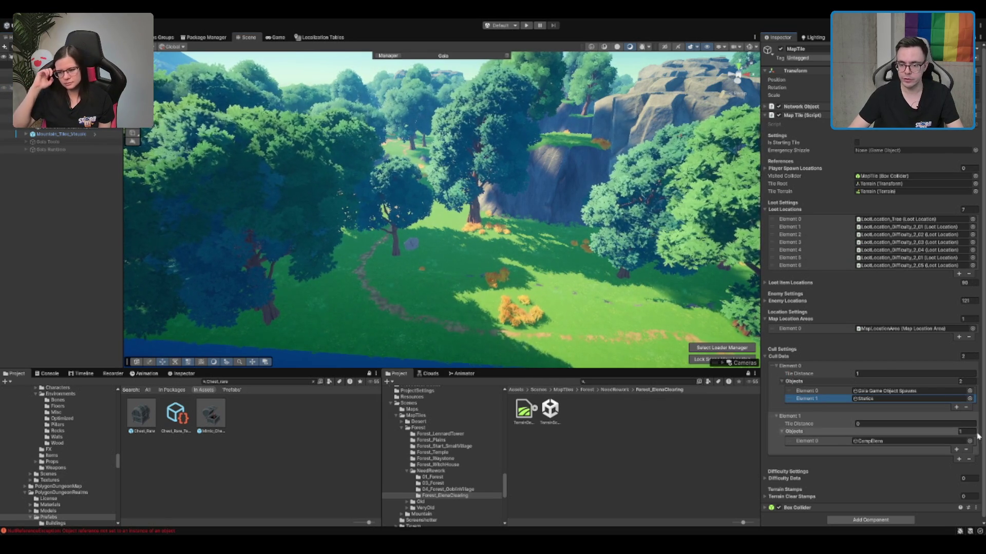
Step: Add a third Cull Data entry with Tile Distance 2 holding SwampTree2
{"action": "left_click", "coordinate": [958, 460]}
{"action": "left_click", "coordinate": [883, 459]}
{"action": "type", "text": "3"}
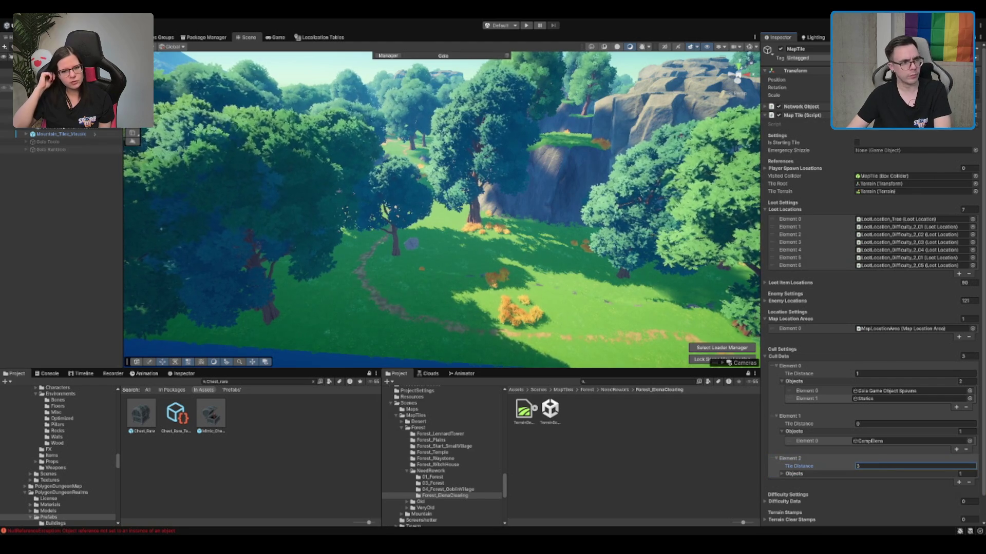
{"action": "type", "text": "2"}
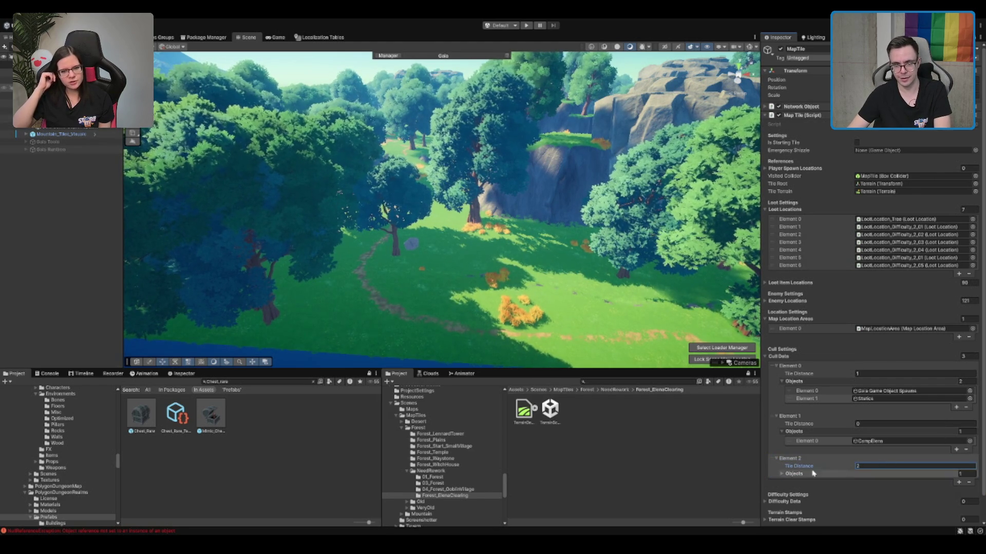
{"action": "left_click", "coordinate": [793, 473]}
{"action": "scroll", "coordinate": [835, 473], "scroll_direction": "down", "scroll_amount": 2}
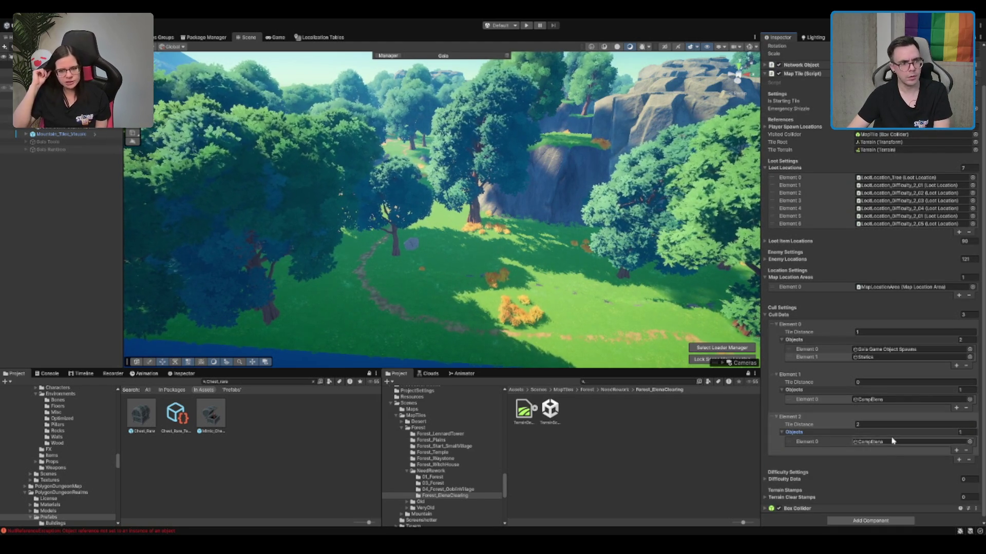
{"action": "mouse_move", "coordinate": [794, 347]}
{"action": "left_mouse_down"}
{"action": "mouse_move", "coordinate": [843, 451]}
{"action": "mouse_move", "coordinate": [873, 442]}
{"action": "left_mouse_up"}
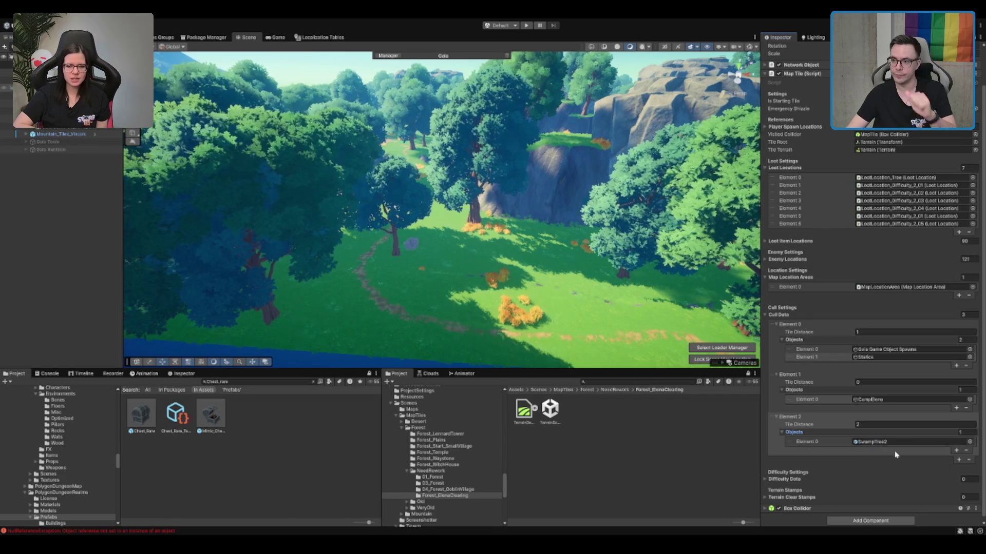
{"action": "scroll", "coordinate": [924, 470], "scroll_direction": "down", "scroll_amount": 1}
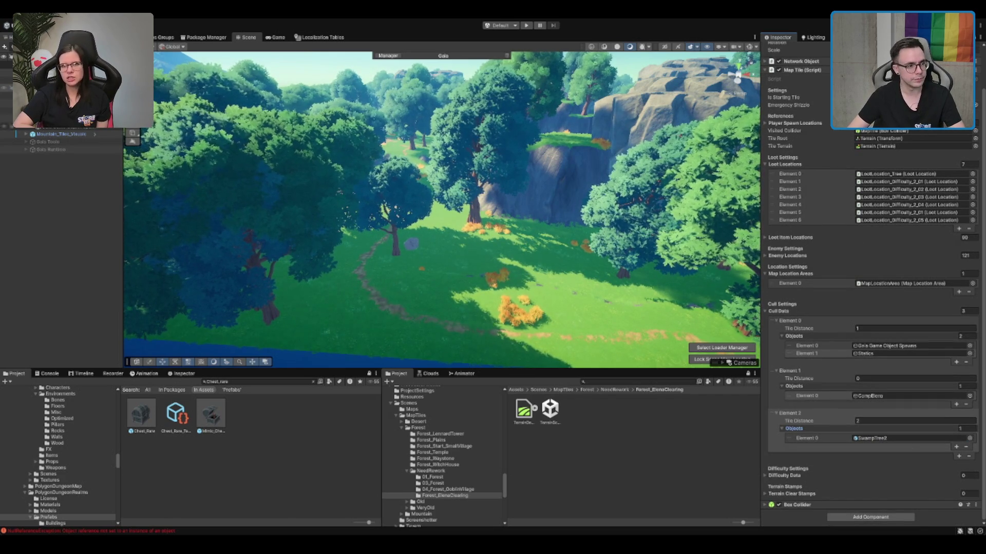
{"action": "left_click", "coordinate": [7, 102]}
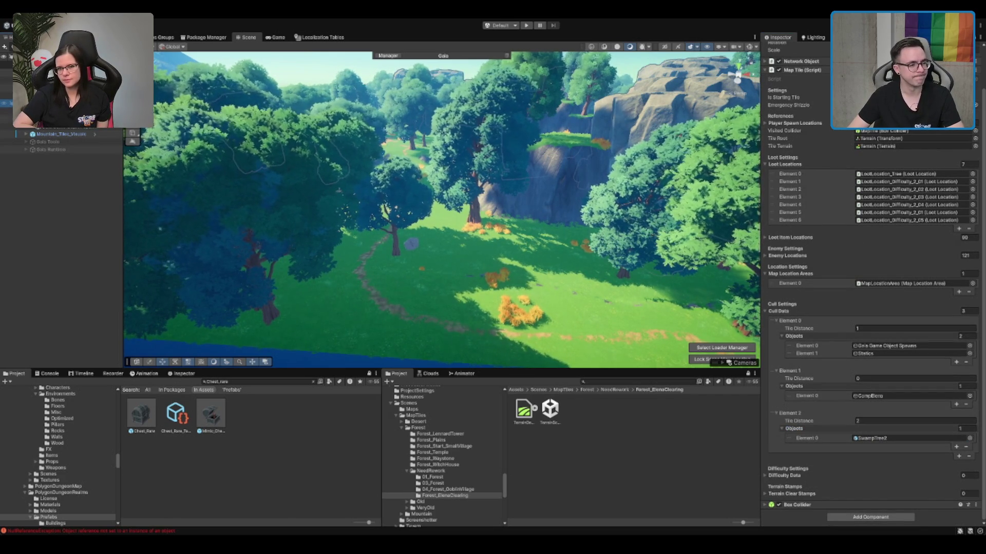
{"action": "left_click", "coordinate": [7, 80]}
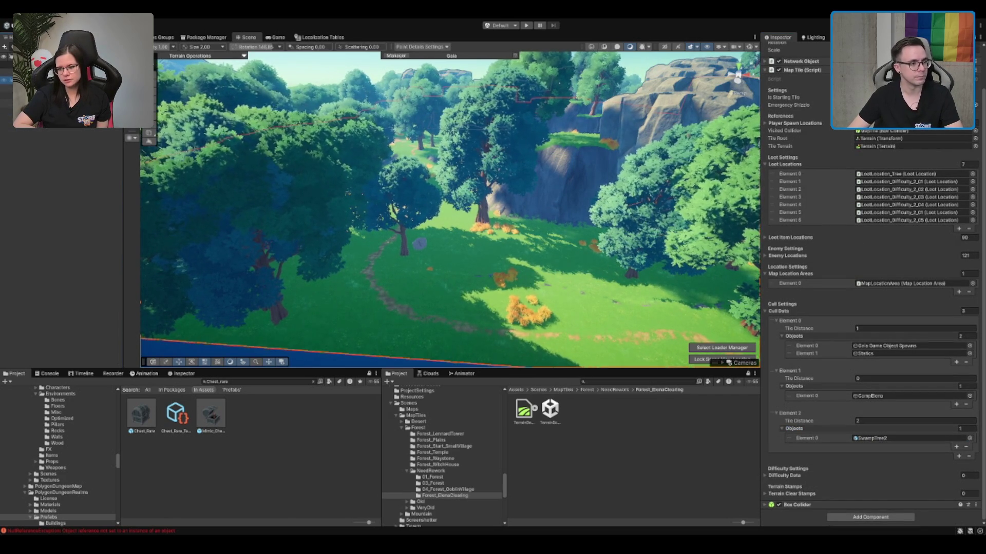
Step: Deactivate the MapTile object and fly the scene camera forward over the forest
{"action": "key", "text": "w"}
{"action": "scroll", "coordinate": [790, 57], "scroll_direction": "up", "scroll_amount": 2}
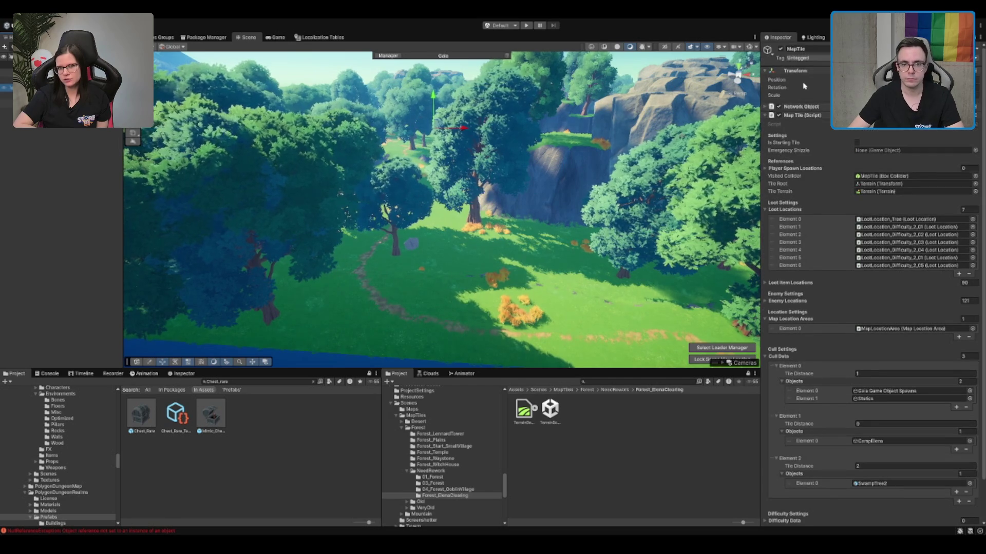
{"action": "left_click", "coordinate": [781, 48]}
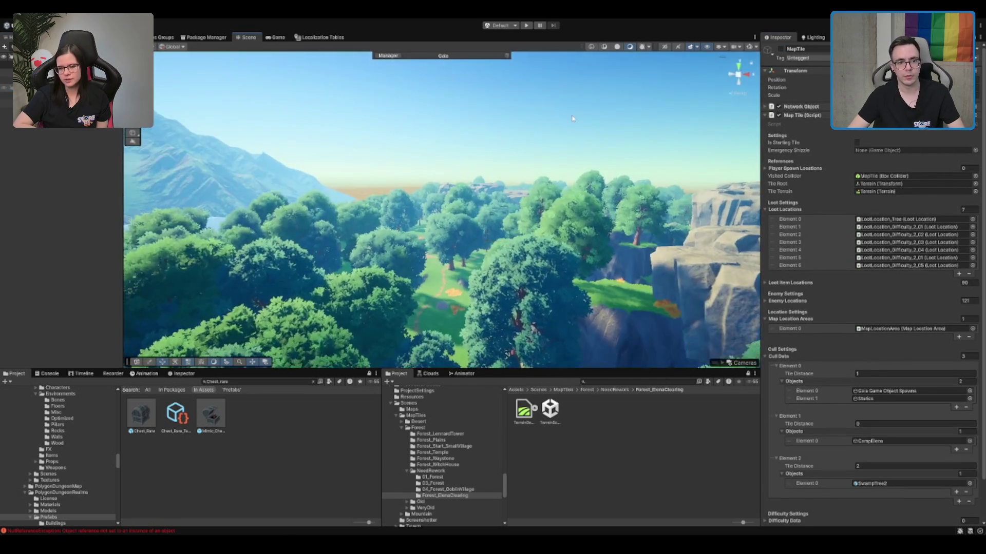
{"action": "left_click_drag", "start_coordinate": [572, 118], "coordinate": [586, 144]}
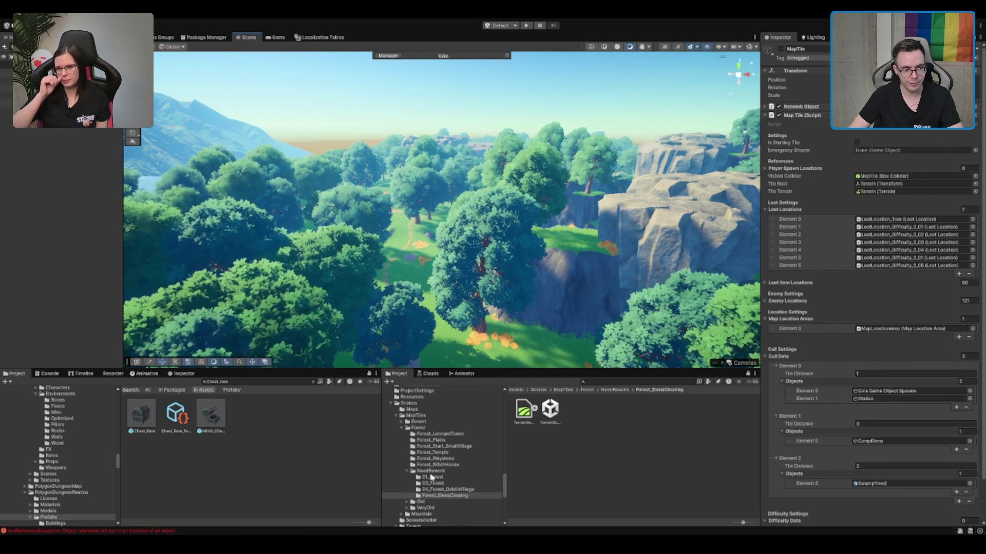
Step: Move Forest_ElenaClearing from NeedRework into Forest, then locate the Boot scene in Assets/Scenes
{"action": "left_click", "coordinate": [451, 490]}
{"action": "mouse_move", "coordinate": [453, 496]}
{"action": "left_mouse_down"}
{"action": "mouse_move", "coordinate": [436, 428]}
{"action": "mouse_move", "coordinate": [420, 428]}
{"action": "left_mouse_up"}
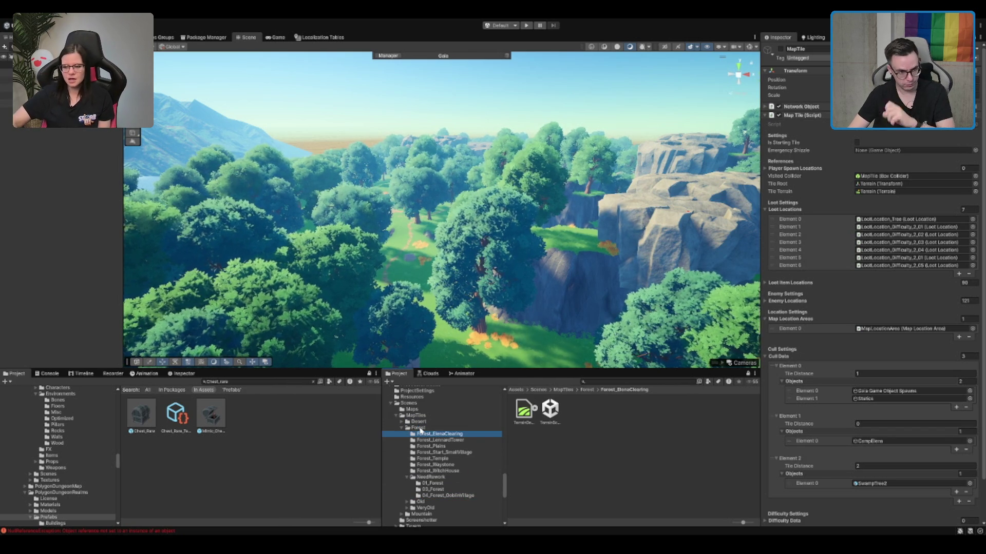
{"action": "left_click", "coordinate": [446, 494]}
{"action": "double_click", "coordinate": [450, 478]}
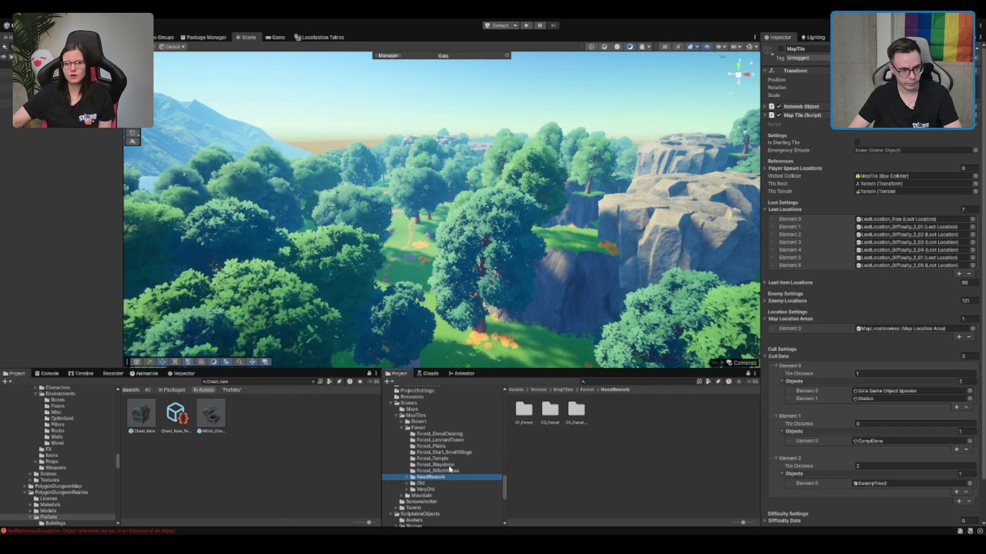
{"action": "left_click", "coordinate": [449, 483]}
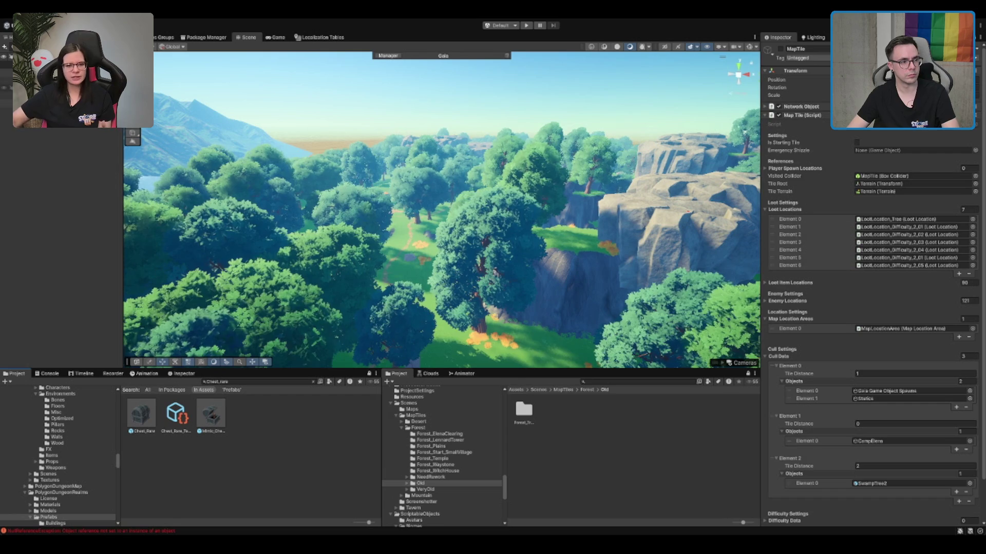
{"action": "left_click", "coordinate": [7, 72]}
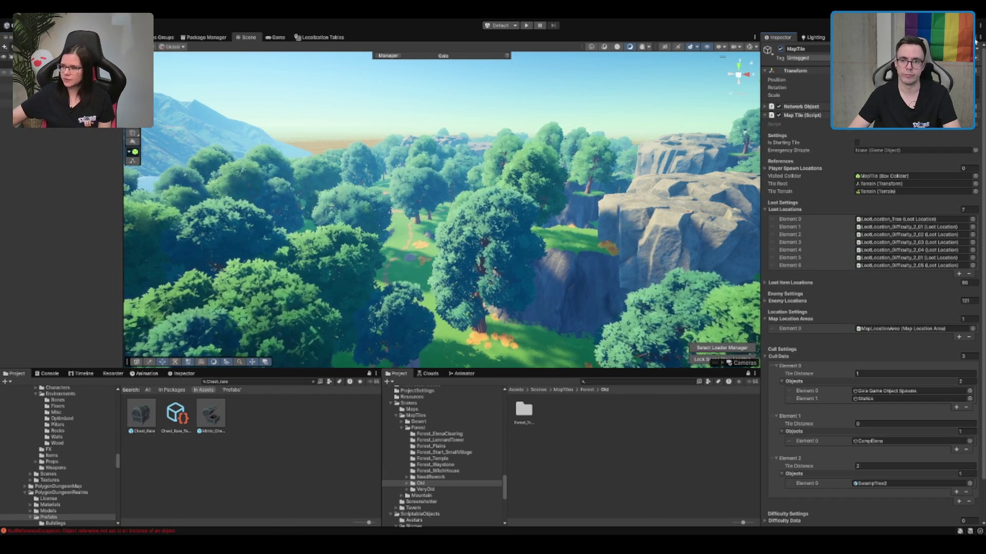
{"action": "left_click", "coordinate": [8, 87]}
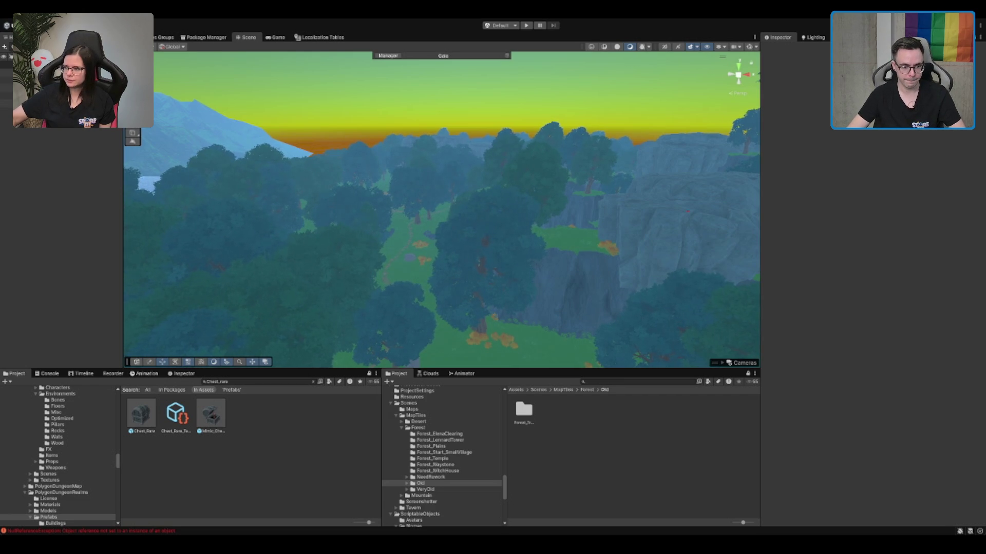
{"action": "left_click", "coordinate": [409, 403]}
{"action": "left_click", "coordinate": [633, 409]}
Step: Open the Boot scene, enter Play mode and start a single-player (Einzelspieler) game
{"action": "double_click", "coordinate": [633, 409]}
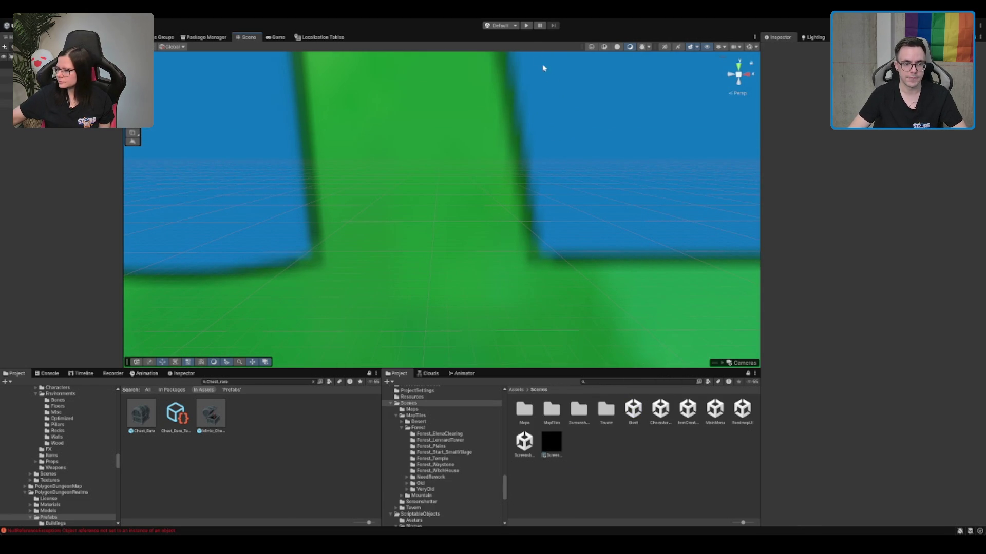
{"action": "left_click", "coordinate": [526, 26]}
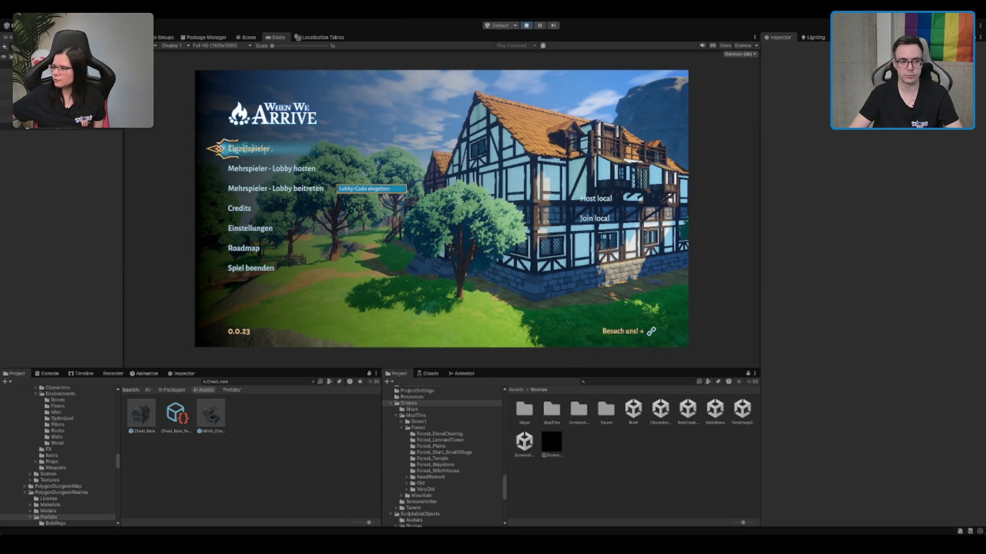
{"action": "key", "text": "Return"}
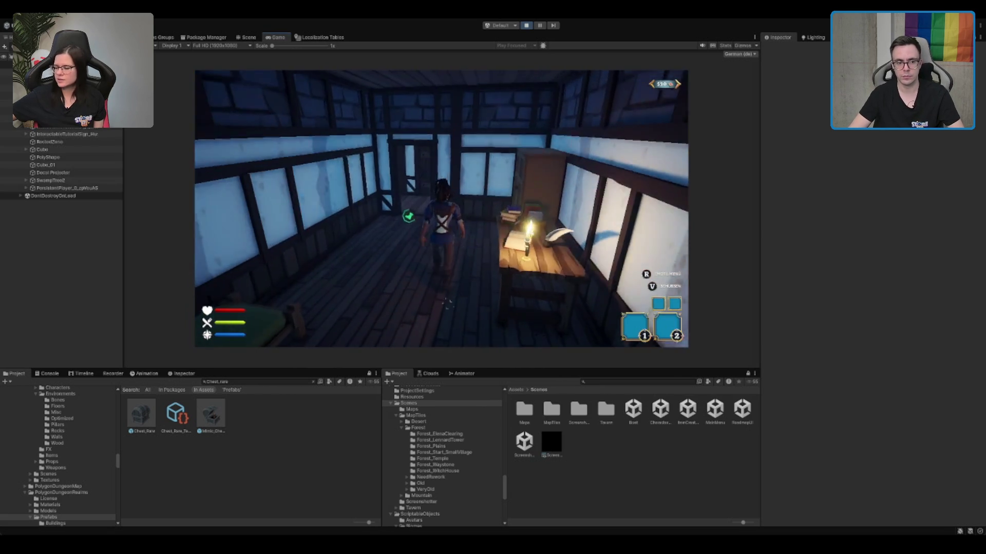
Step: Walk the character out of the tavern onto the forest path
{"action": "key", "text": "w"}
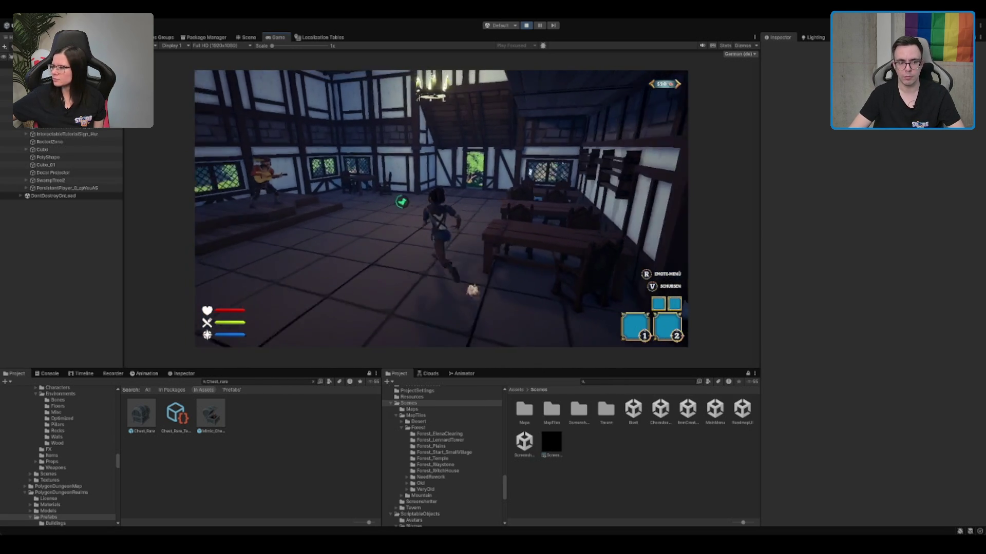
{"action": "key", "text": "w"}
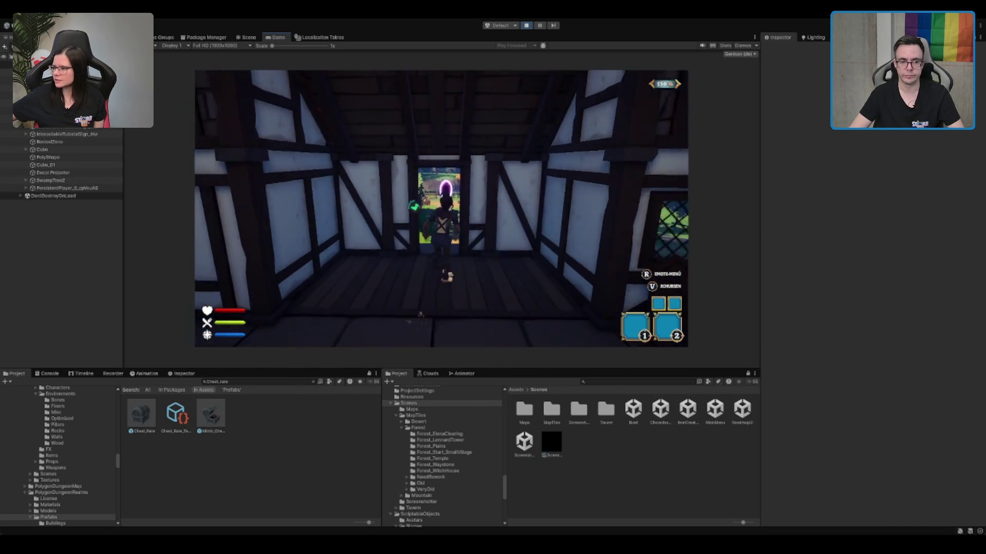
{"action": "key", "text": "w"}
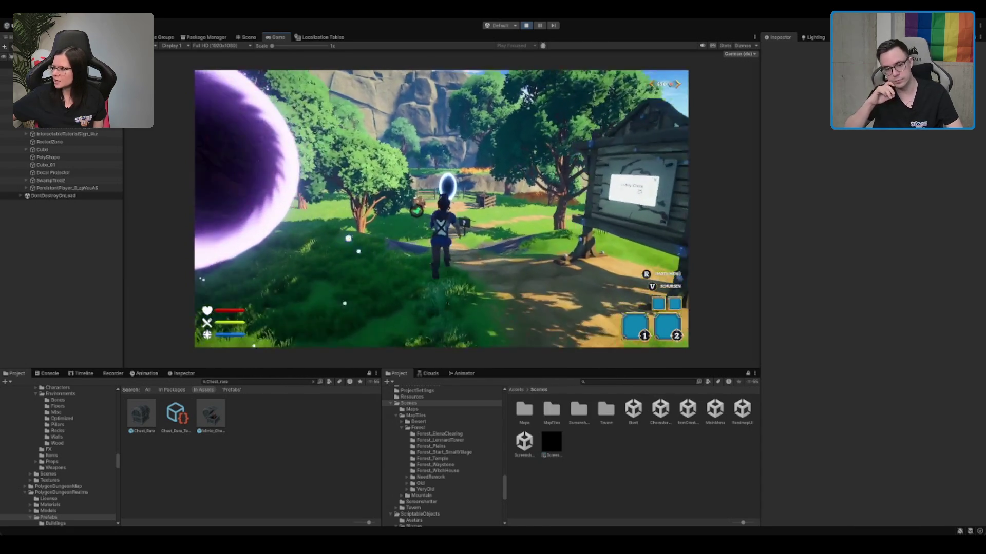